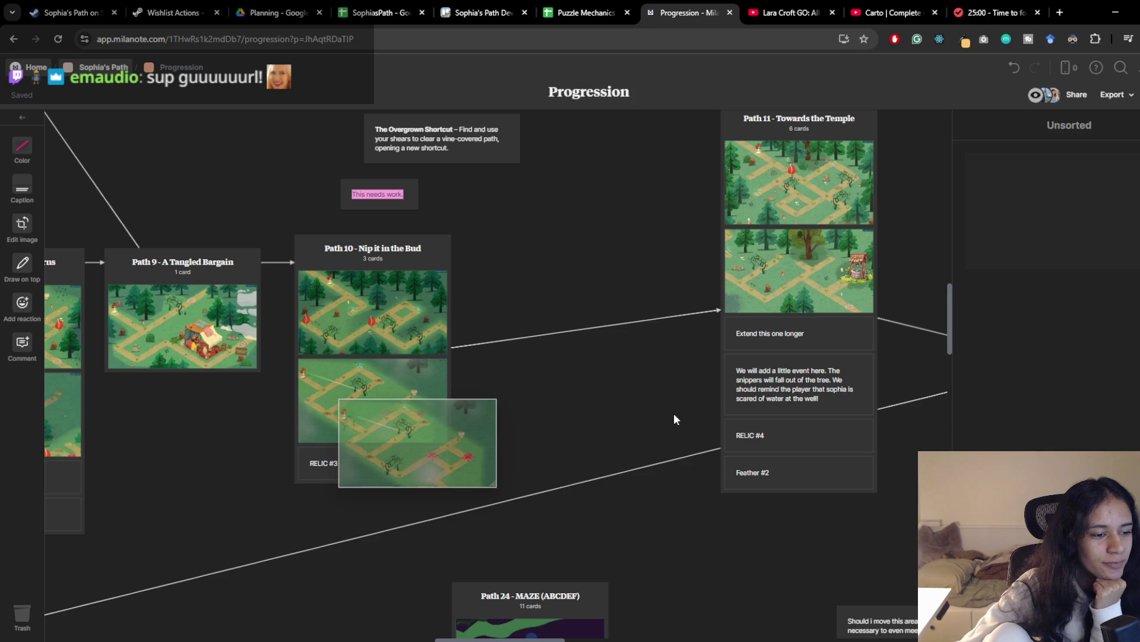
Add the screenshot as Path 10's fourth card, shift Path 11's second image, then show Pomofocus
left_click_drag(679, 403, 486, 440)
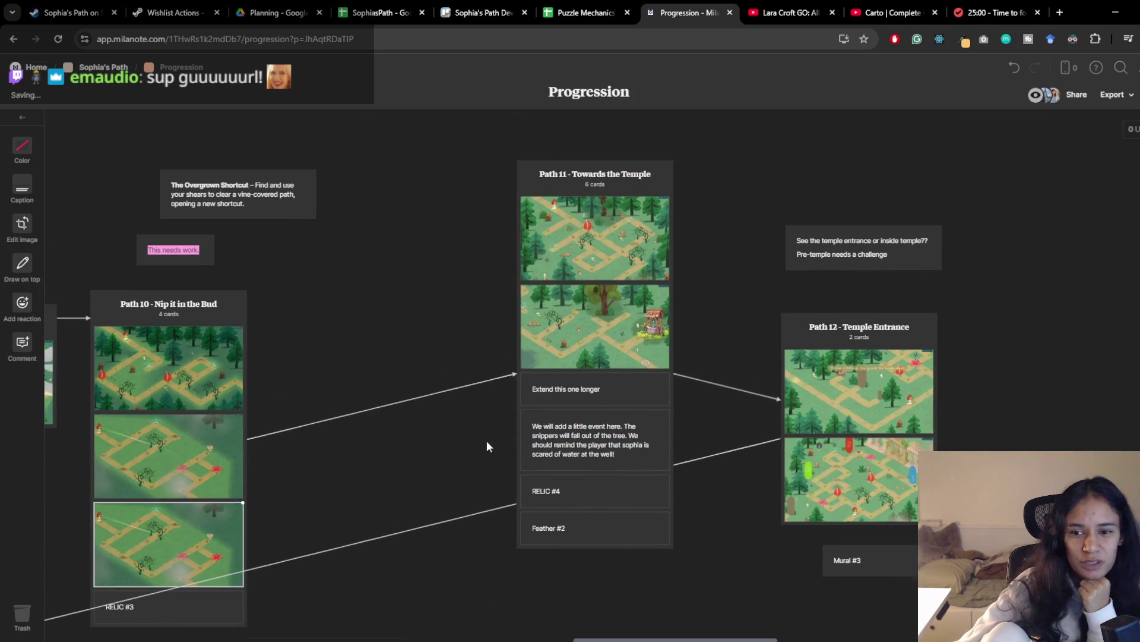
left_click(618, 357)
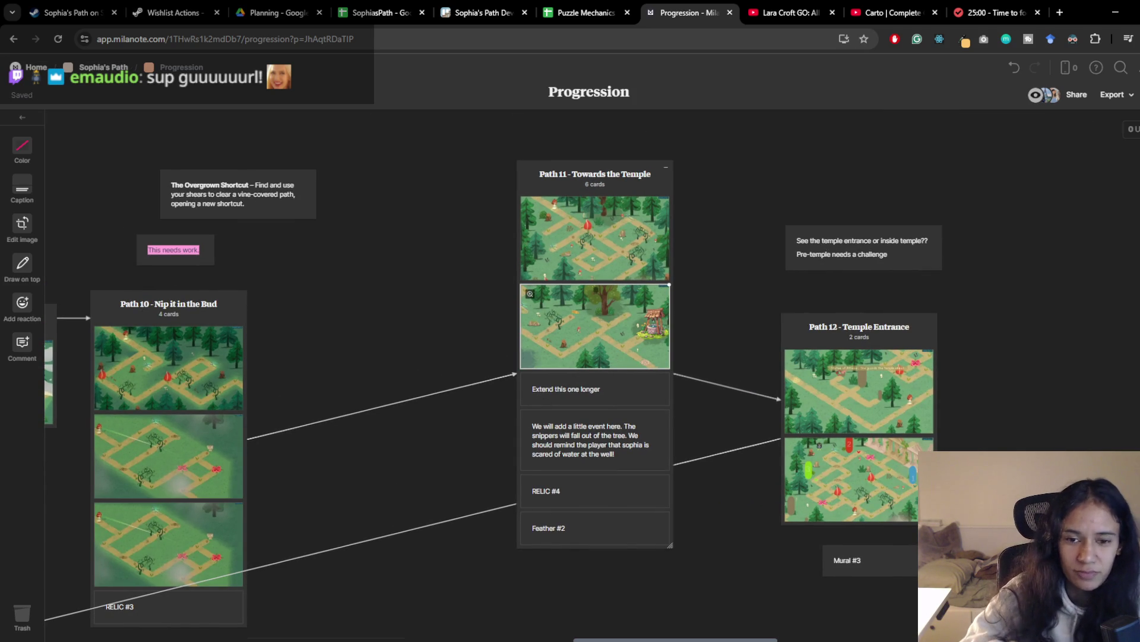
mouse_move(618, 356)
left_mouse_down()
mouse_move(1105, 238)
mouse_move(1107, 247)
mouse_move(762, 289)
mouse_move(576, 354)
left_mouse_up()
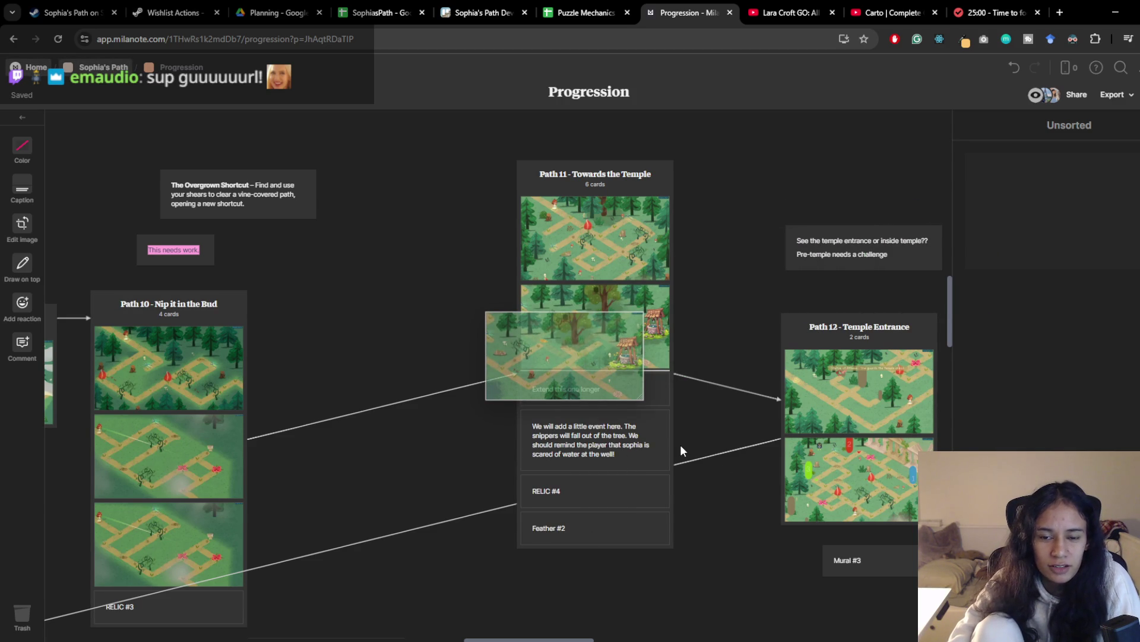
left_click(998, 12)
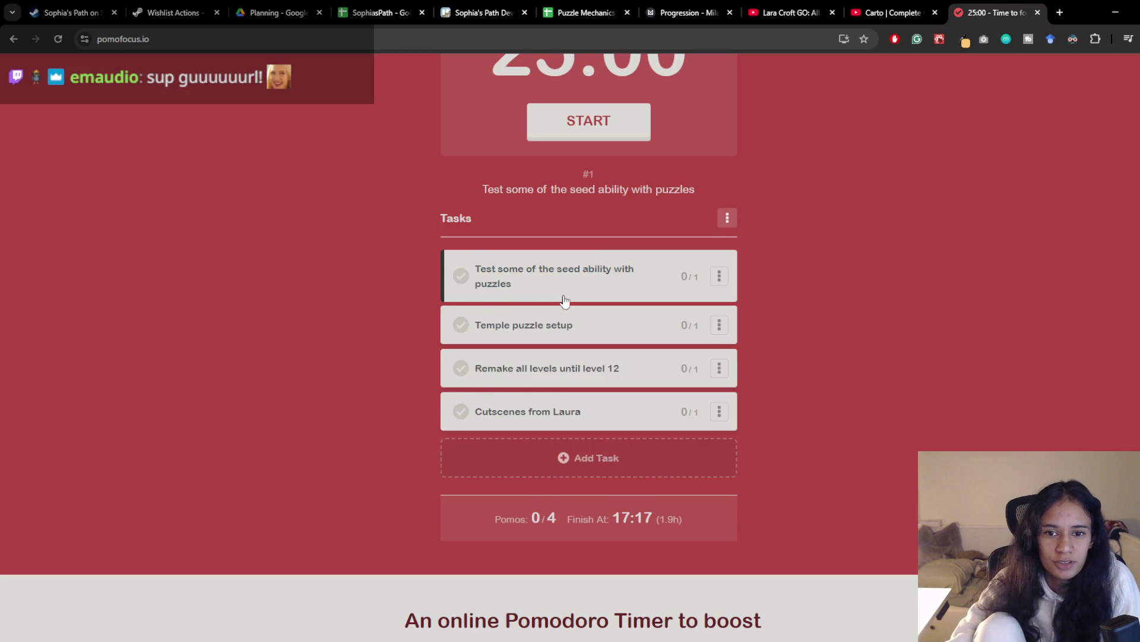
Mark the seed-ability puzzle task done in Pomofocus and return to the Milanote Progression board
scroll(564, 302, "up", 2)
scroll(475, 321, "down", 1)
left_click(460, 340)
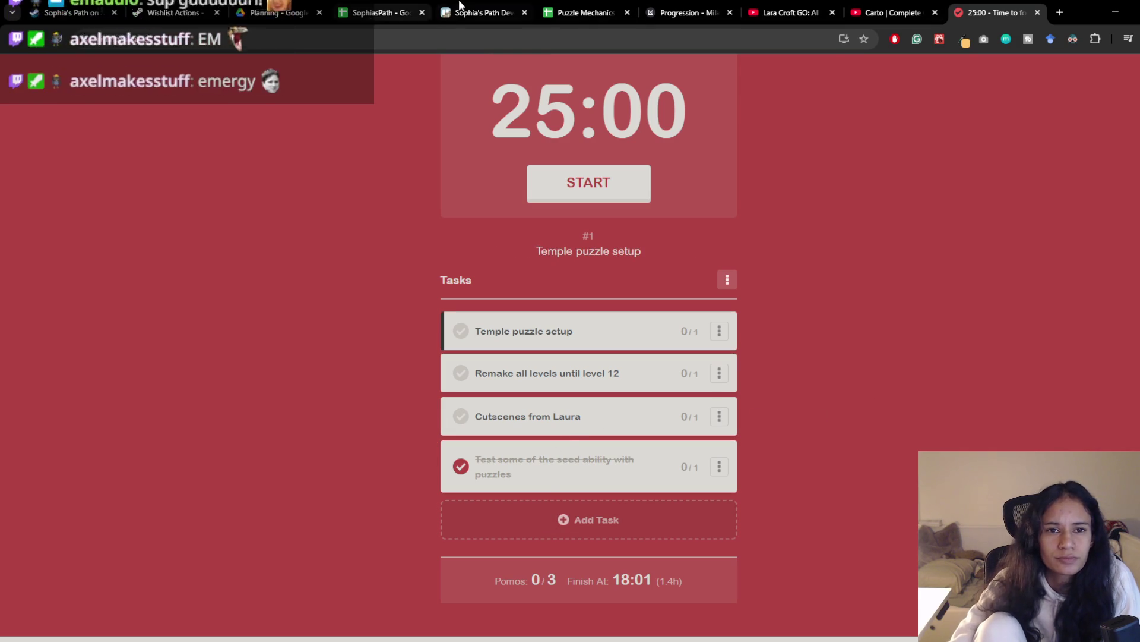
left_click(585, 12)
left_click(784, 12)
left_click(724, 6)
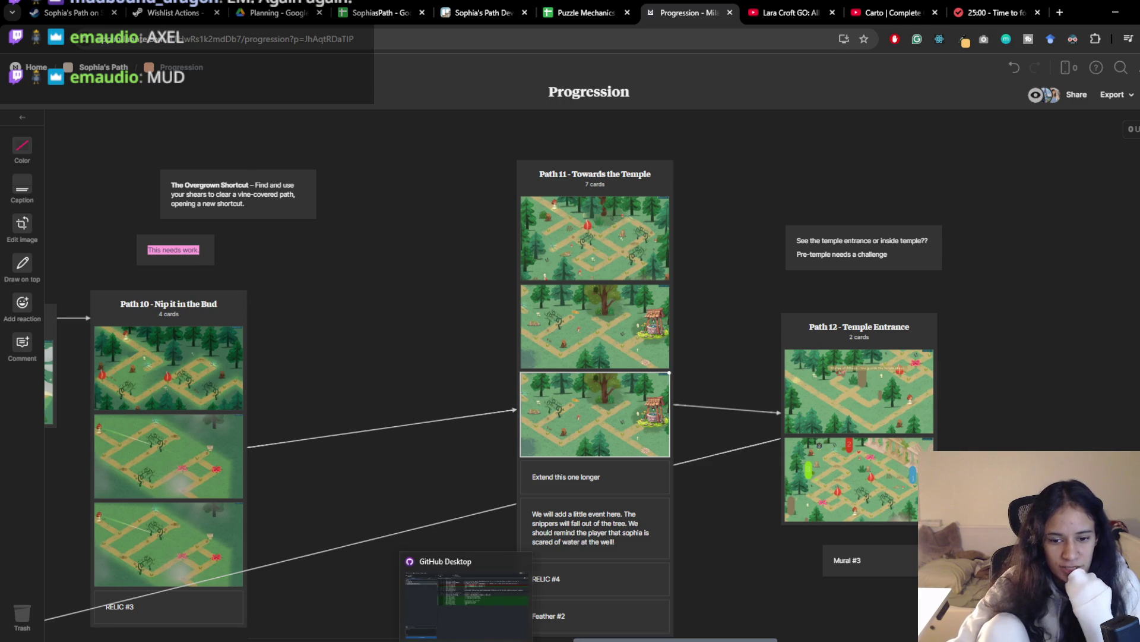
Set the Grid1 virtual camera's Priority to 15 and preview the Game view
left_click(552, 639)
scroll(298, 314, "down", 3)
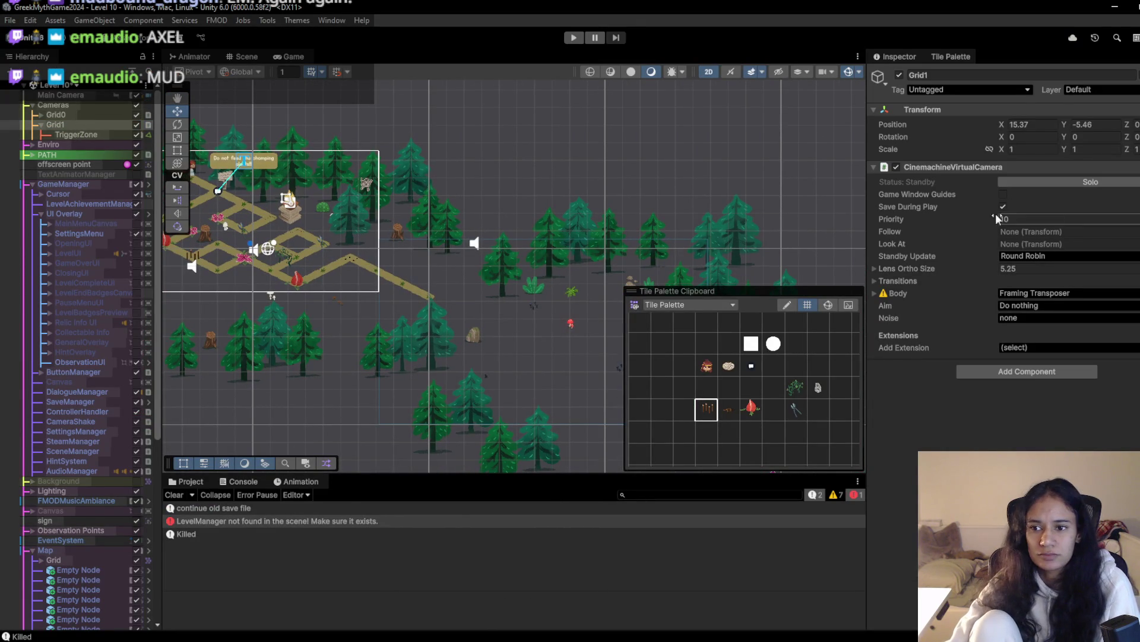
type("15")
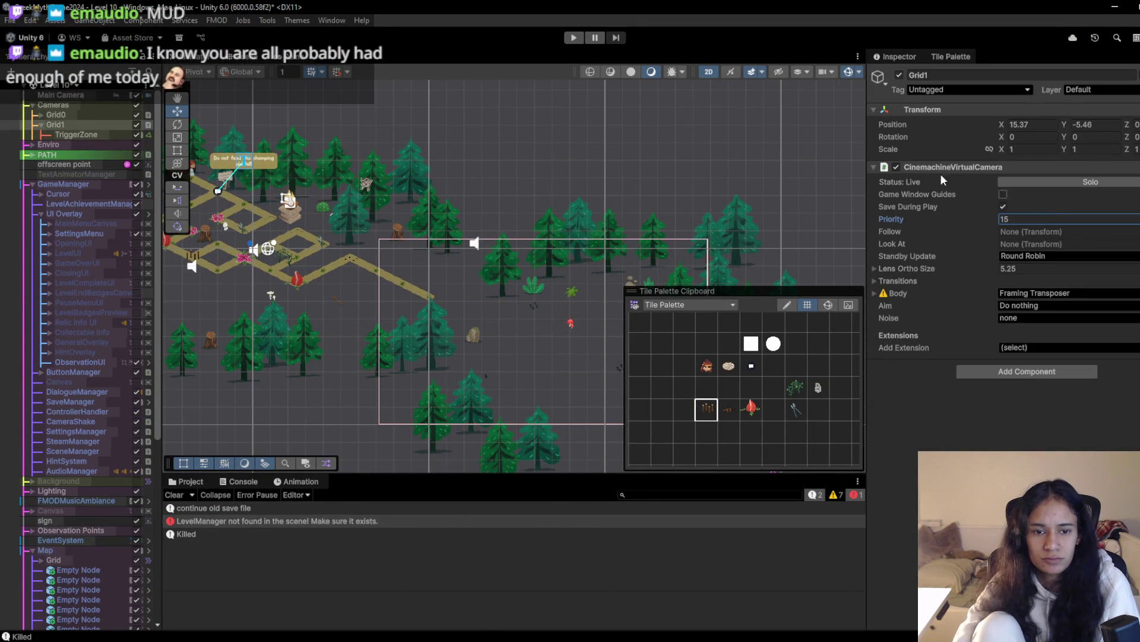
left_click(302, 60)
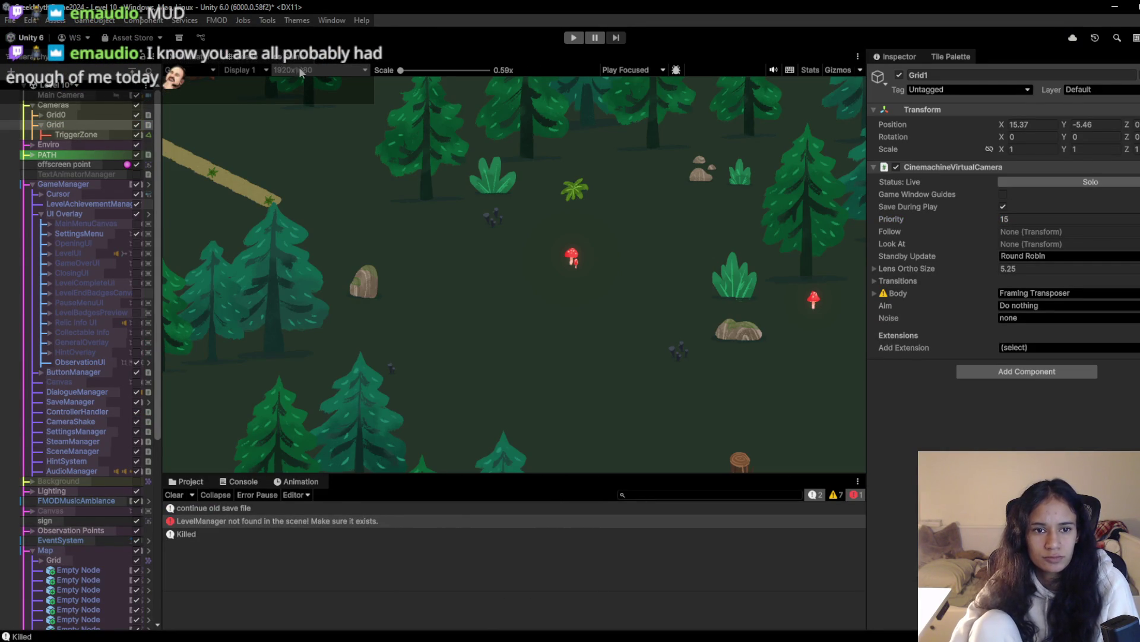
left_click(248, 58)
key("f")
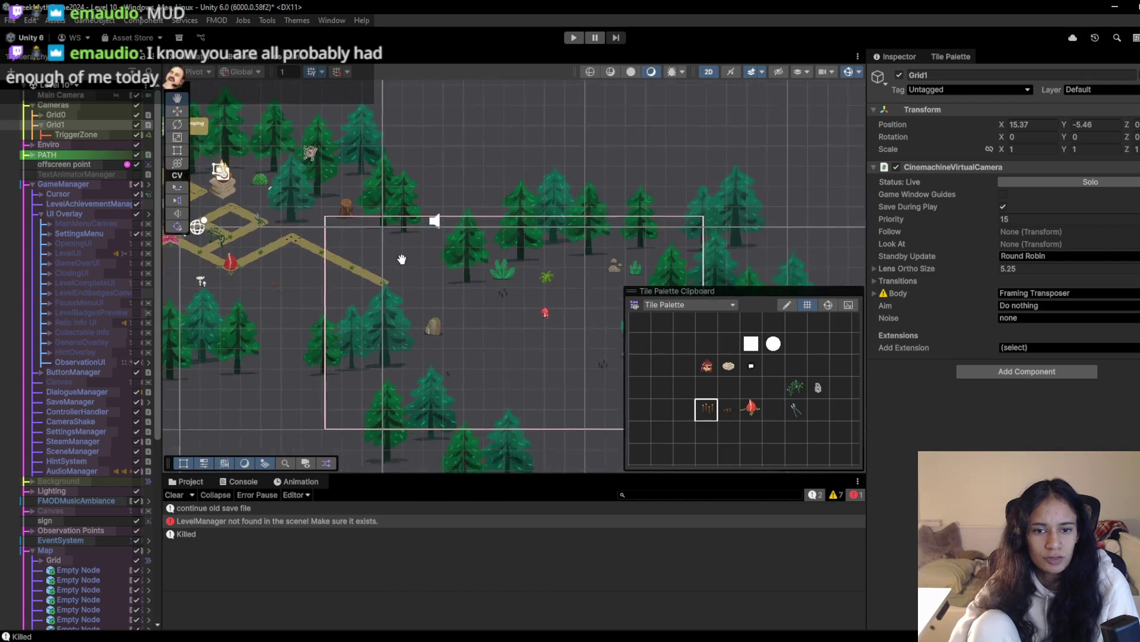
Move Forest-tree-6 (1) down-left to X 4.31, Y -10.05
left_click(321, 271)
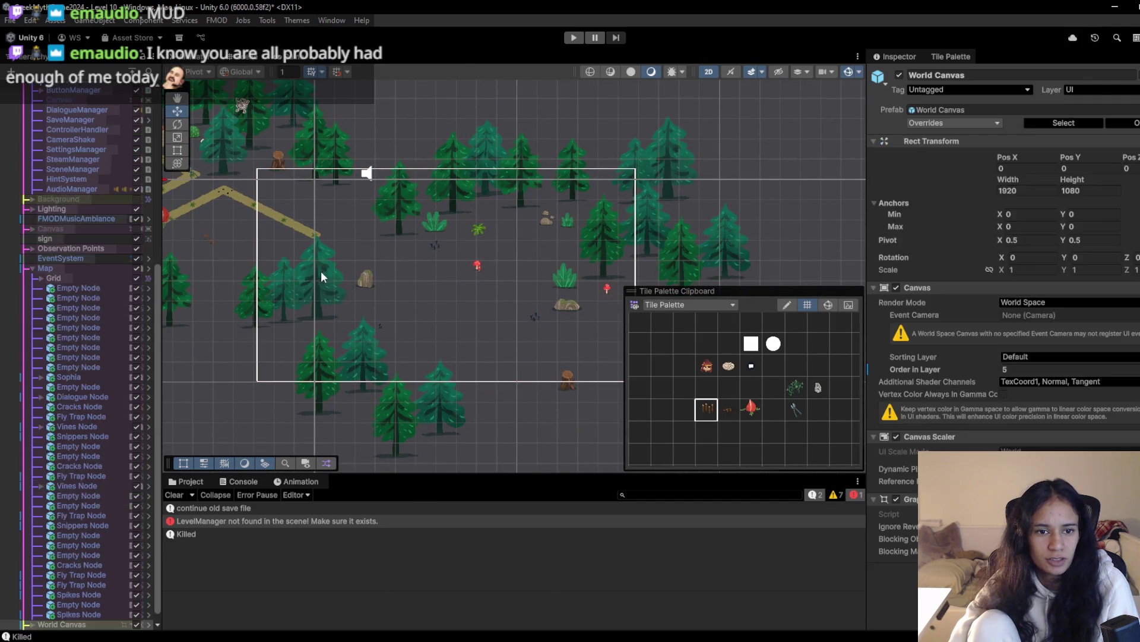
left_click(324, 282)
scroll(105, 169, "up", 3)
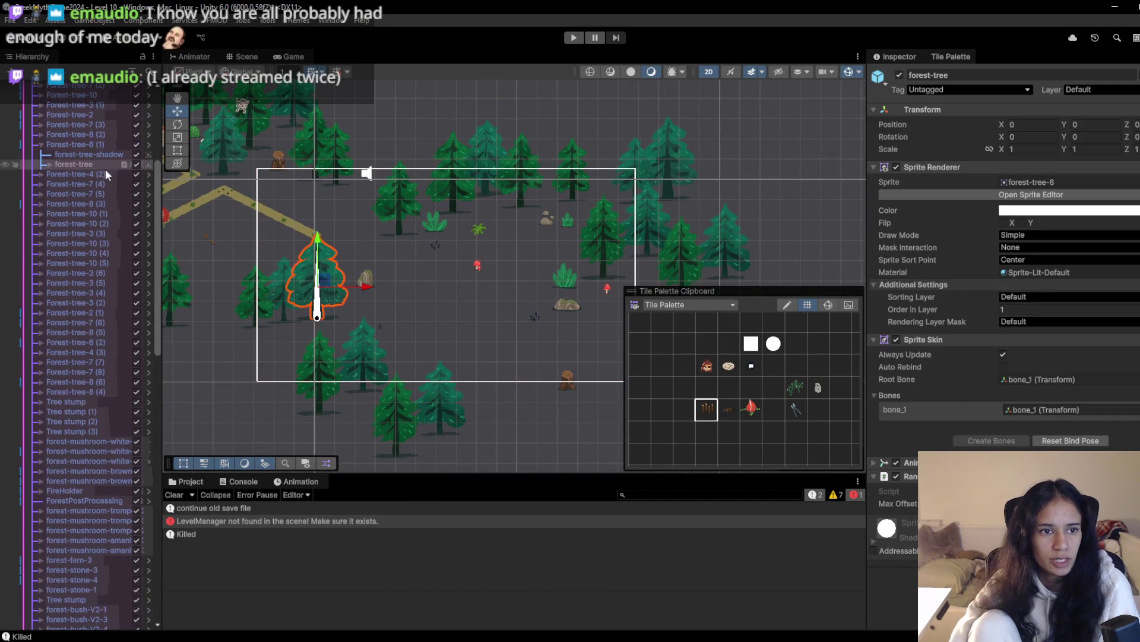
left_click(87, 144)
mouse_move(324, 281)
left_mouse_down()
mouse_move(255, 377)
mouse_move(275, 373)
left_mouse_up()
left_click_drag(430, 225, 410, 232)
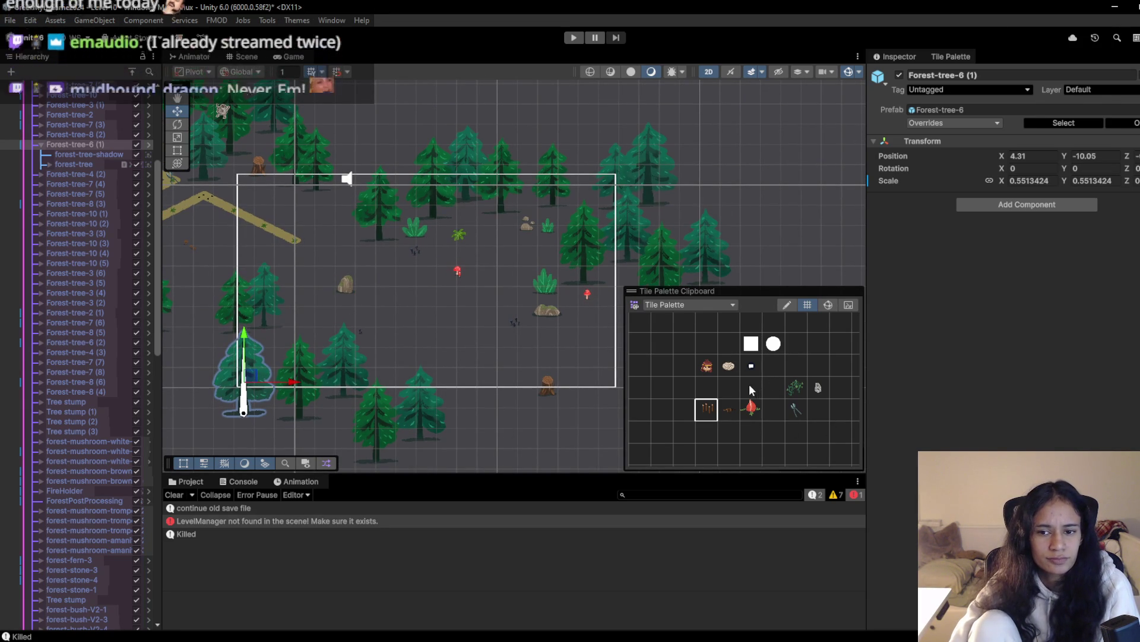
key("alt+Tab")
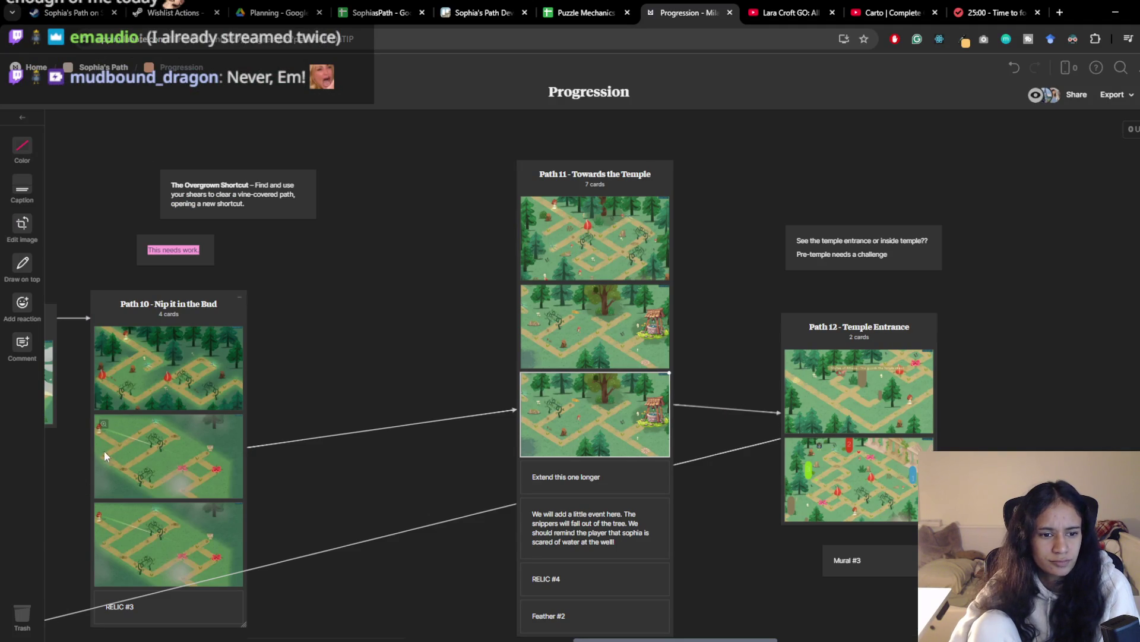
key("alt+Tab")
scroll(310, 234, "up", 3)
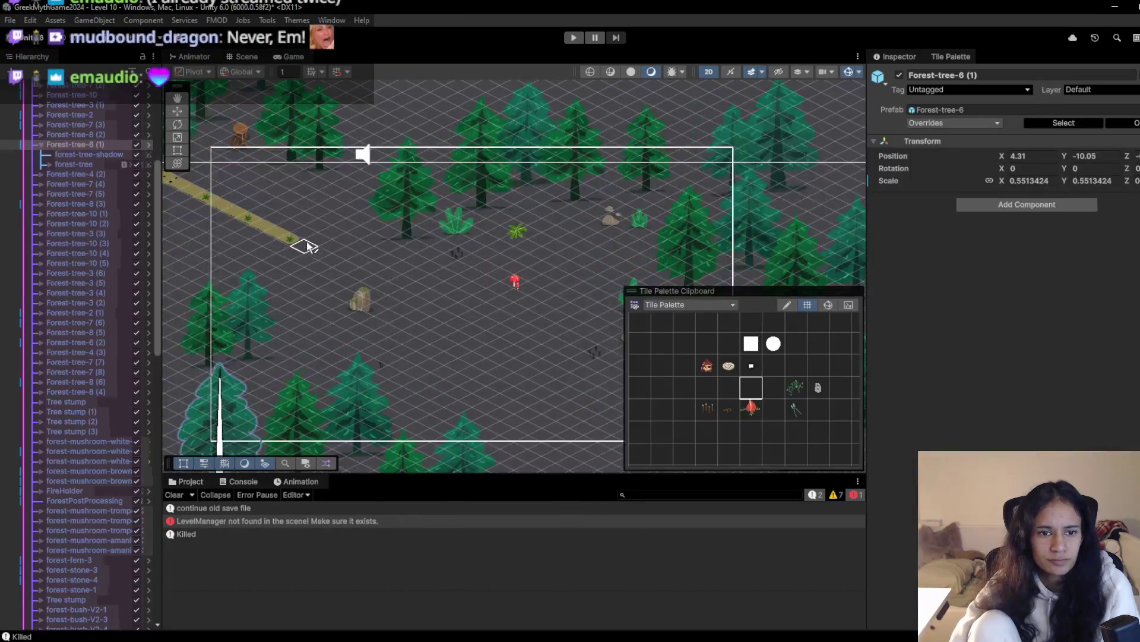
Paint sandy path tiles forming a loop below the trail and a branch toward the red mushroom
left_click(360, 214)
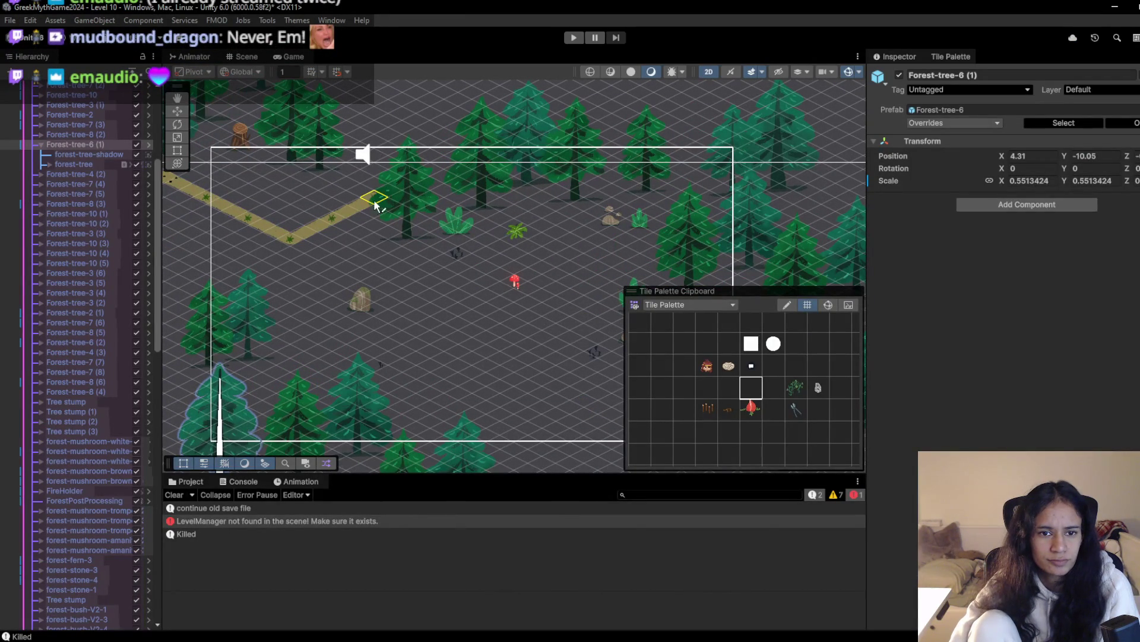
left_click(417, 219)
left_click(404, 227)
mouse_move(360, 235)
left_mouse_down()
mouse_move(339, 224)
mouse_move(293, 249)
mouse_move(367, 249)
mouse_move(288, 279)
mouse_move(252, 266)
mouse_move(273, 251)
left_mouse_up()
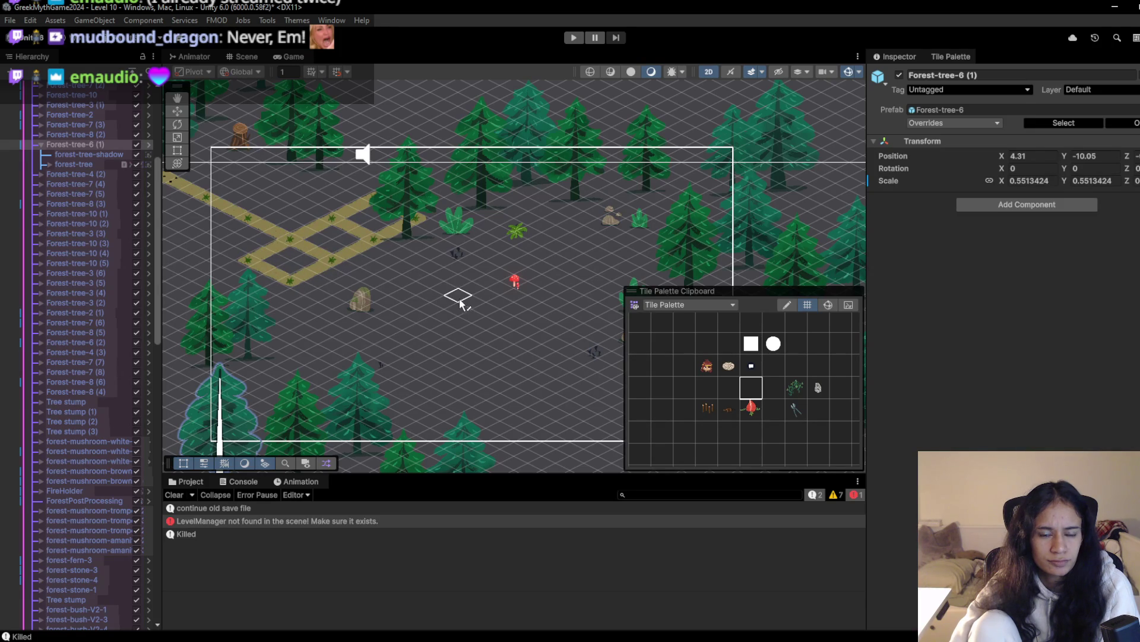
key("alt+Tab")
left_click_drag(251, 485, 519, 316)
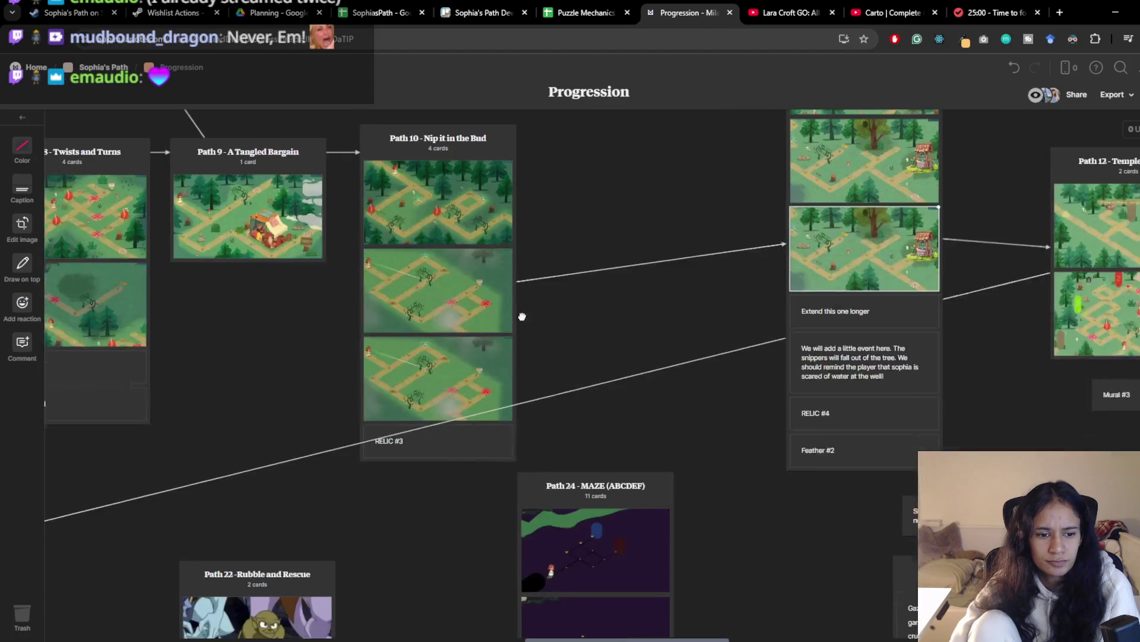
key("alt+Tab")
mouse_move(296, 291)
left_mouse_down()
mouse_move(328, 305)
mouse_move(247, 344)
mouse_move(292, 374)
mouse_move(323, 338)
mouse_move(381, 326)
mouse_move(426, 353)
mouse_move(382, 331)
mouse_move(381, 288)
mouse_move(415, 300)
mouse_move(456, 285)
mouse_move(417, 261)
mouse_move(499, 303)
left_mouse_up()
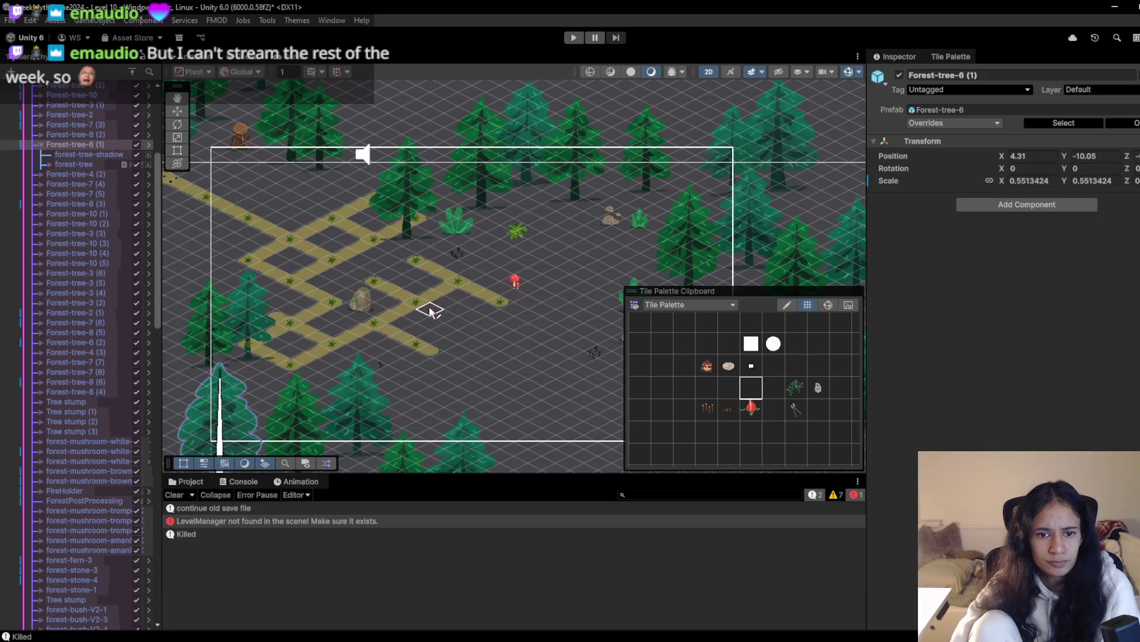
left_click_drag(523, 344, 451, 363)
Paint diagonal path branches running up-right plus extra tiles near the path's lower end
mouse_move(396, 301)
left_mouse_down()
mouse_move(449, 284)
mouse_move(403, 273)
left_mouse_up()
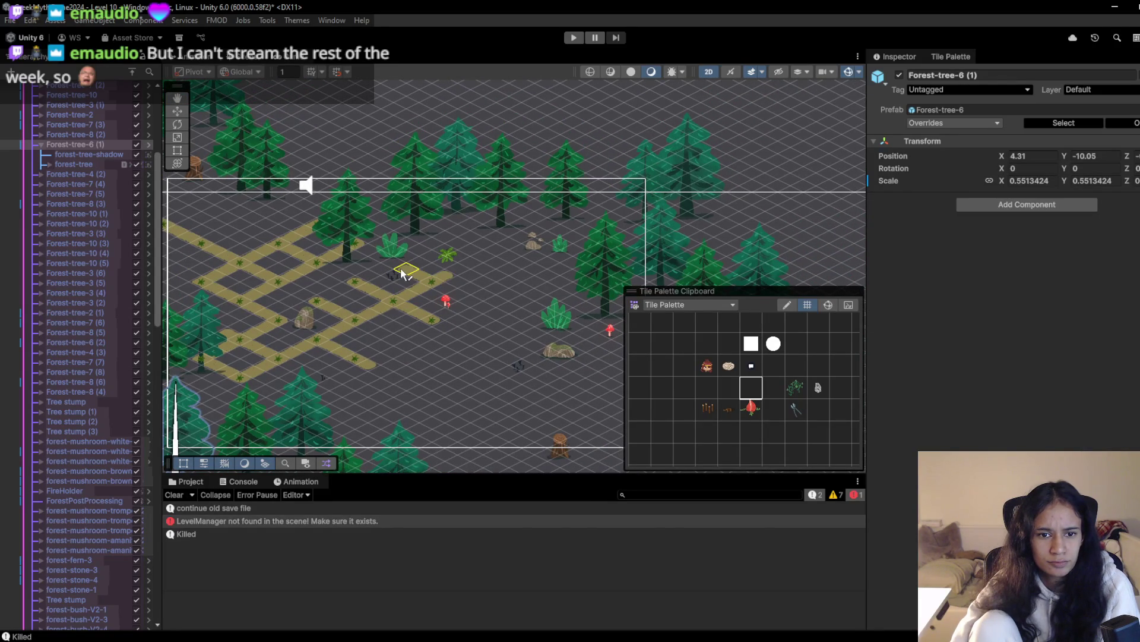
scroll(386, 363, "up", 1)
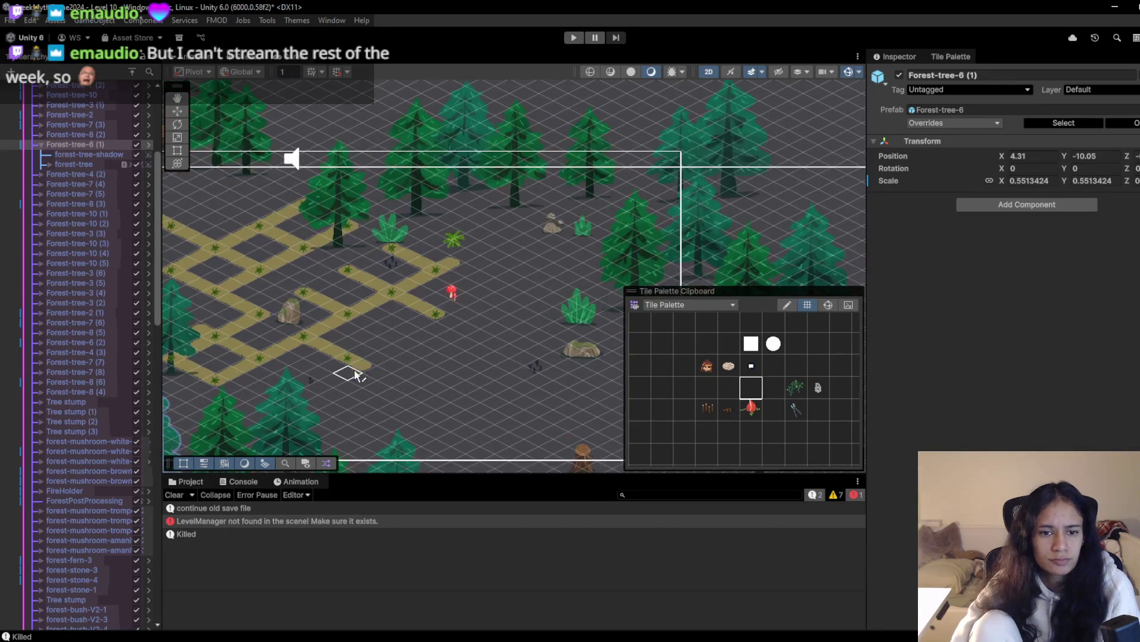
left_click_drag(354, 372, 498, 380)
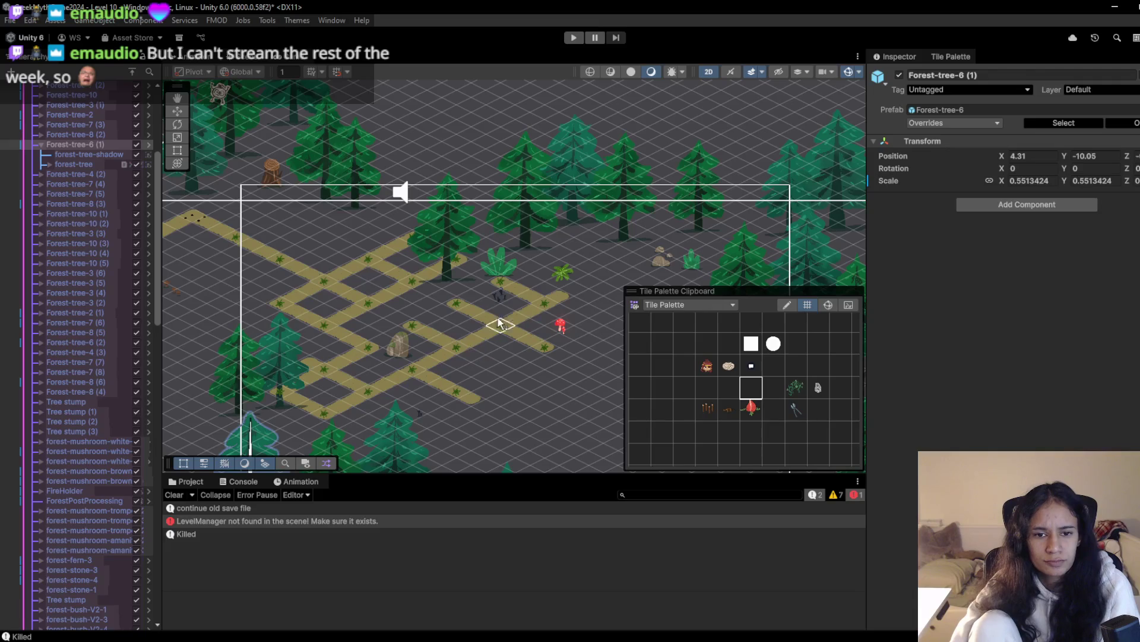
mouse_move(523, 348)
left_mouse_down()
mouse_move(512, 320)
mouse_move(495, 320)
left_mouse_up()
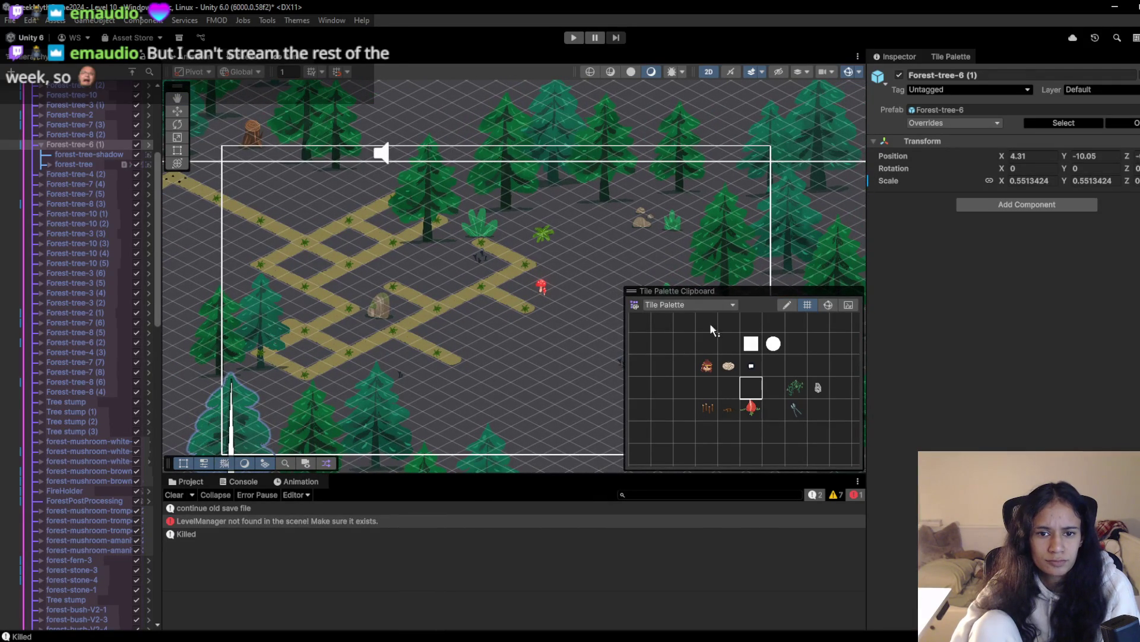
mouse_move(552, 264)
left_mouse_down()
mouse_move(590, 249)
mouse_move(619, 265)
left_mouse_up()
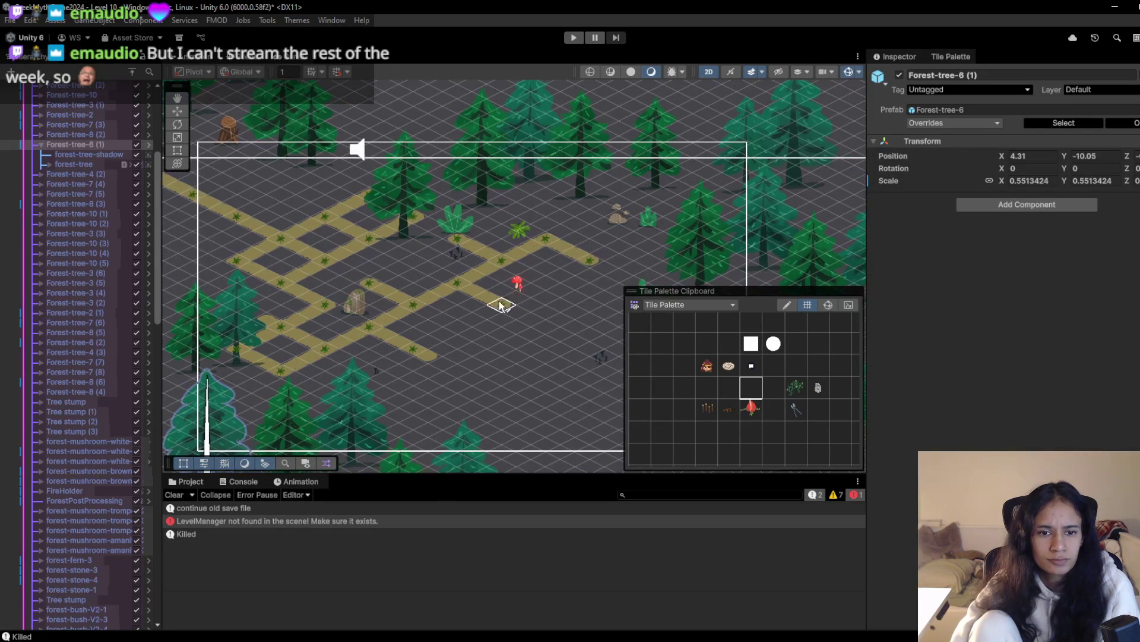
scroll(324, 318, "up", 1)
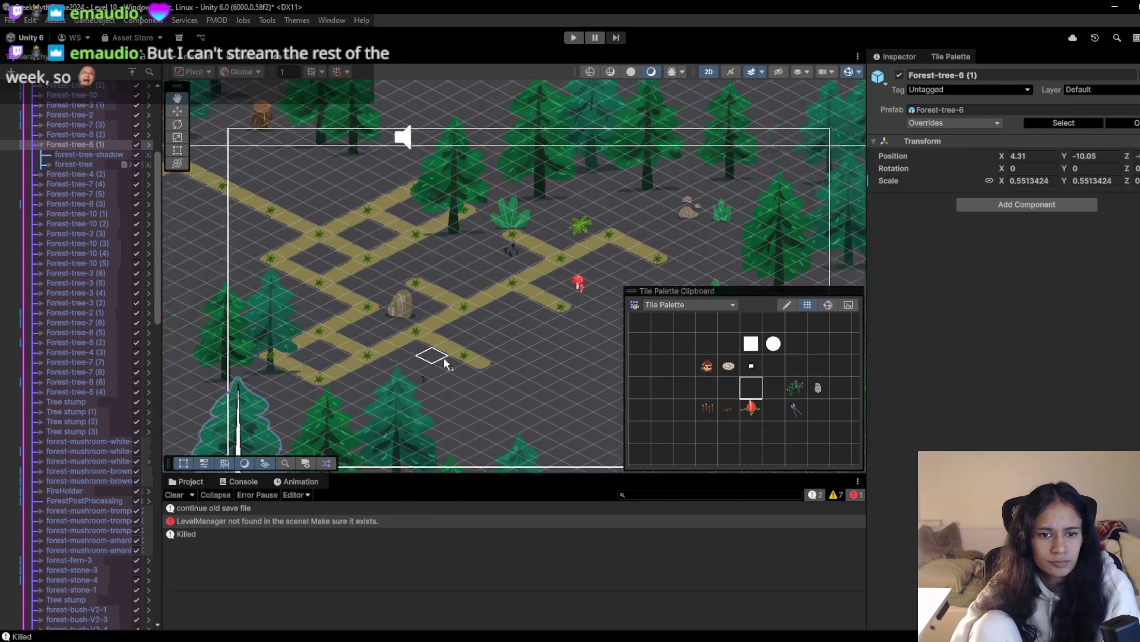
scroll(415, 328, "up", 2)
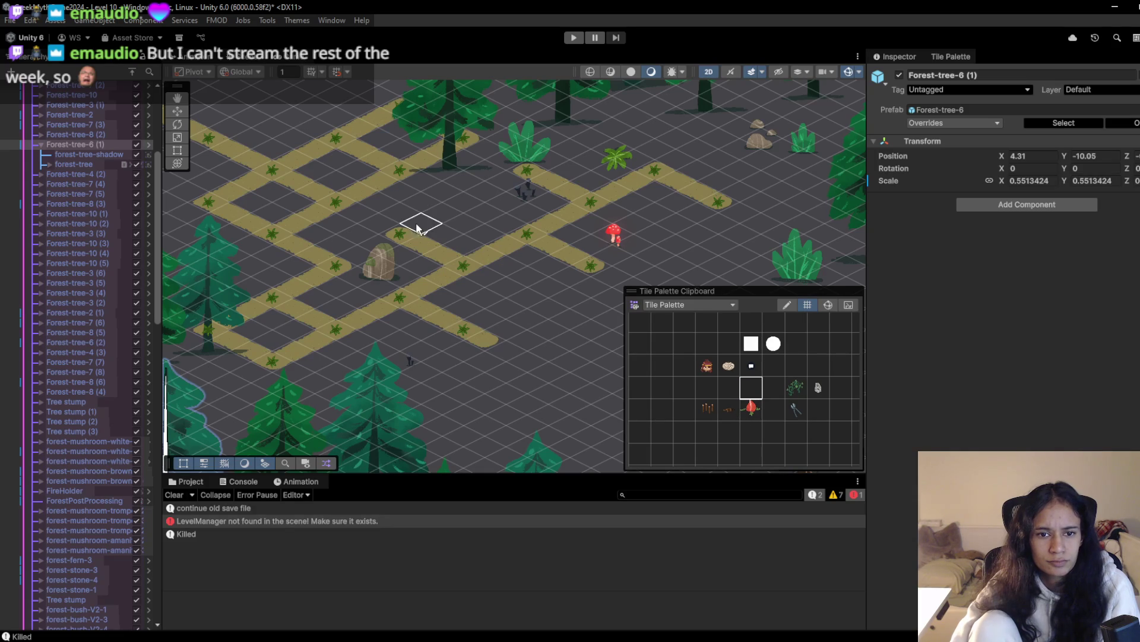
left_click(462, 205)
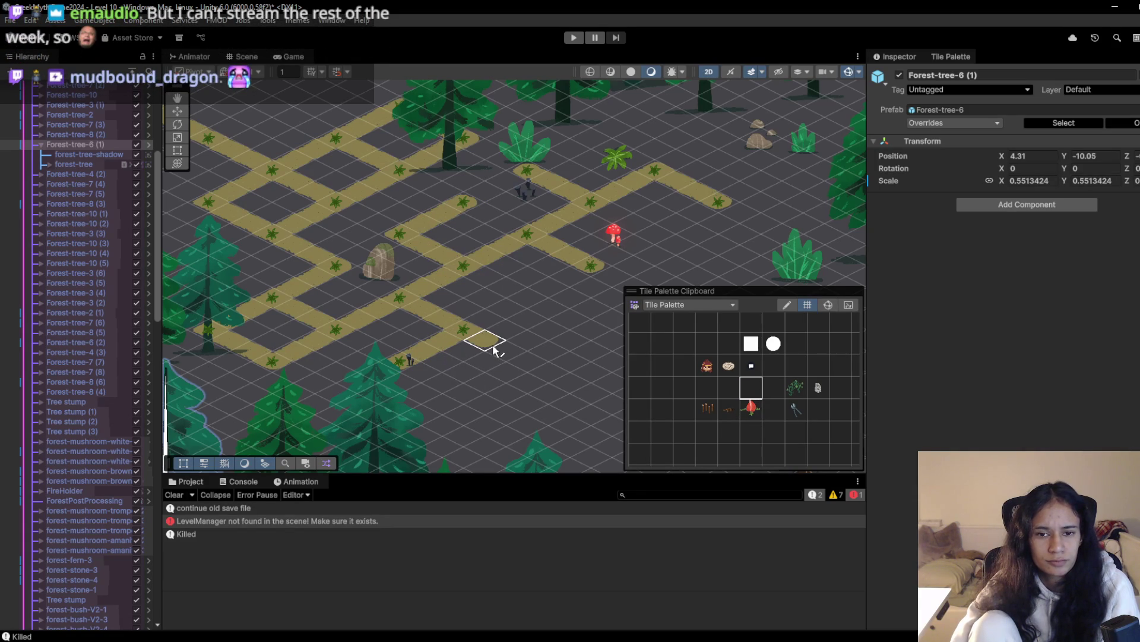
scroll(416, 294, "left", 2)
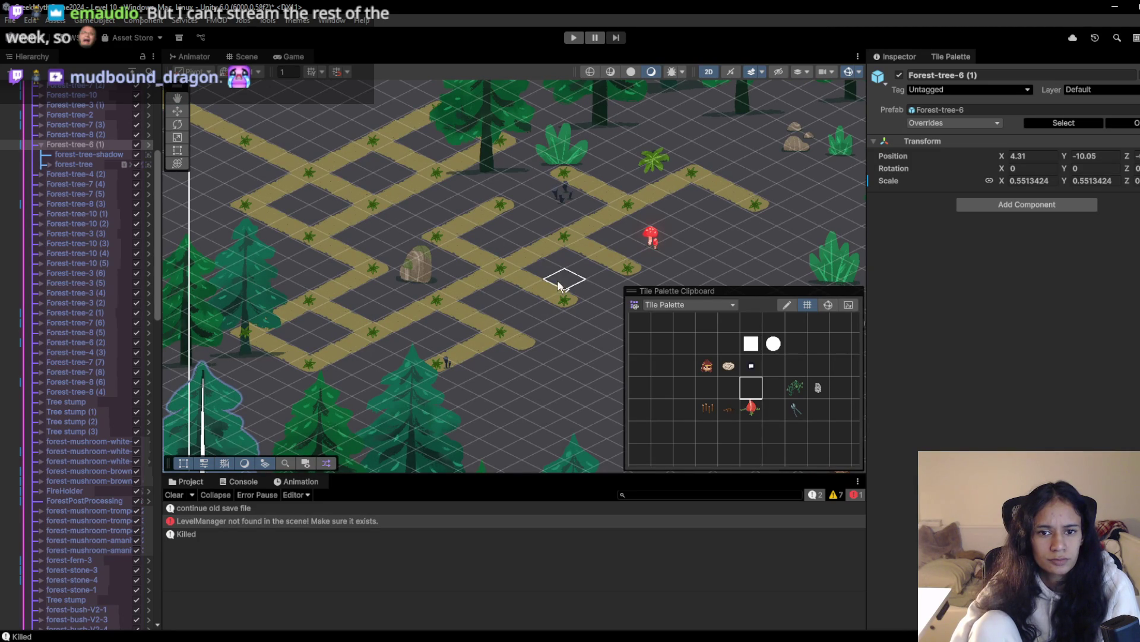
left_click(560, 303)
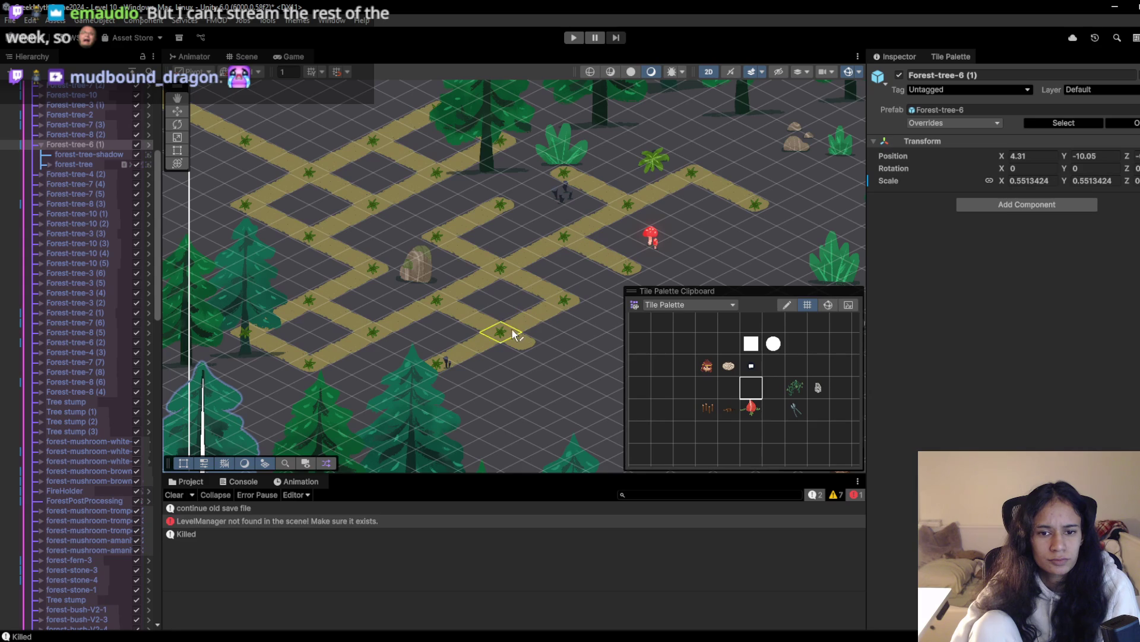
left_click(562, 364)
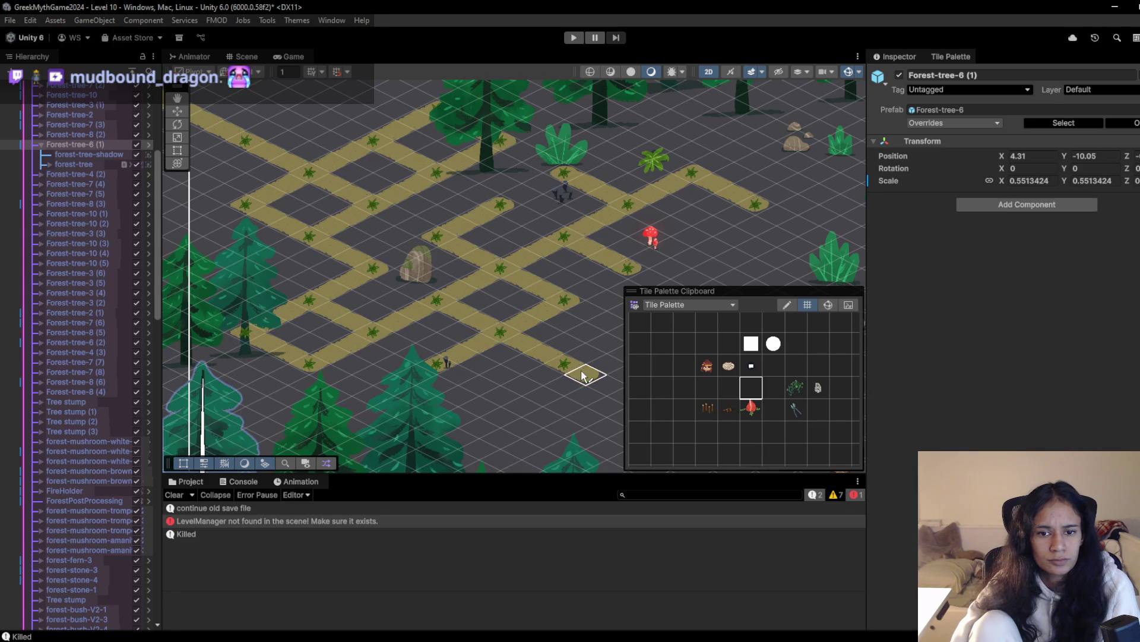
Paint one more sand tile extending the lower path
left_click_drag(557, 381, 452, 355)
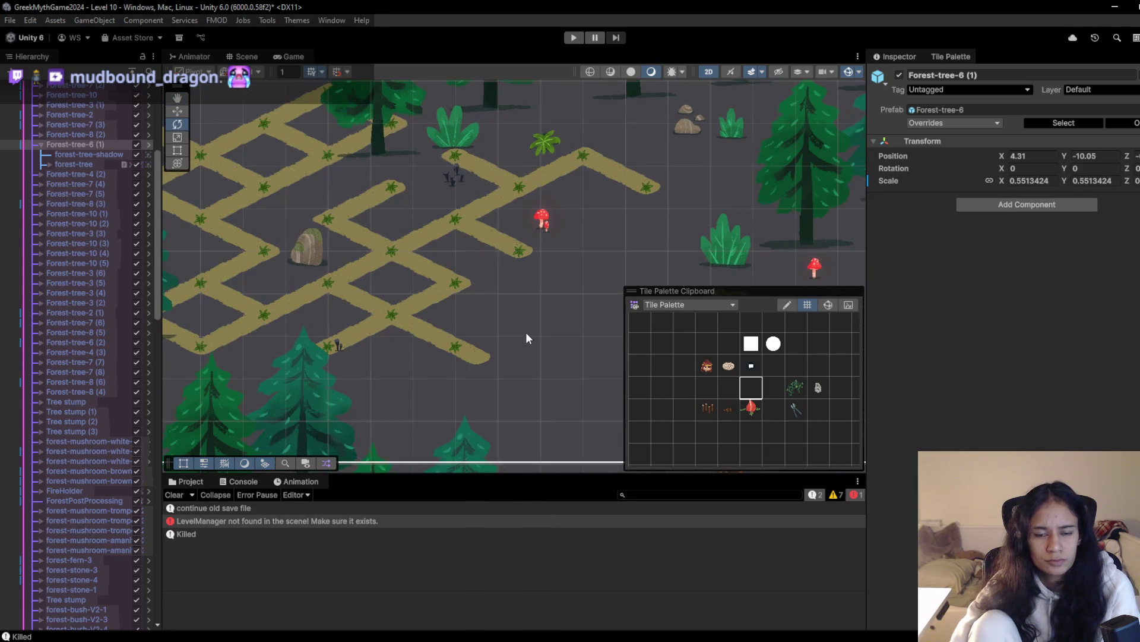
left_click(484, 355)
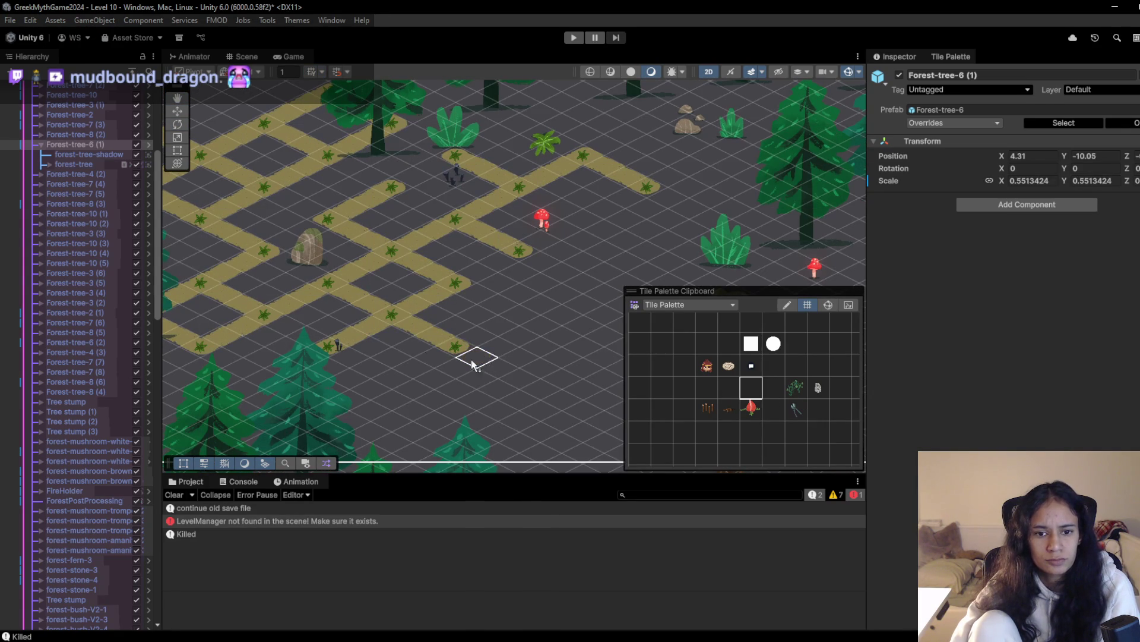
scroll(446, 292, "down", 3)
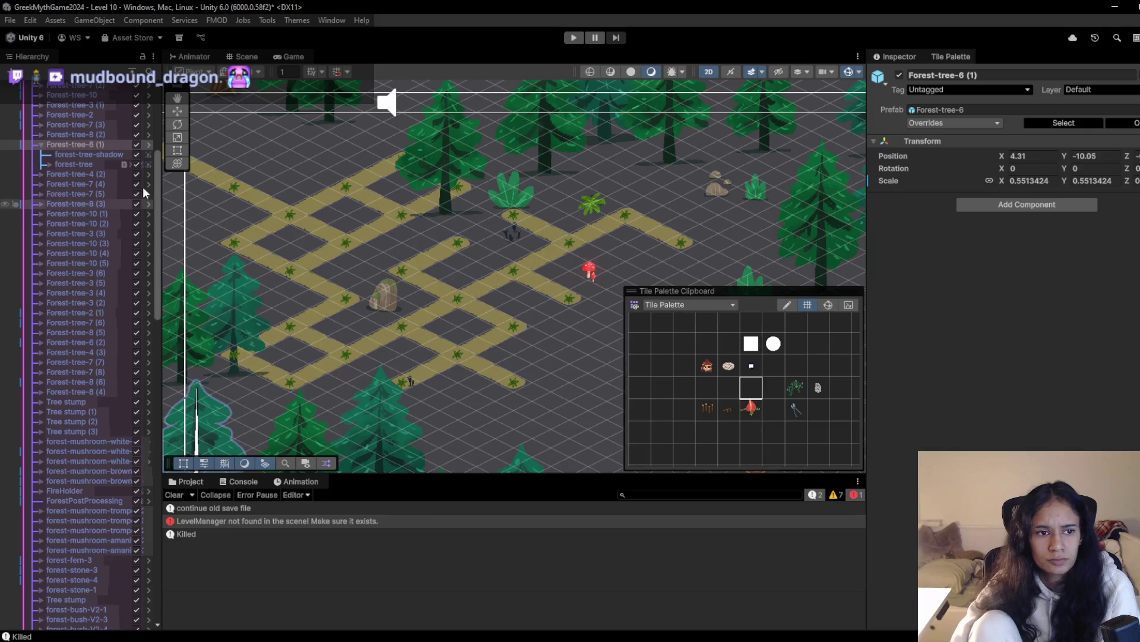
Move Forest-tree-8 (6) further up above the maze
key("w")
left_click_drag(442, 206, 416, 252)
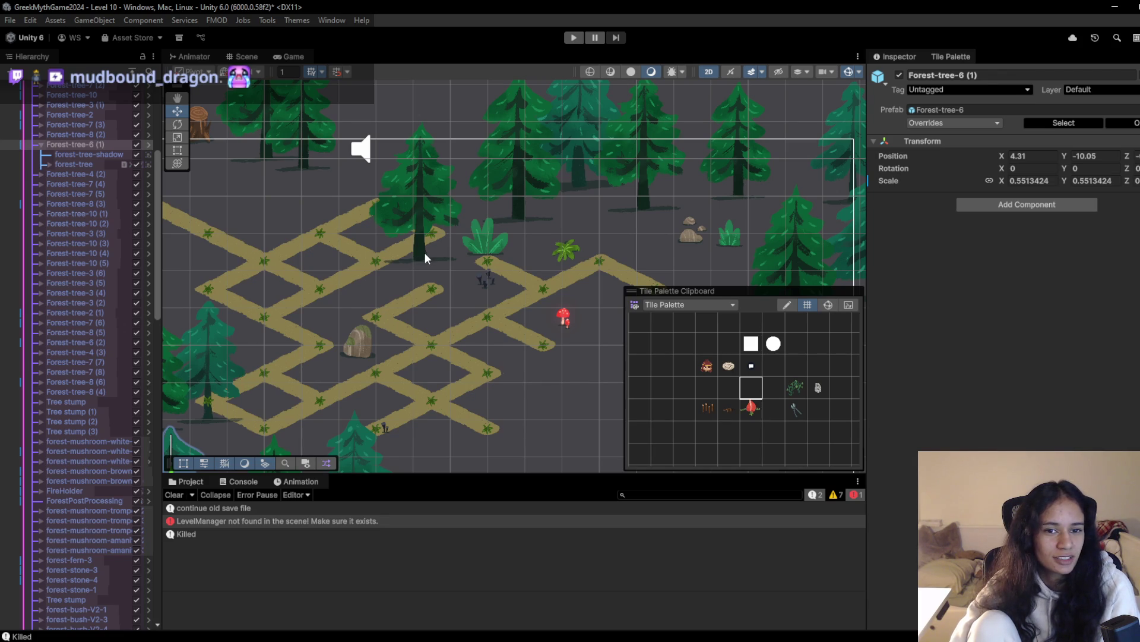
left_click(426, 258)
left_click(419, 248)
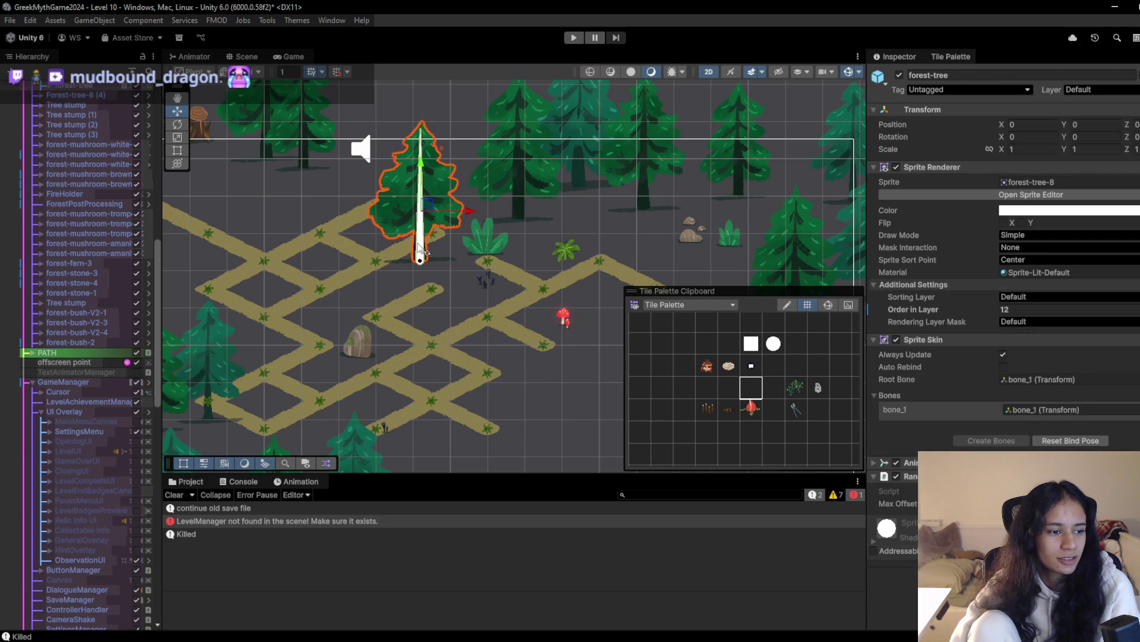
scroll(449, 246, "up", 3)
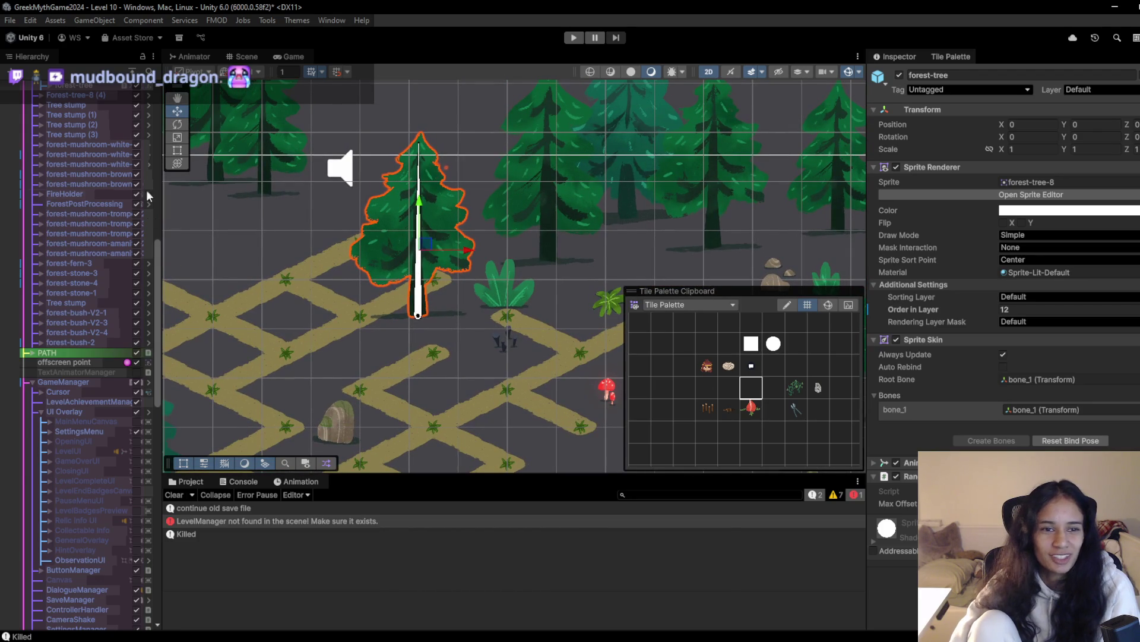
scroll(79, 209, "up", 2)
left_click(87, 104)
mouse_move(432, 245)
left_mouse_down()
mouse_move(383, 155)
mouse_move(421, 108)
mouse_move(432, 149)
left_mouse_up()
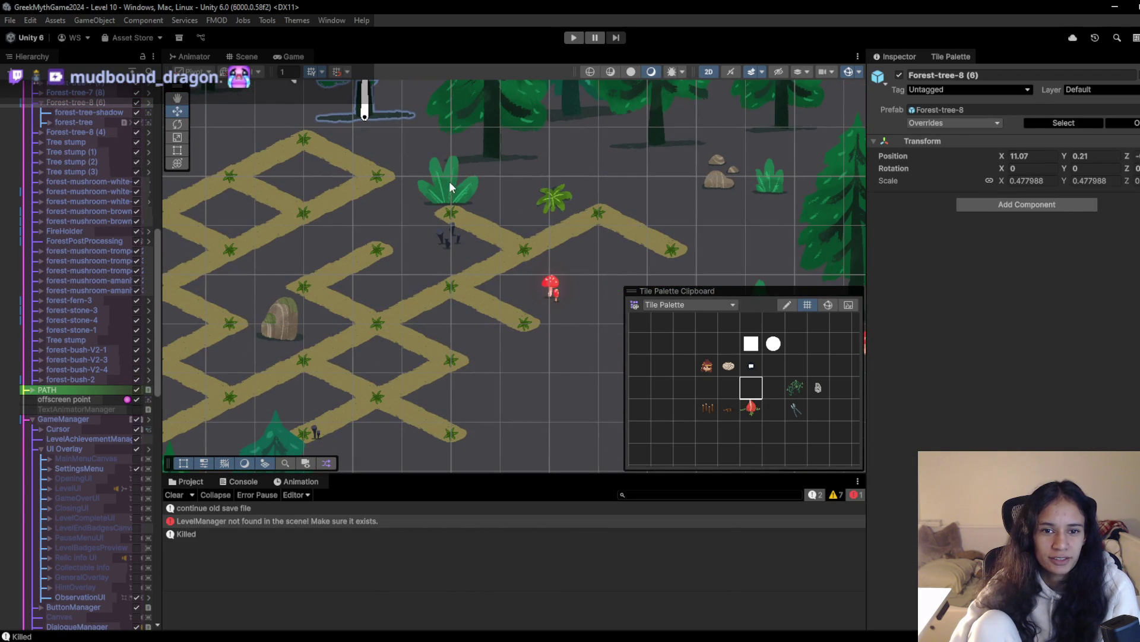
Move the fern bush forest-bush-V2-4 up and to the right
left_click(449, 180)
left_click(448, 192)
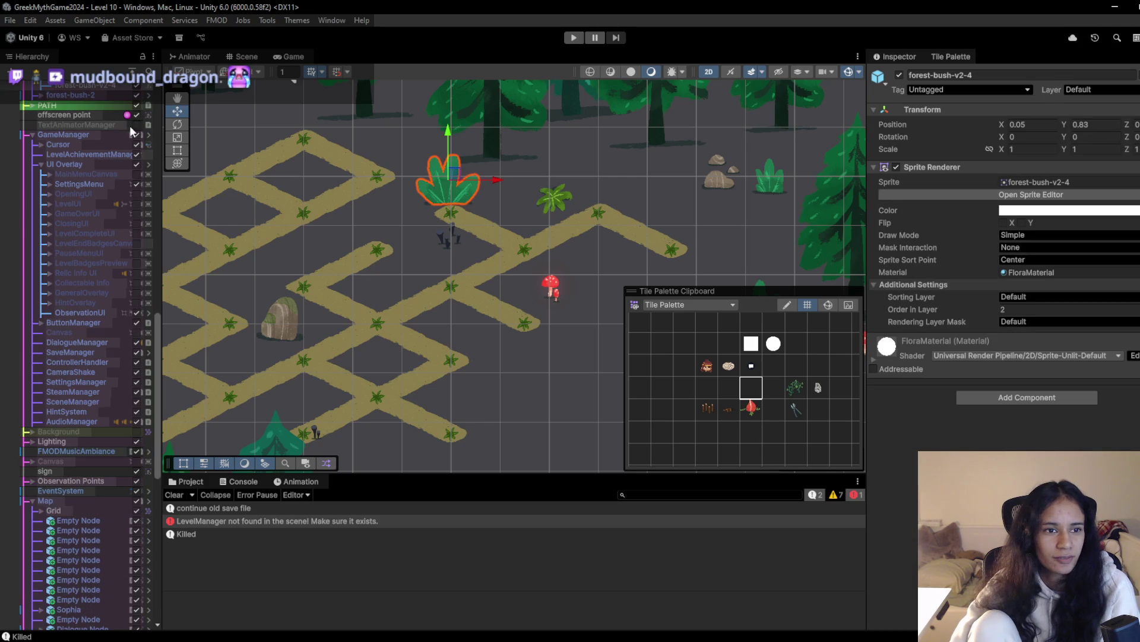
scroll(107, 457, "up", 4)
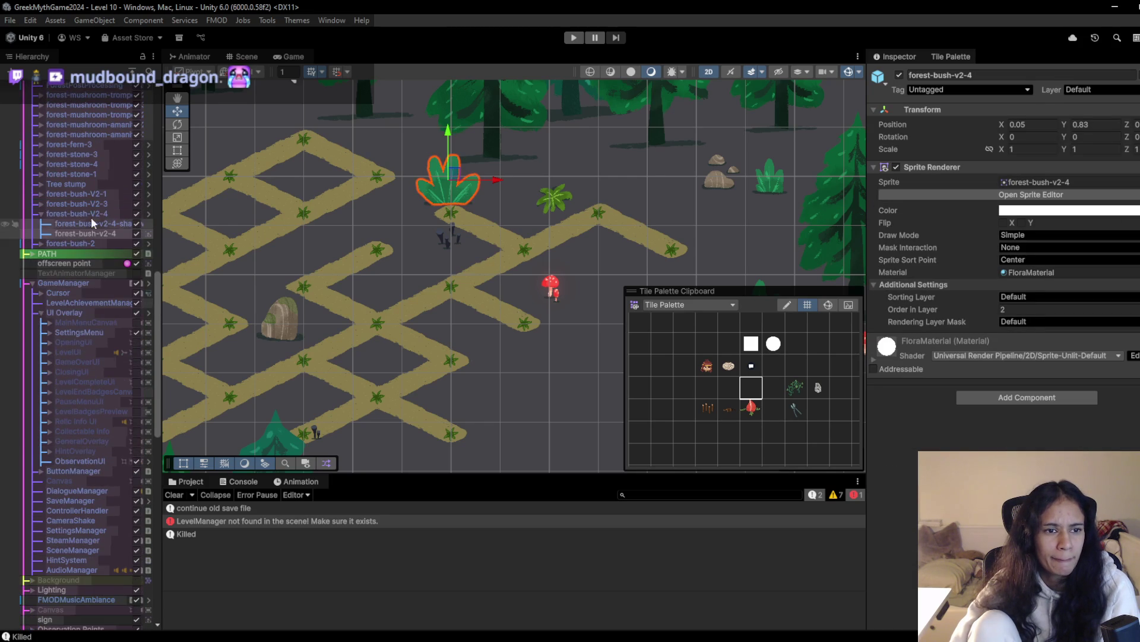
left_click(91, 215)
left_click_drag(455, 196, 585, 157)
Relocate Forest-tree-4 (2) above the trail to X 6.78, Y -0.43
scroll(426, 214, "down", 3)
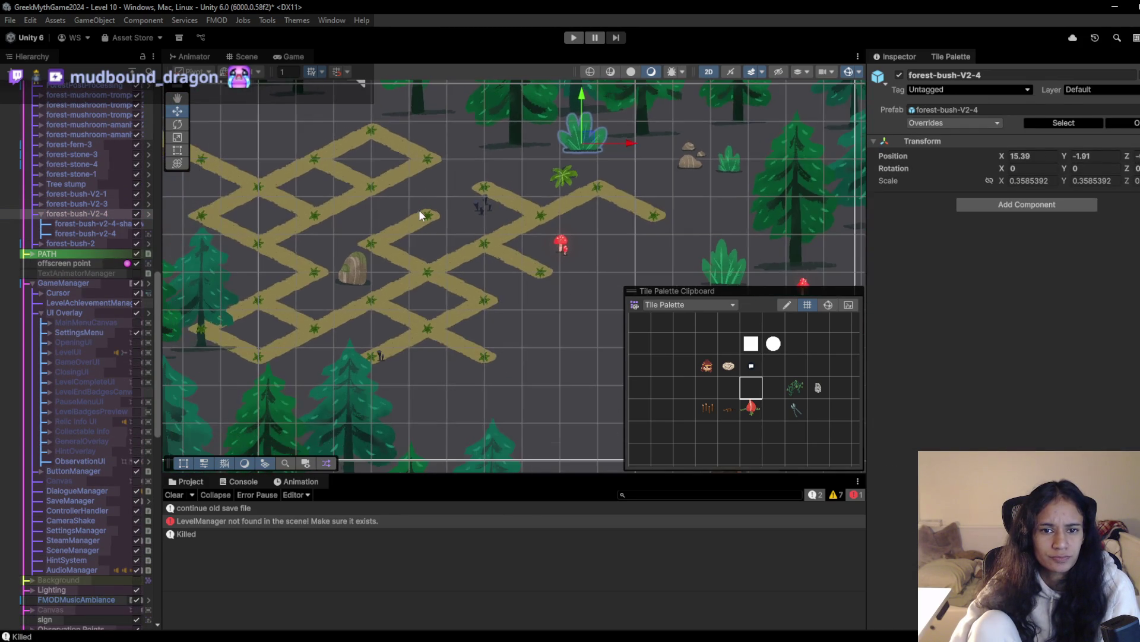
left_click(238, 371)
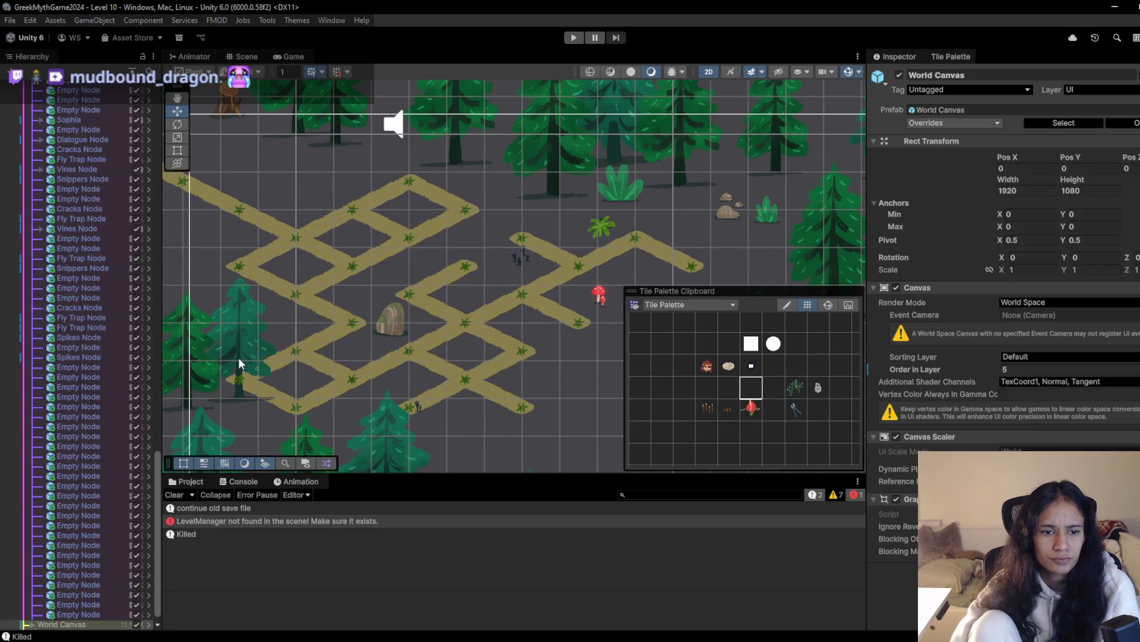
left_click(237, 364)
scroll(89, 505, "up", 4)
left_click(89, 176)
mouse_move(242, 345)
left_mouse_down()
mouse_move(194, 252)
mouse_move(474, 192)
mouse_move(304, 138)
left_mouse_up()
scroll(354, 229, "up", 2)
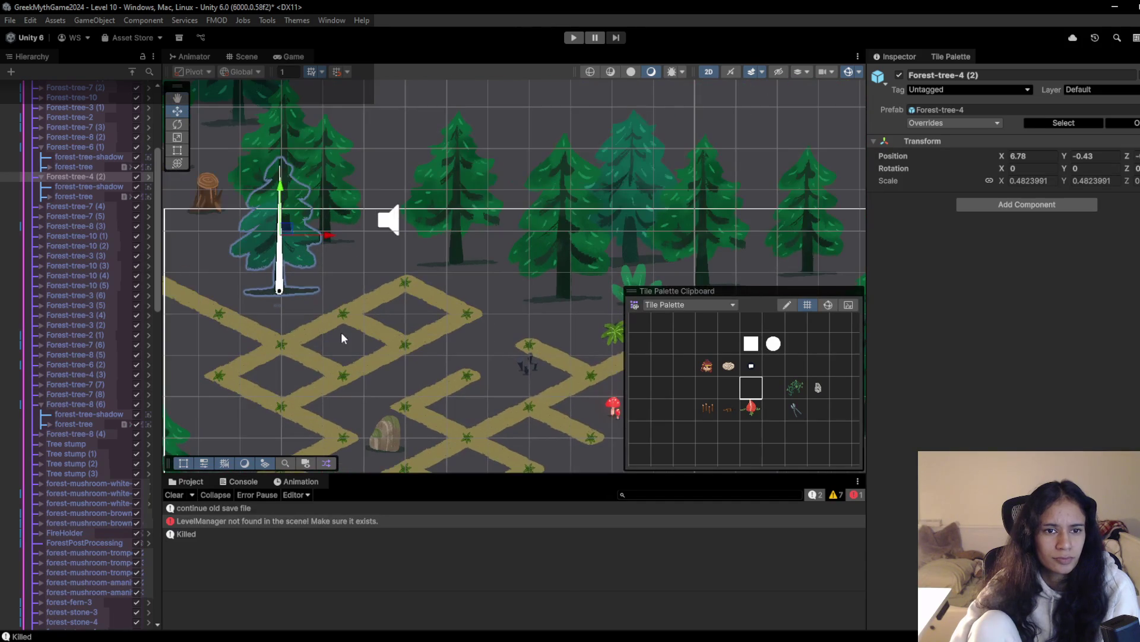
Move Forest-tree-4 (2) to X 9.38, Y 0.95 and run a quick playtest
mouse_move(265, 221)
left_mouse_down()
mouse_move(254, 215)
mouse_move(394, 155)
mouse_move(386, 128)
mouse_move(392, 174)
left_mouse_up()
left_click_drag(392, 173, 392, 175)
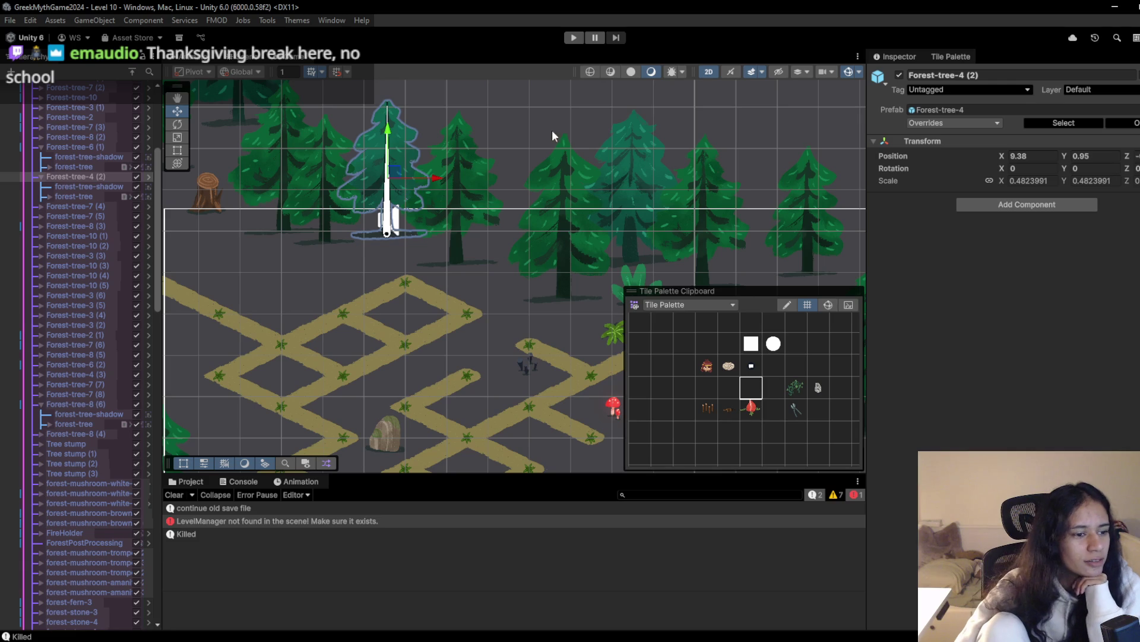
left_click(571, 41)
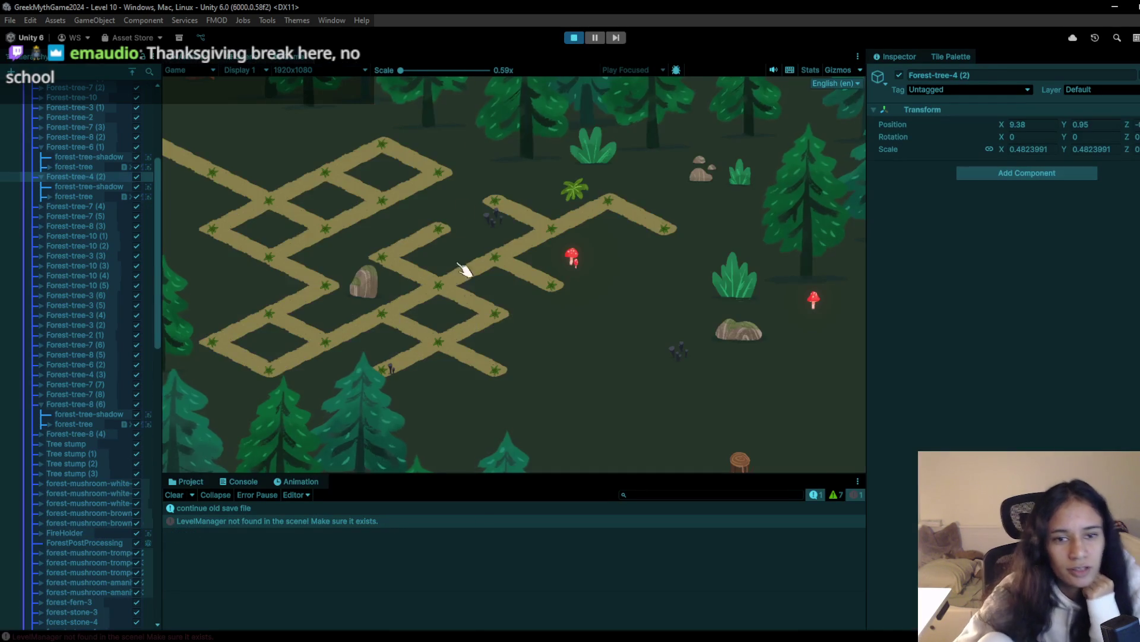
left_click(573, 37)
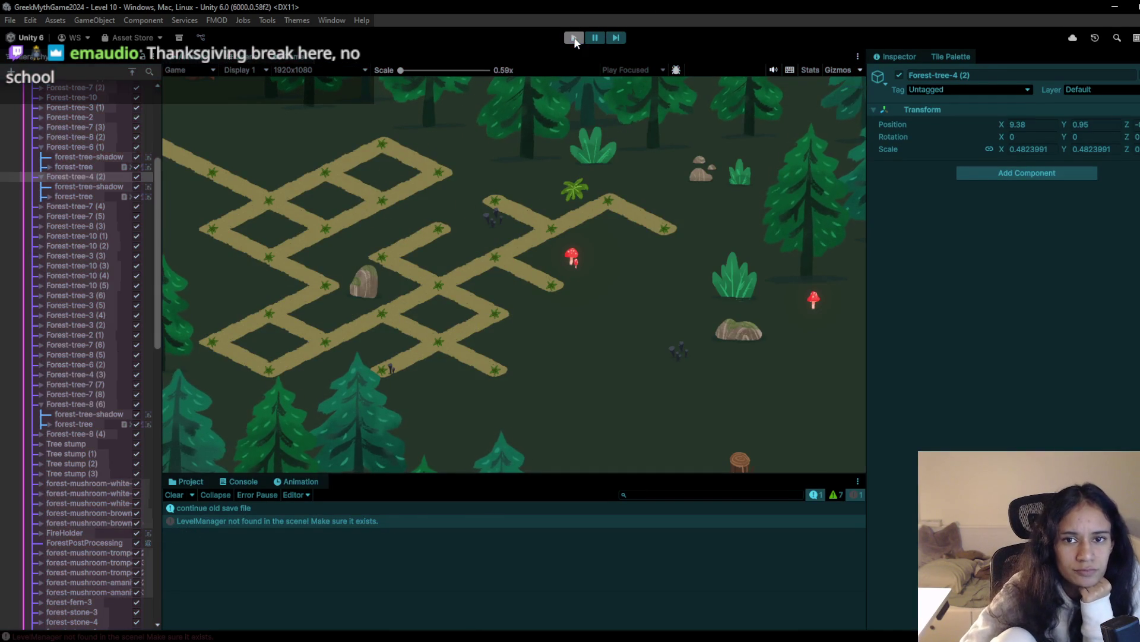
scroll(472, 321, "up", 3)
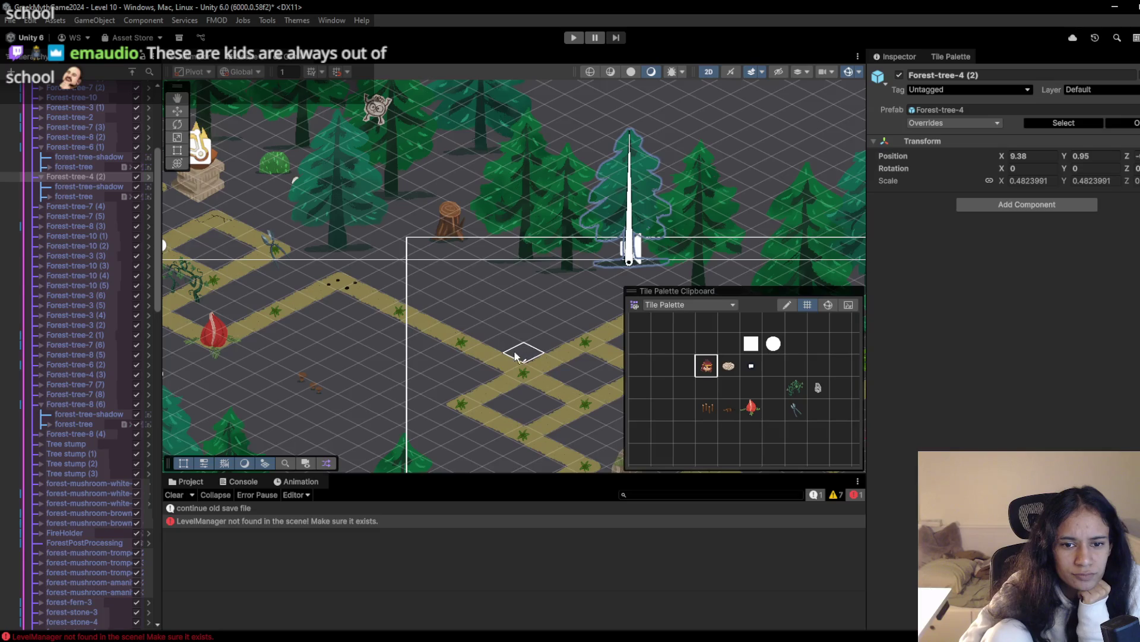
scroll(515, 356, "down", 3)
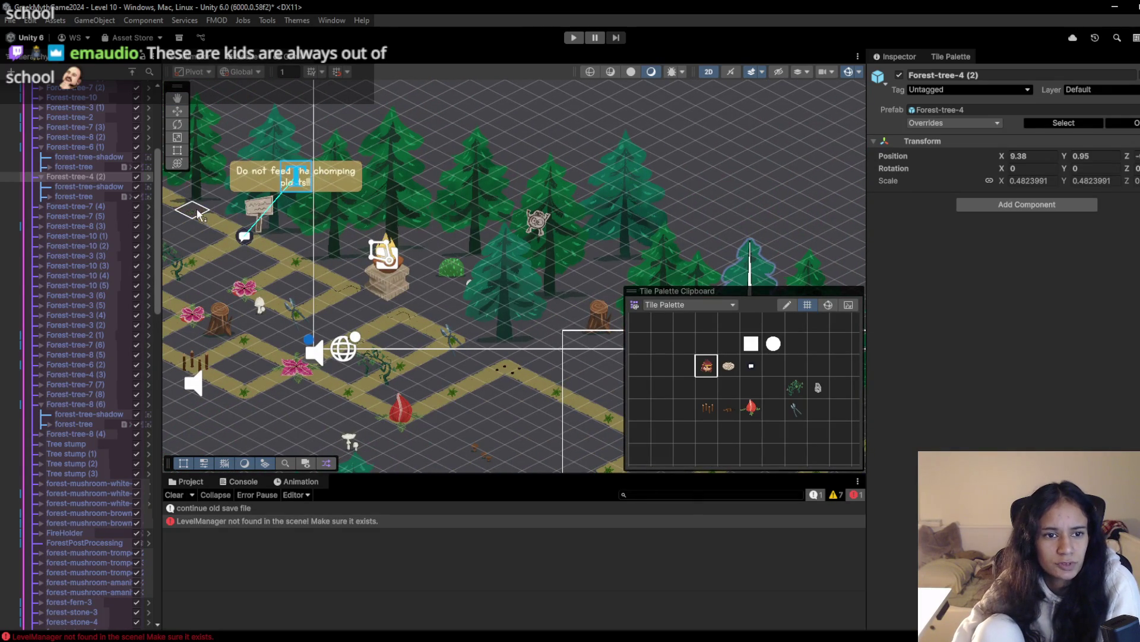
Clear the tile brush and playtest, walking the girl from the upper-left path into the maze
left_click(727, 385)
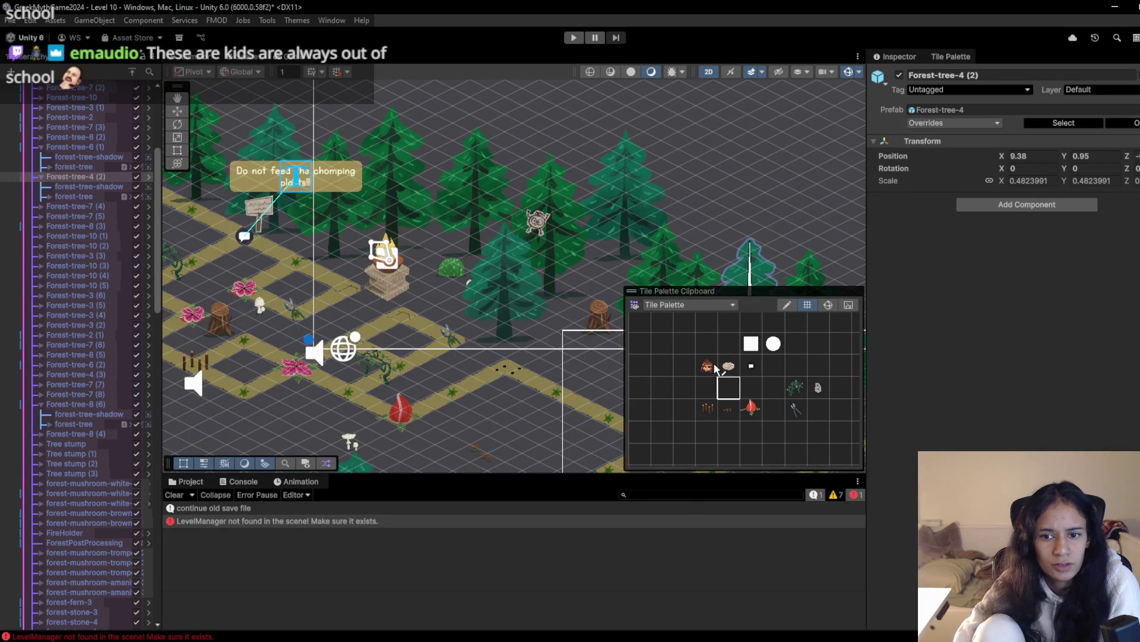
left_click_drag(575, 402, 414, 342)
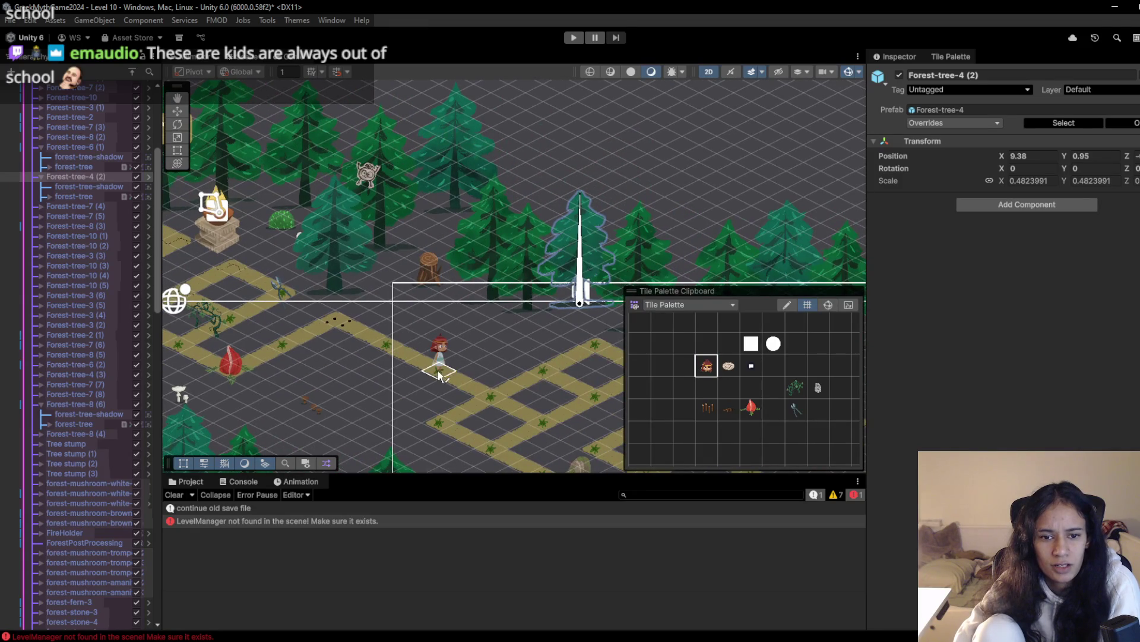
left_click(579, 39)
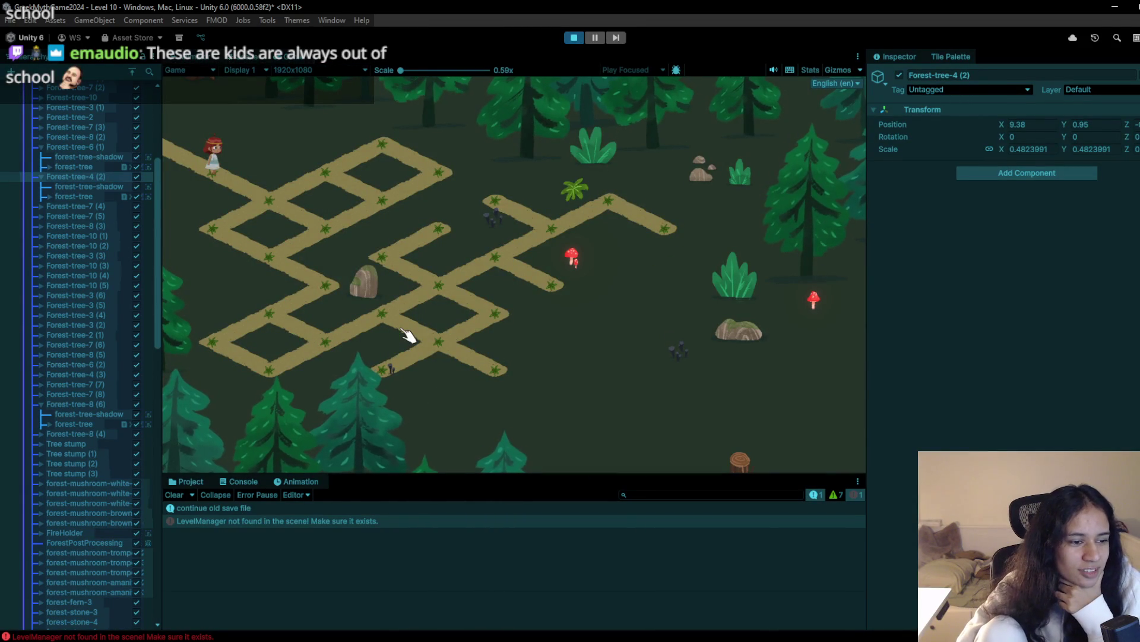
left_click(262, 202)
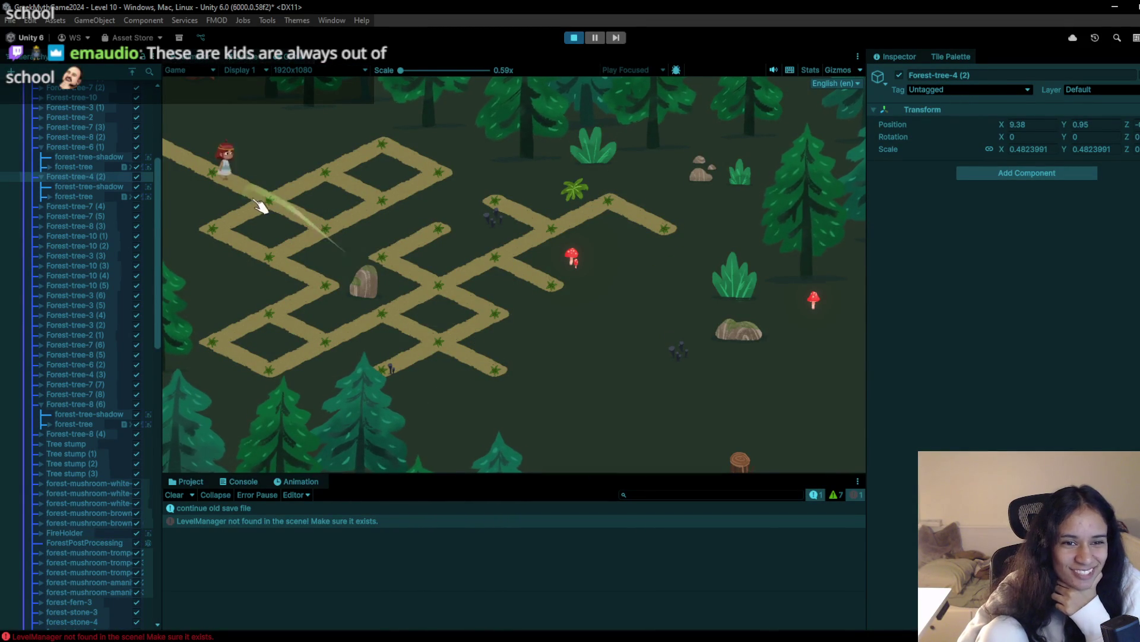
left_click(326, 178)
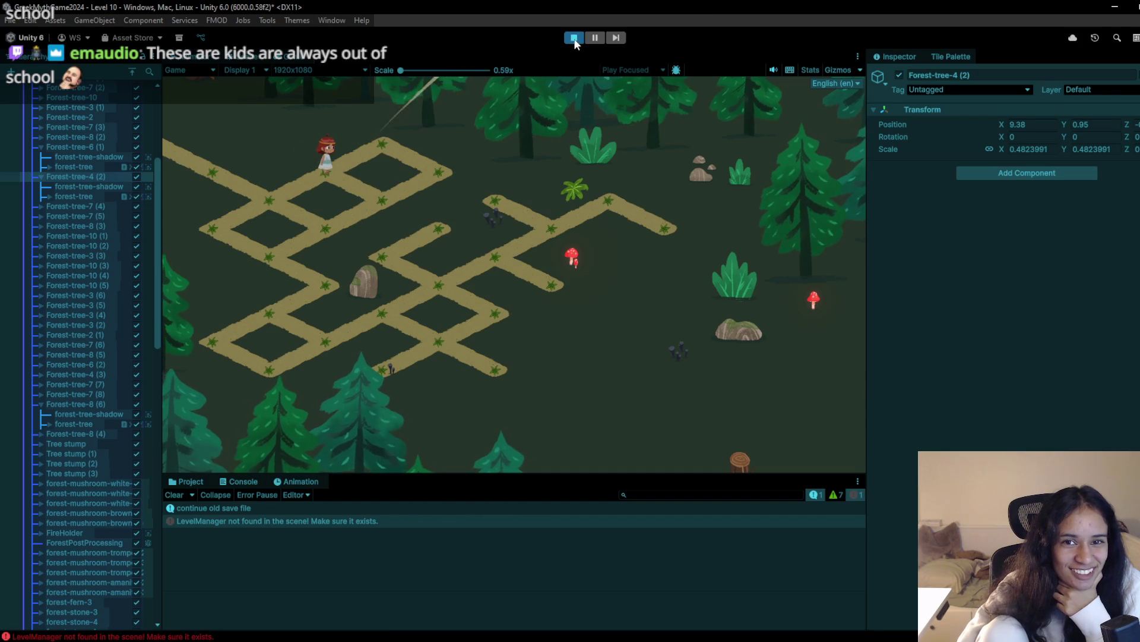
key("ctrl+p")
scroll(77, 206, "up", 5)
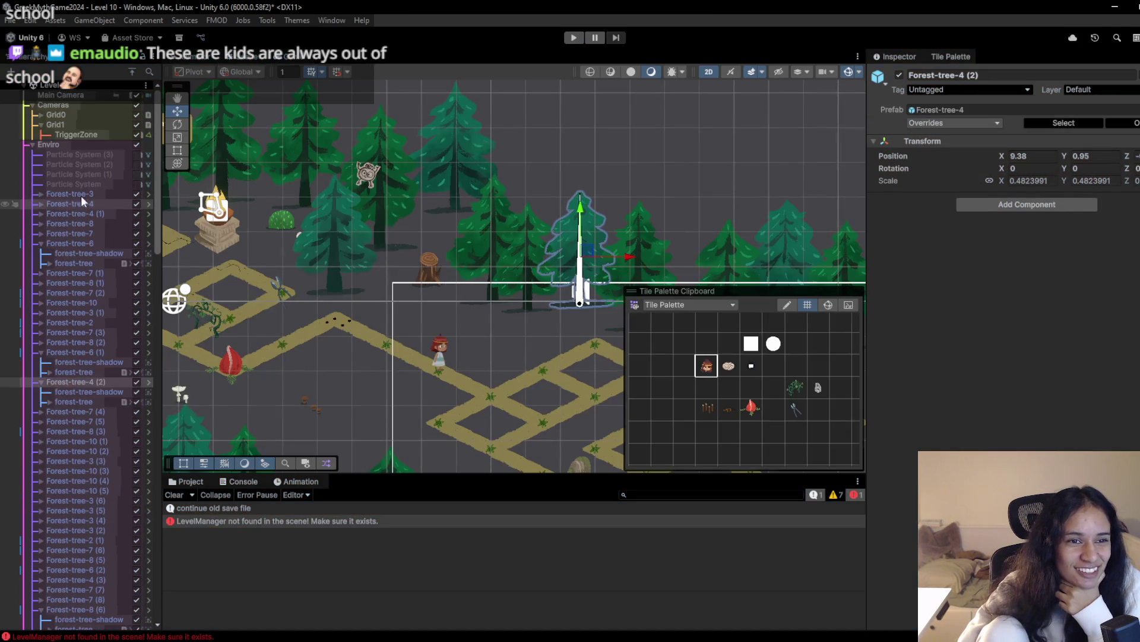
Set Grid1's Lens Ortho Size to 4 and shift the camera left to X 13.06
left_click(70, 126)
double_click(1010, 268)
type("4")
mouse_move(541, 353)
left_mouse_down()
mouse_move(370, 134)
mouse_move(381, 177)
mouse_move(284, 164)
mouse_move(295, 165)
left_mouse_up()
scroll(433, 252, "down", 3)
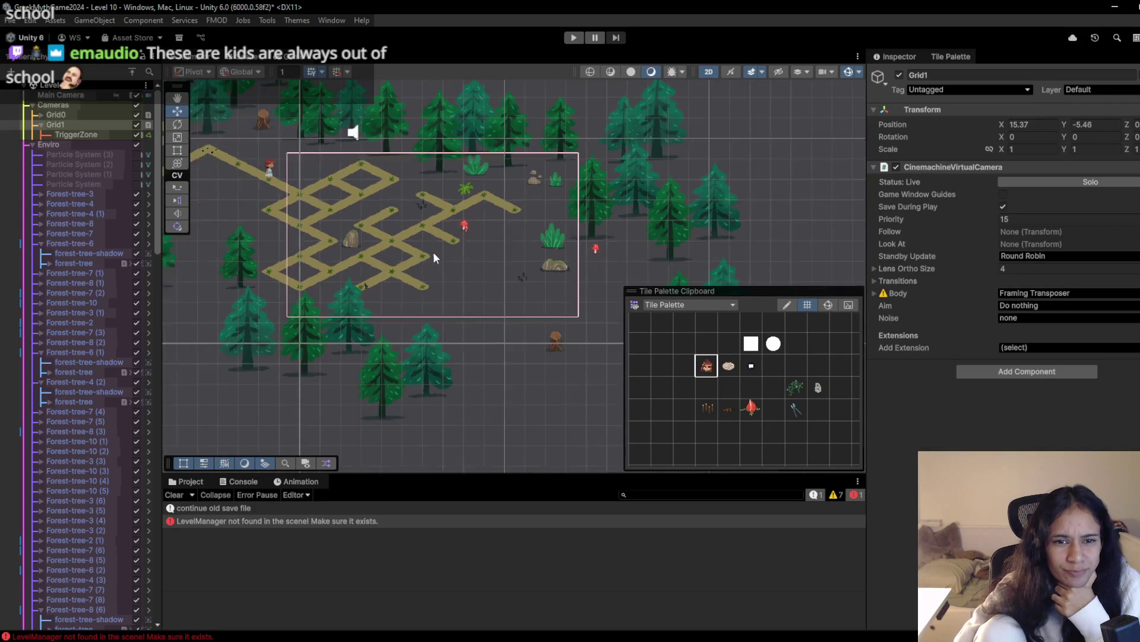
left_click_drag(482, 236, 447, 247)
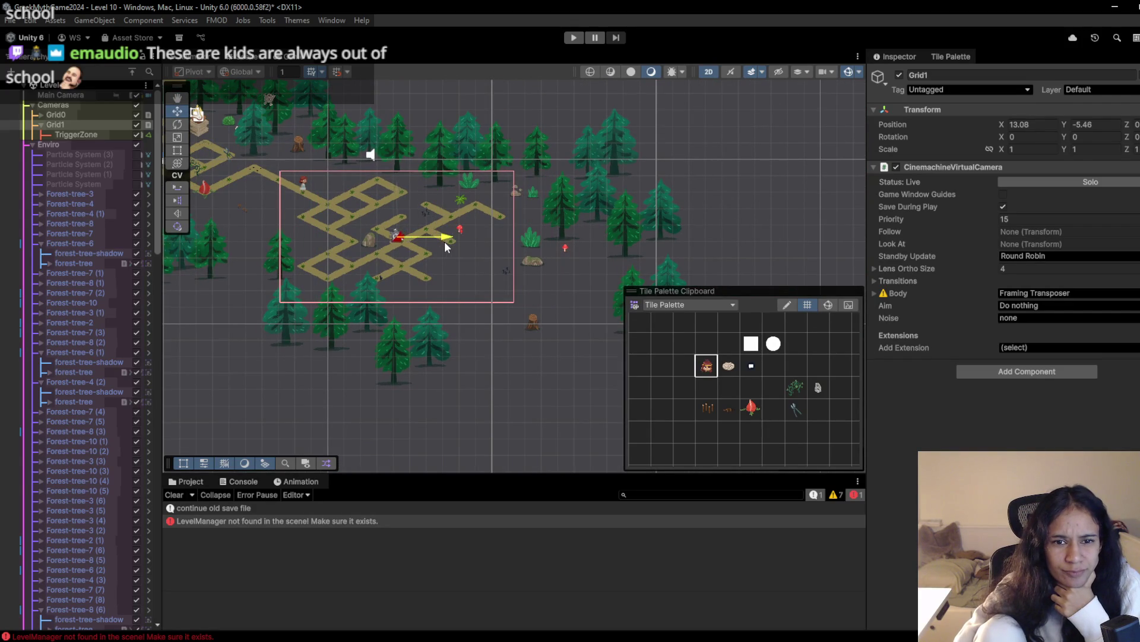
Playtest the maze, walking the girl through its junctions to the far-right path end
left_click(580, 37)
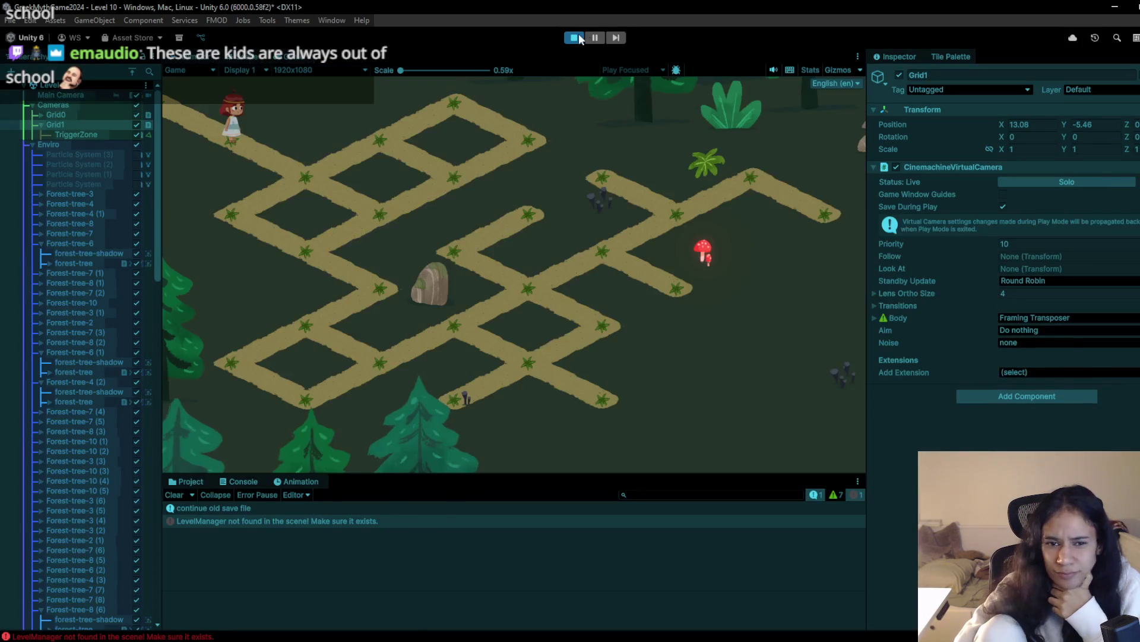
left_click(327, 183)
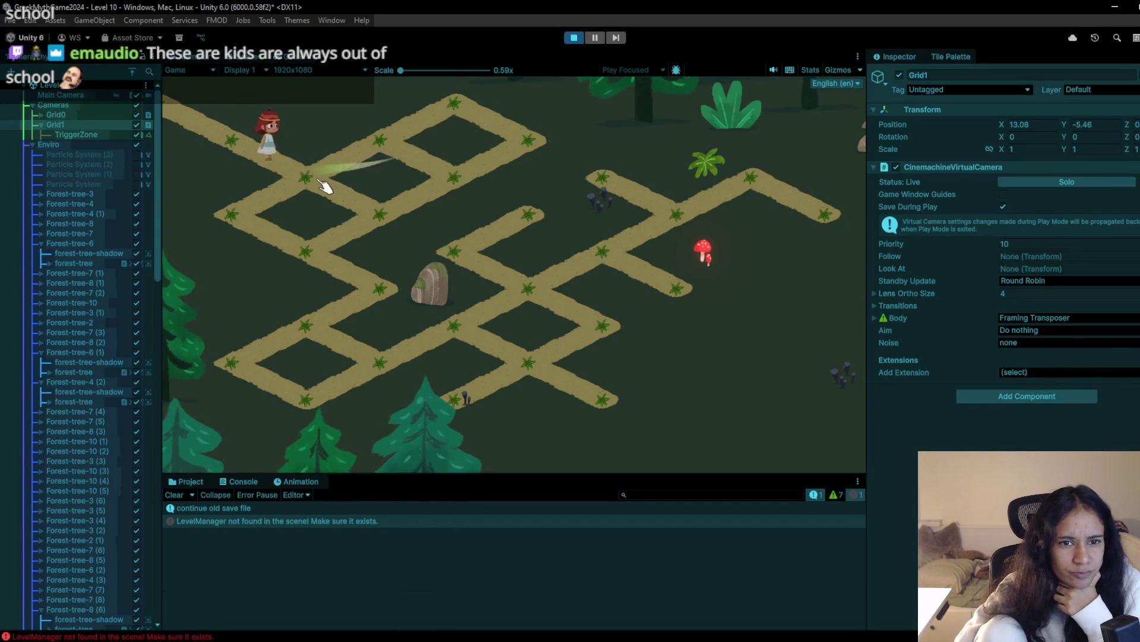
left_click(394, 152)
left_click(452, 184)
left_click(301, 257)
left_click(377, 285)
left_click(333, 326)
left_click(387, 371)
left_click(471, 326)
left_click(527, 374)
left_click(458, 402)
left_click(606, 326)
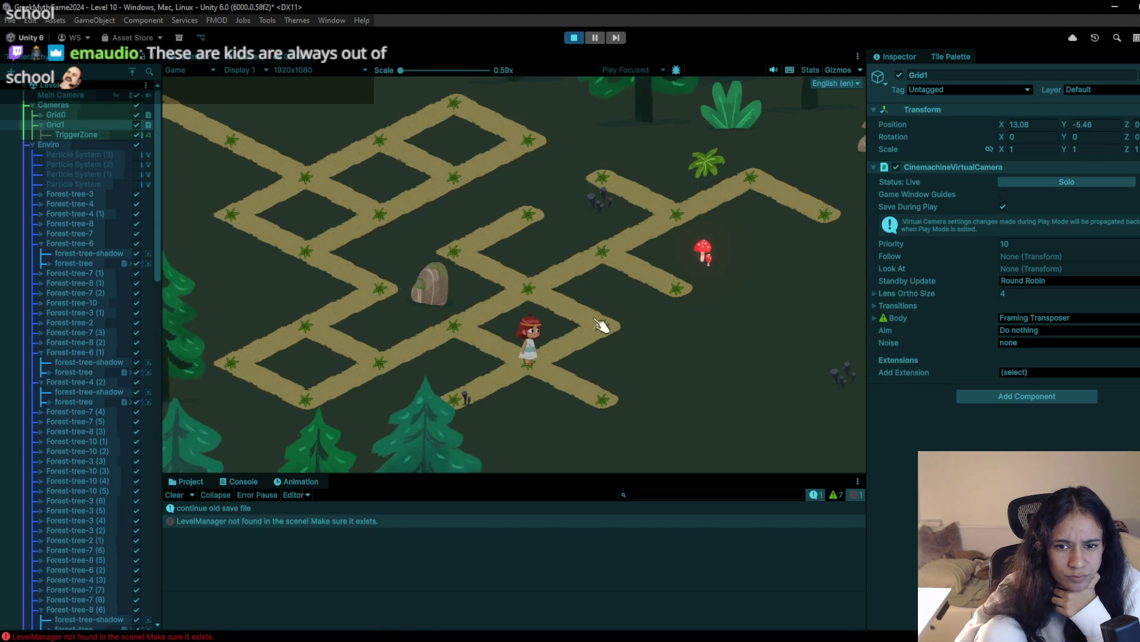
left_click(543, 295)
left_click(667, 239)
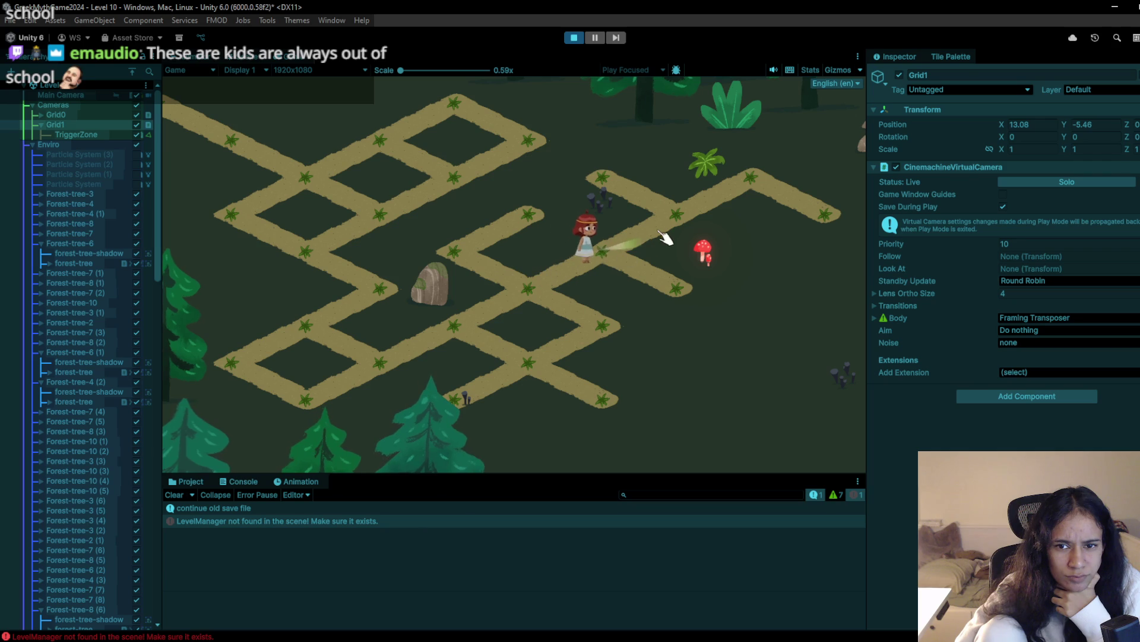
left_click(629, 189)
left_click(739, 178)
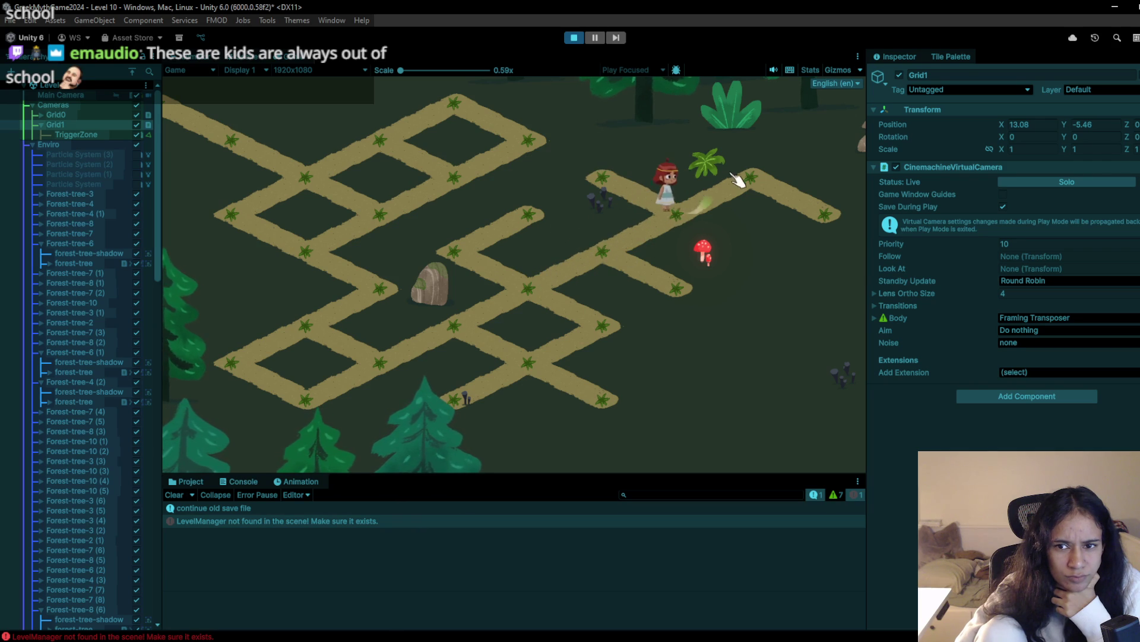
left_click(815, 214)
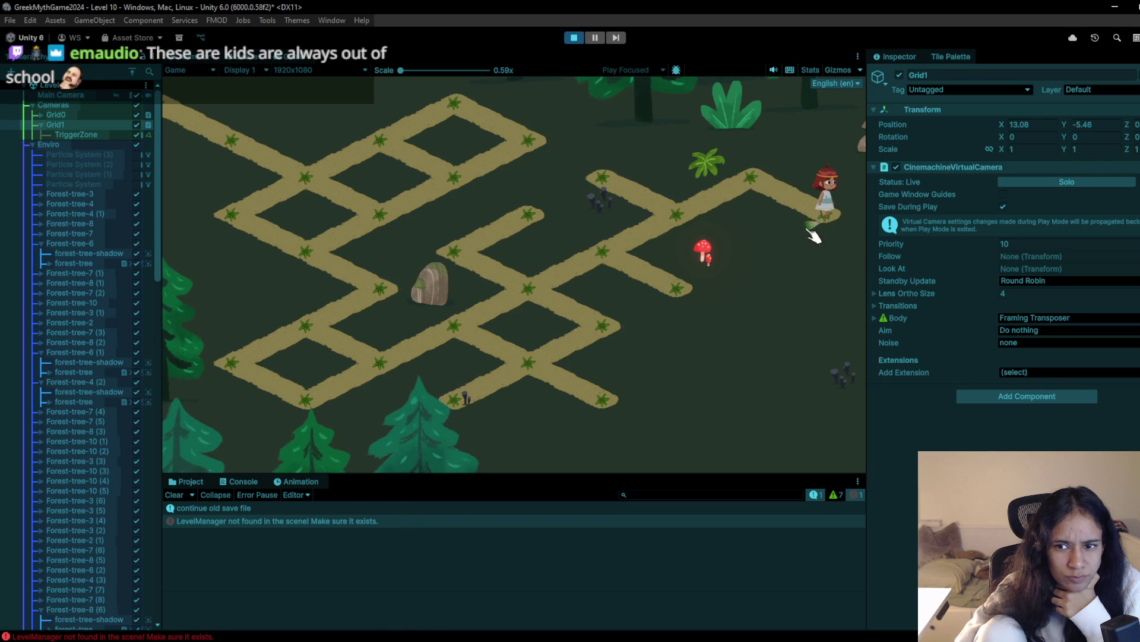
left_click(574, 39)
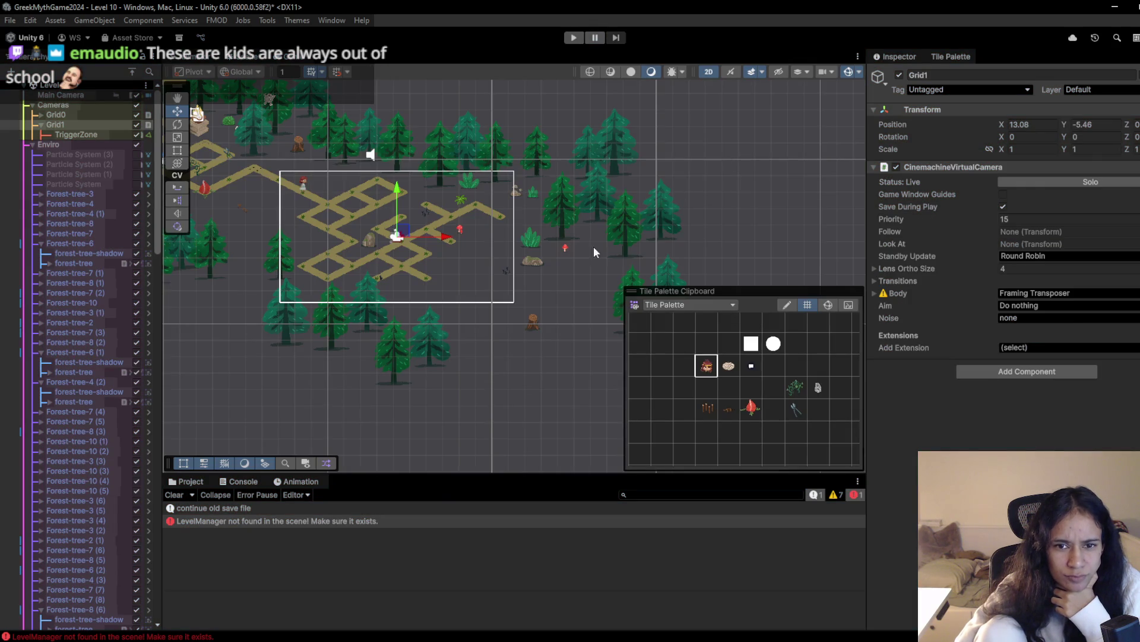
scroll(475, 276, "up", 5)
left_click_drag(489, 207, 449, 263)
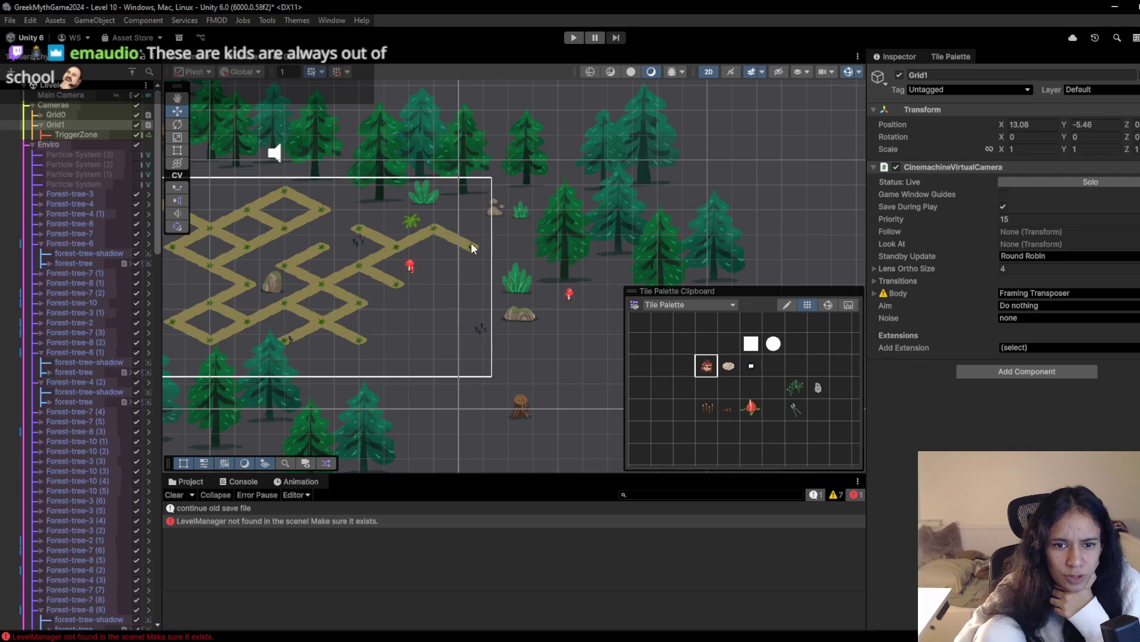
left_click(728, 387)
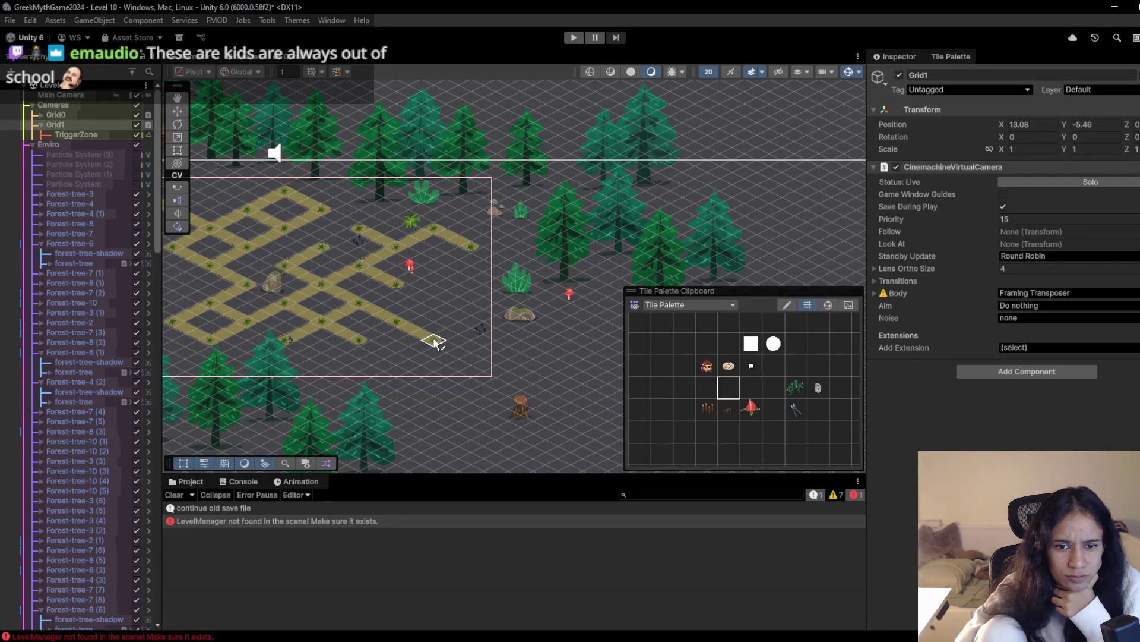
mouse_move(473, 276)
left_mouse_down()
mouse_move(427, 309)
mouse_move(381, 287)
left_mouse_up()
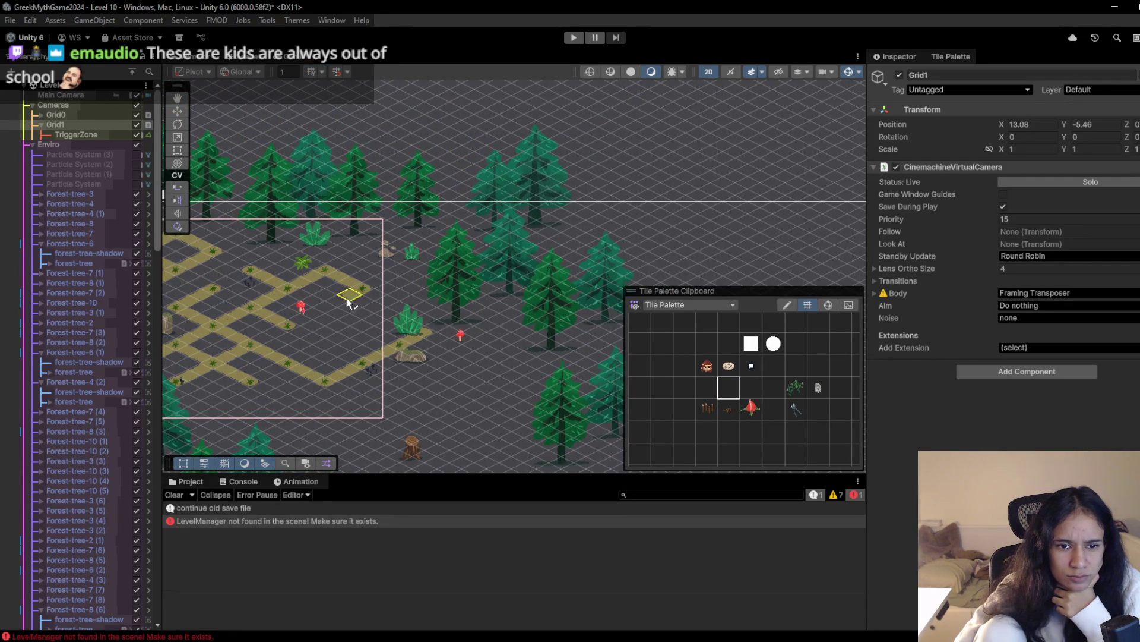
mouse_move(313, 387)
left_mouse_down()
mouse_move(281, 376)
mouse_move(455, 358)
left_mouse_up()
scroll(280, 376, "down", 1)
scroll(476, 357, "up", 3)
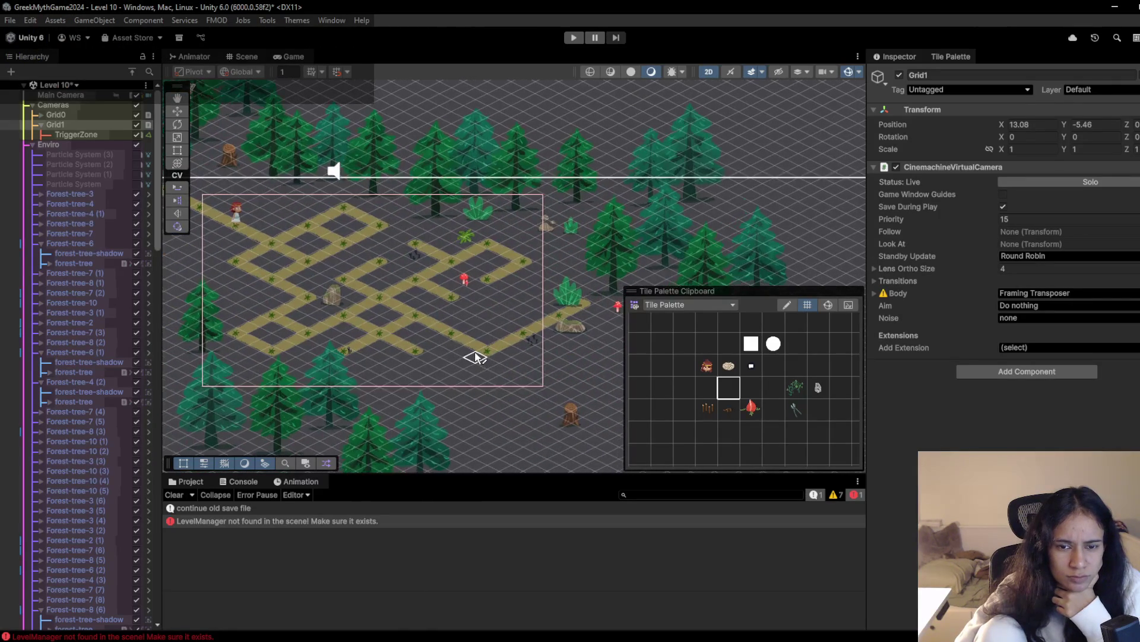
left_click_drag(534, 338, 386, 348)
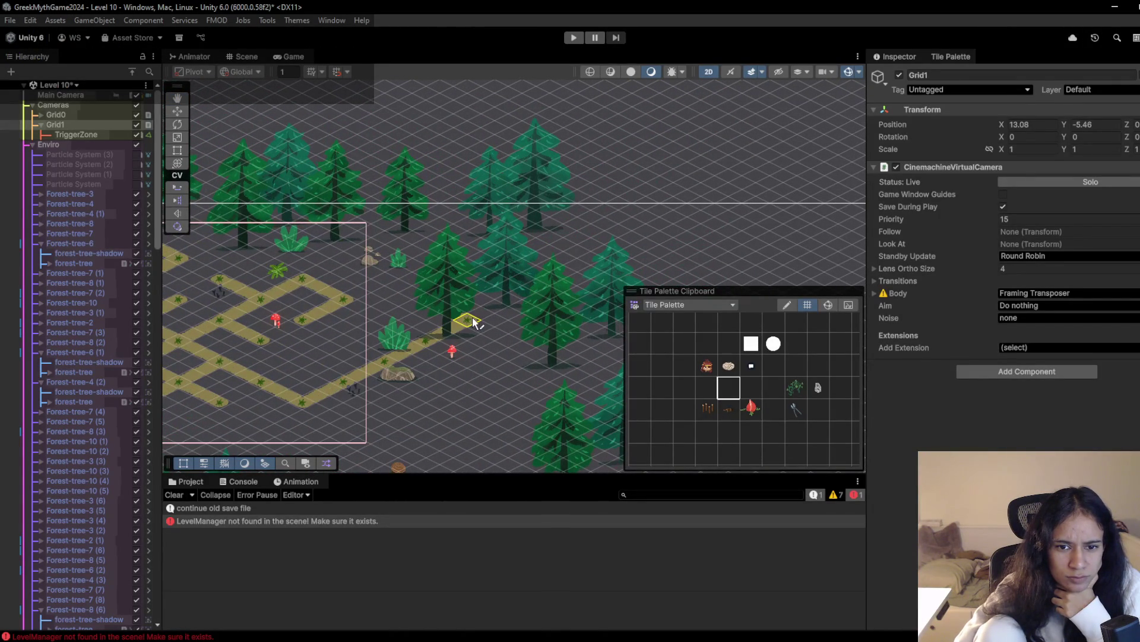
scroll(476, 354, "down", 3)
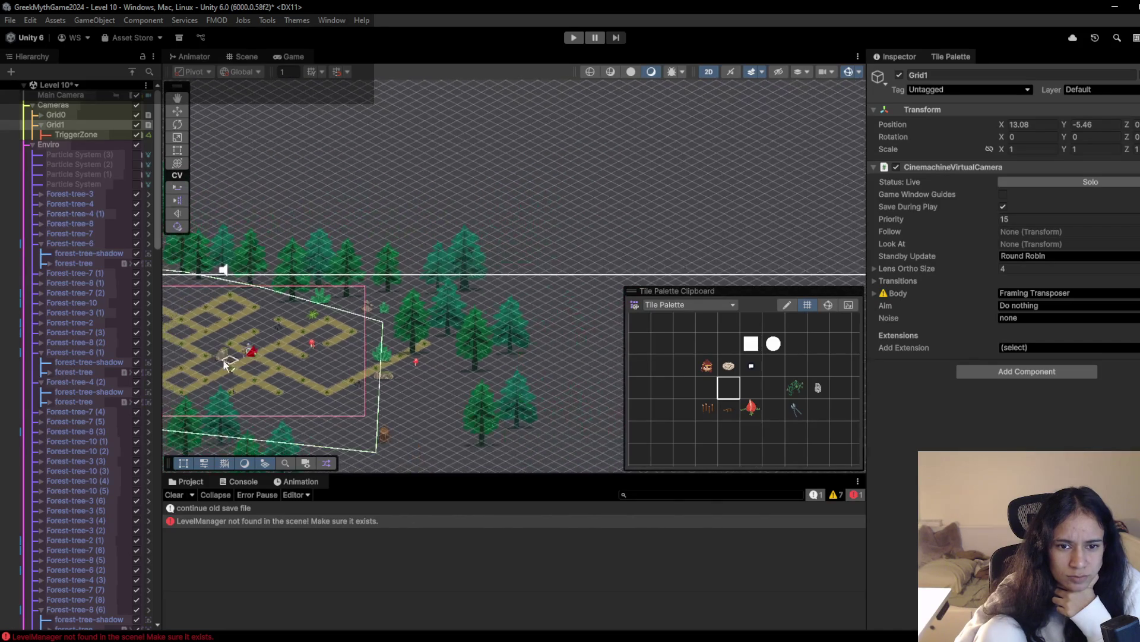
mouse_move(162, 270)
left_mouse_down()
mouse_move(453, 268)
mouse_move(201, 272)
left_mouse_up()
mouse_move(332, 380)
left_mouse_down()
mouse_move(416, 267)
mouse_move(422, 318)
mouse_move(345, 273)
mouse_move(266, 294)
mouse_move(517, 291)
left_mouse_up()
scroll(469, 276, "up", 5)
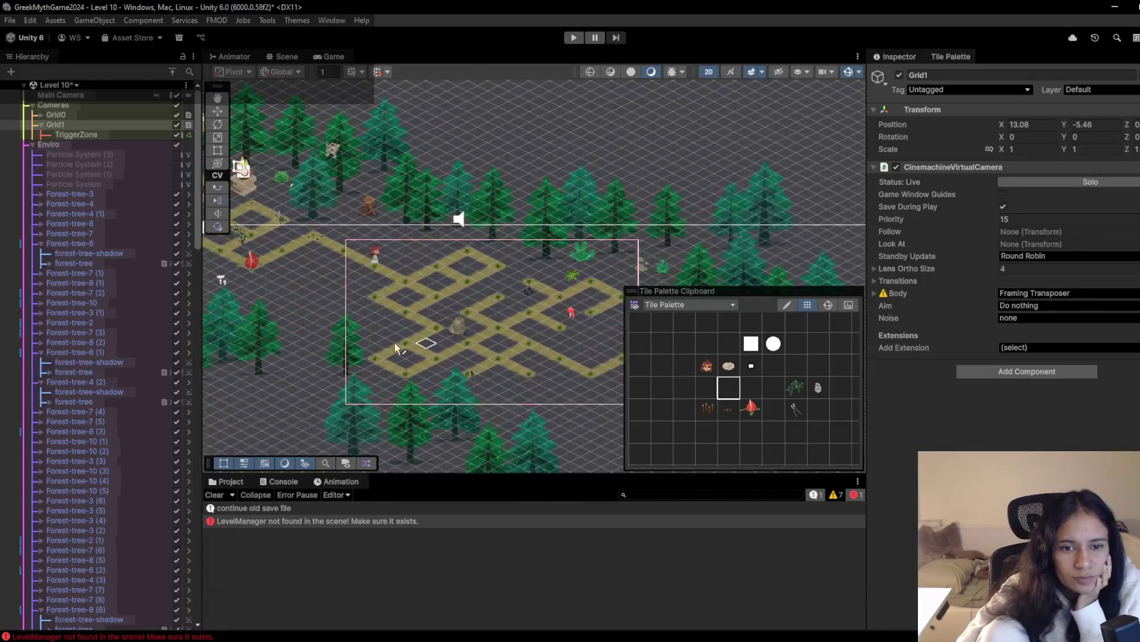
left_click_drag(386, 274, 550, 299)
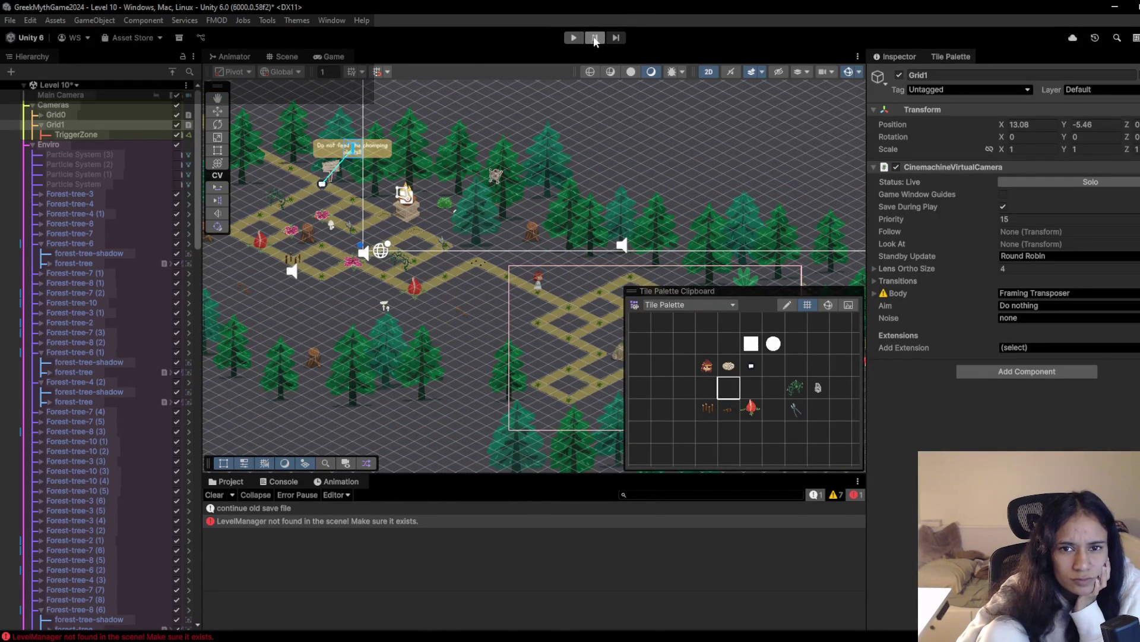
left_click(573, 38)
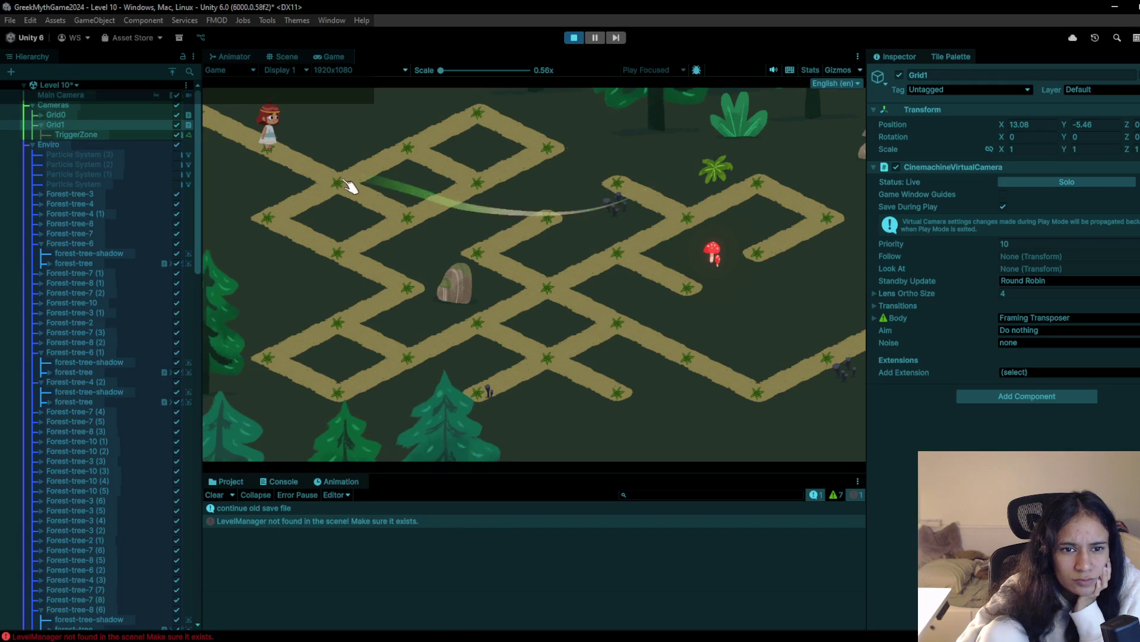
left_click(350, 186)
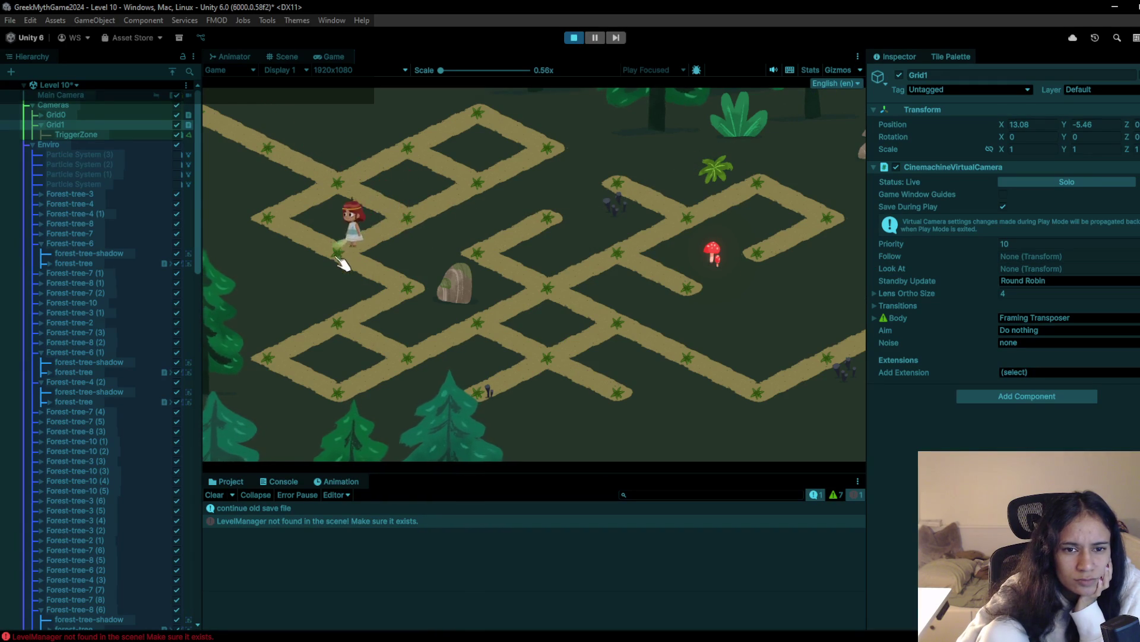
left_click(367, 323)
left_click(356, 386)
left_click(416, 359)
left_click(555, 299)
left_click(546, 237)
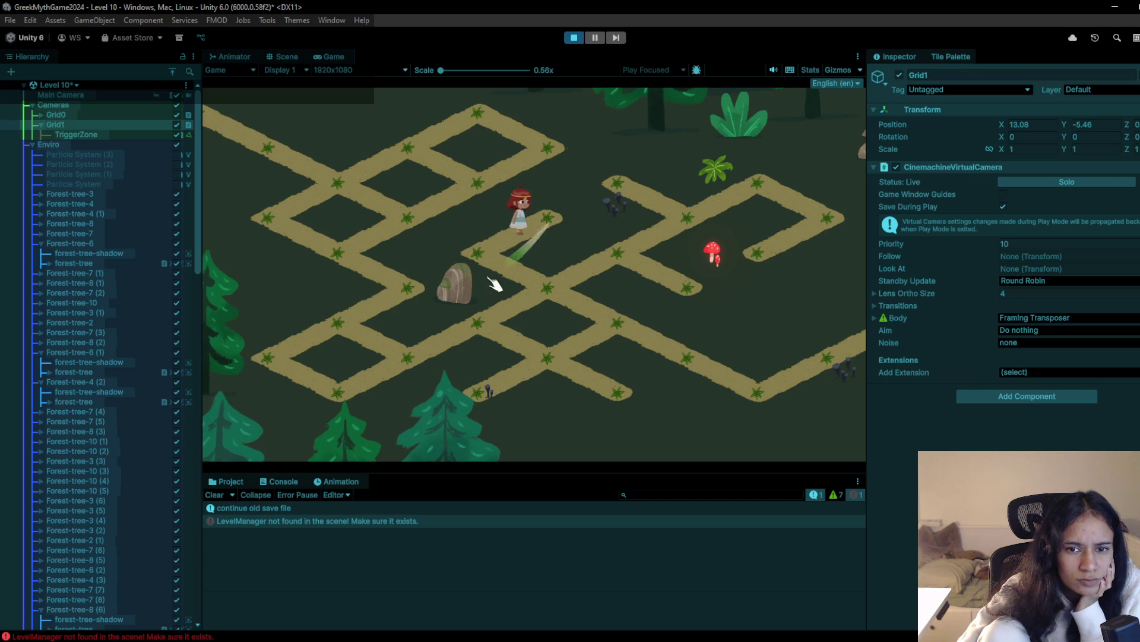
left_click(556, 297)
left_click(636, 247)
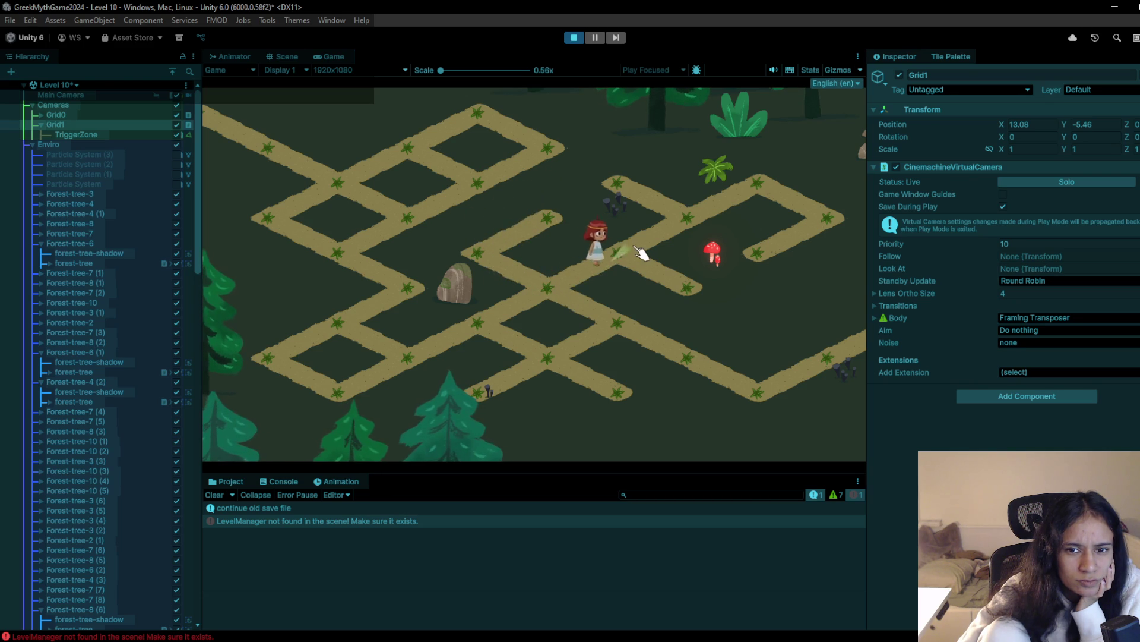
left_click(769, 181)
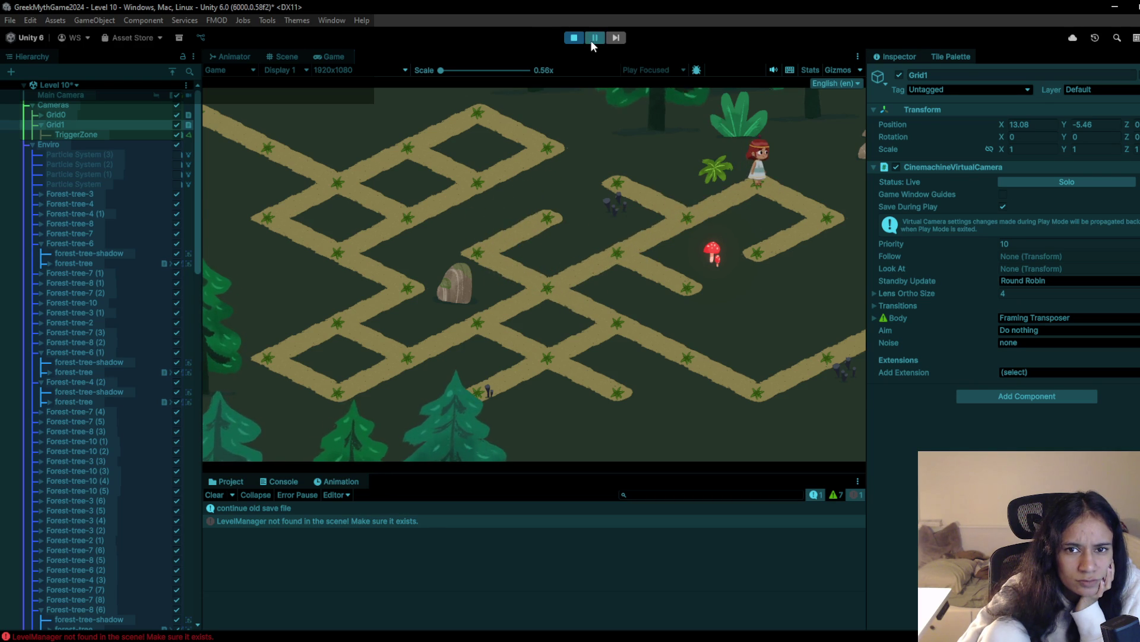
left_click(593, 39)
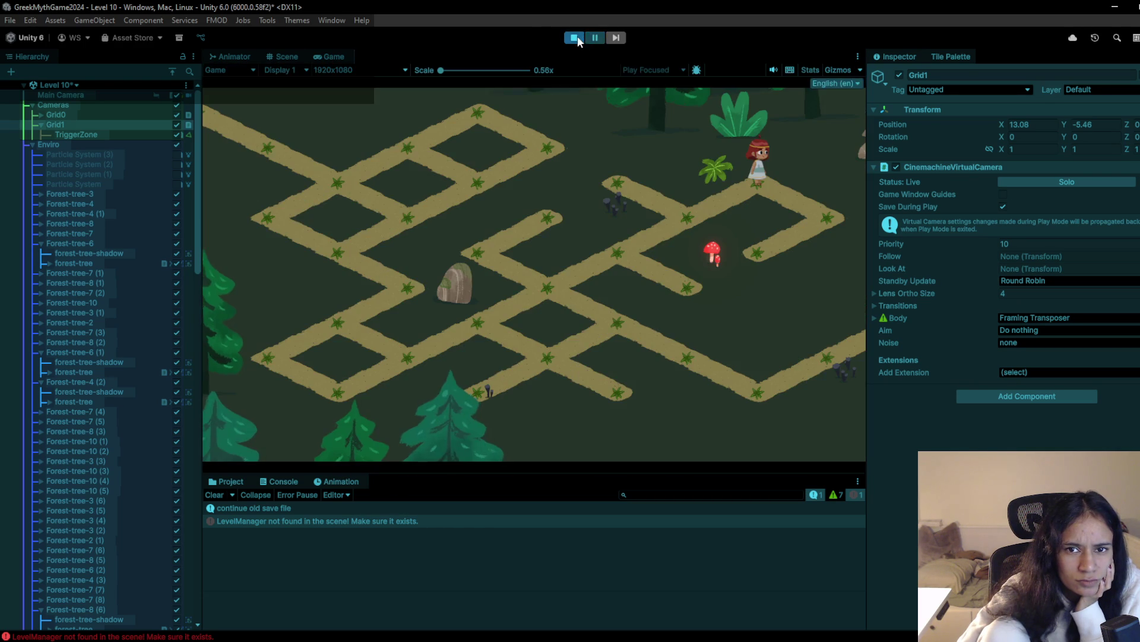
left_click(575, 38)
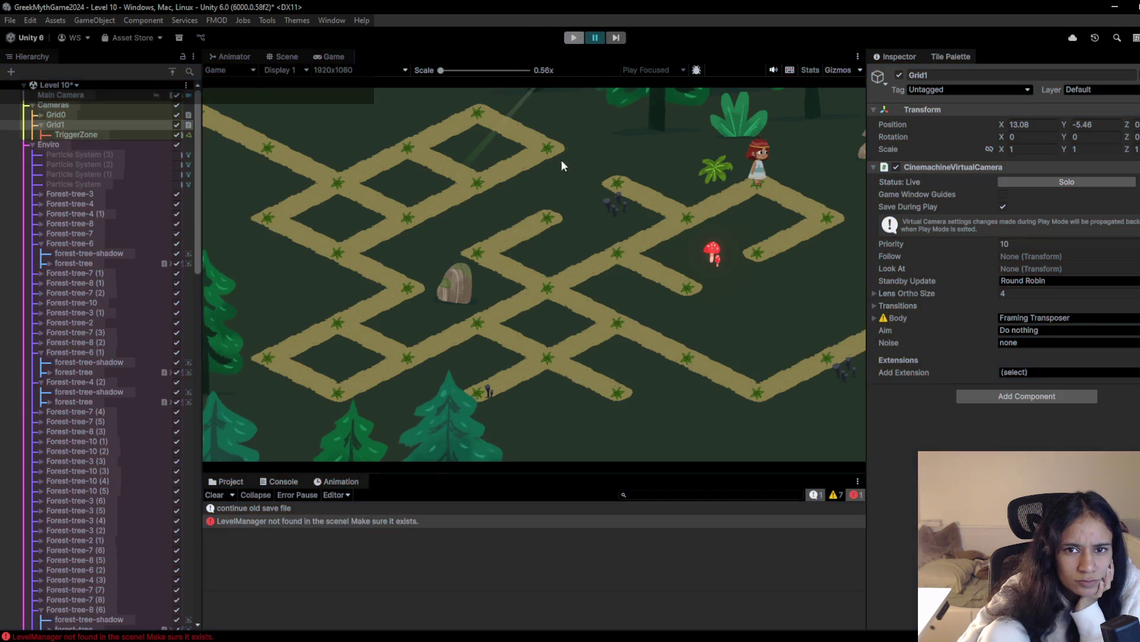
key("f")
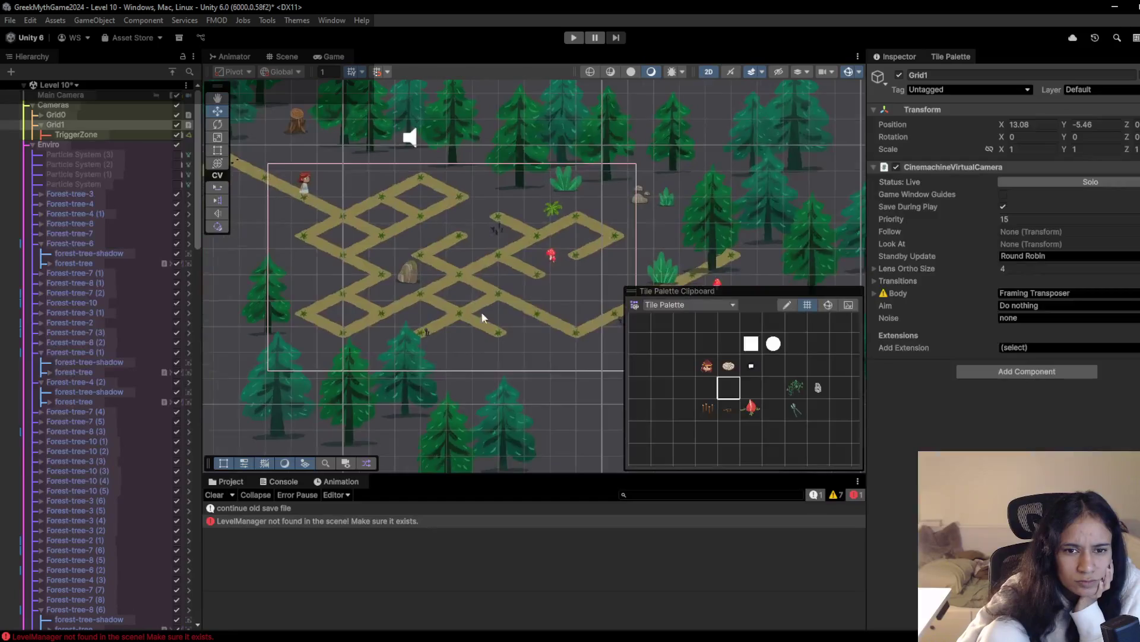
Paint pink flower tiles on the lower-left path and beside the rock
left_click(796, 389)
scroll(421, 316, "up", 2)
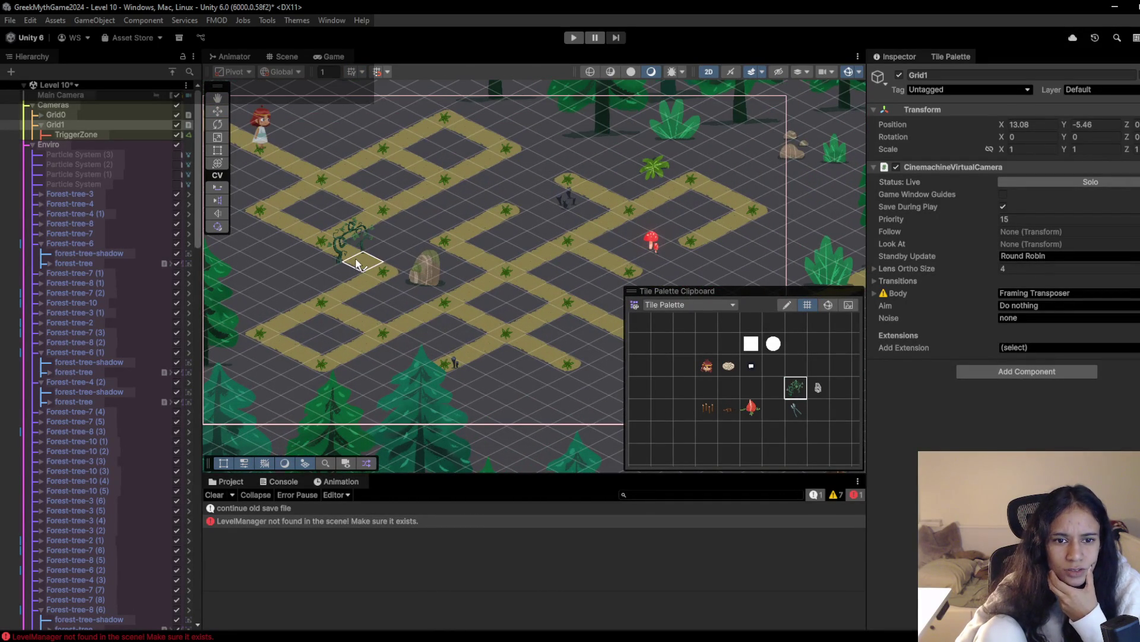
scroll(385, 279, "up", 2)
left_click(751, 409)
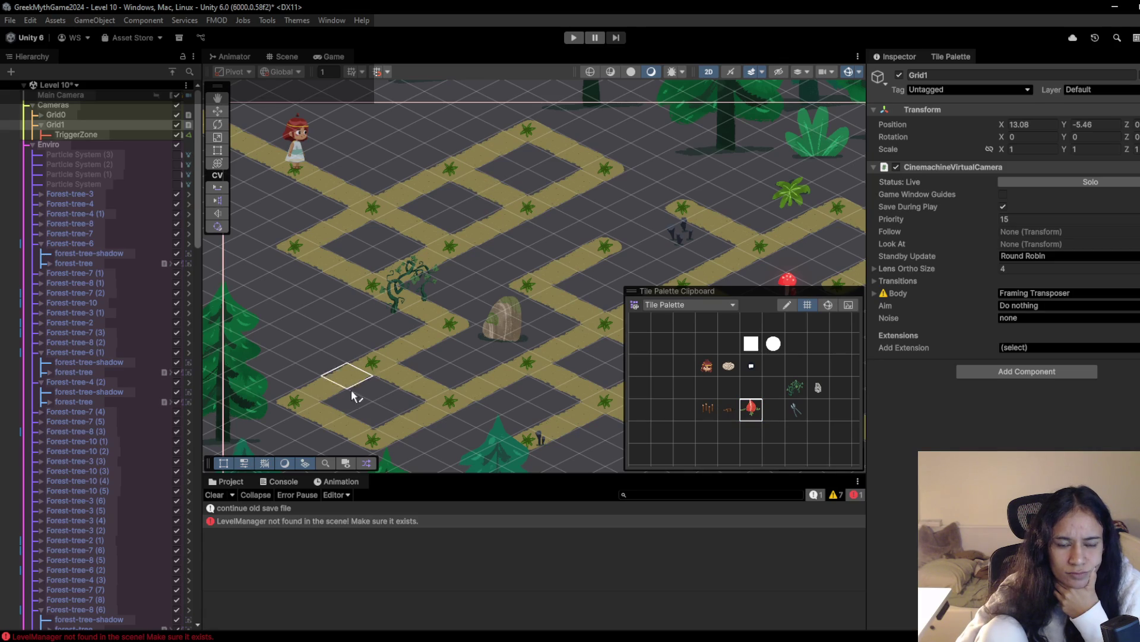
left_click(296, 407)
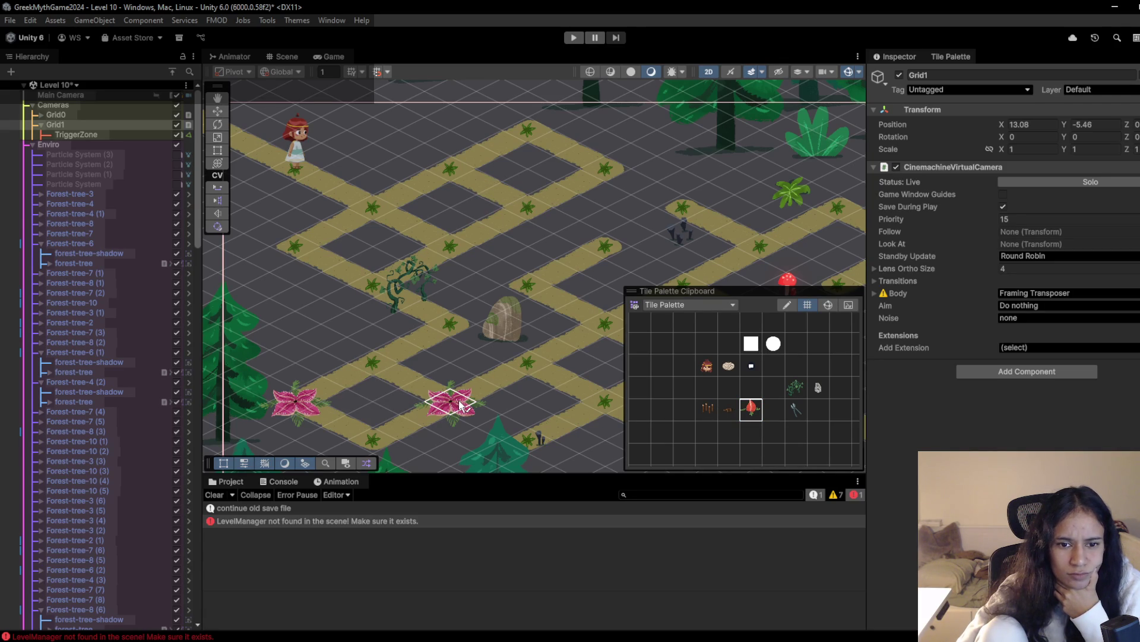
left_click(452, 327)
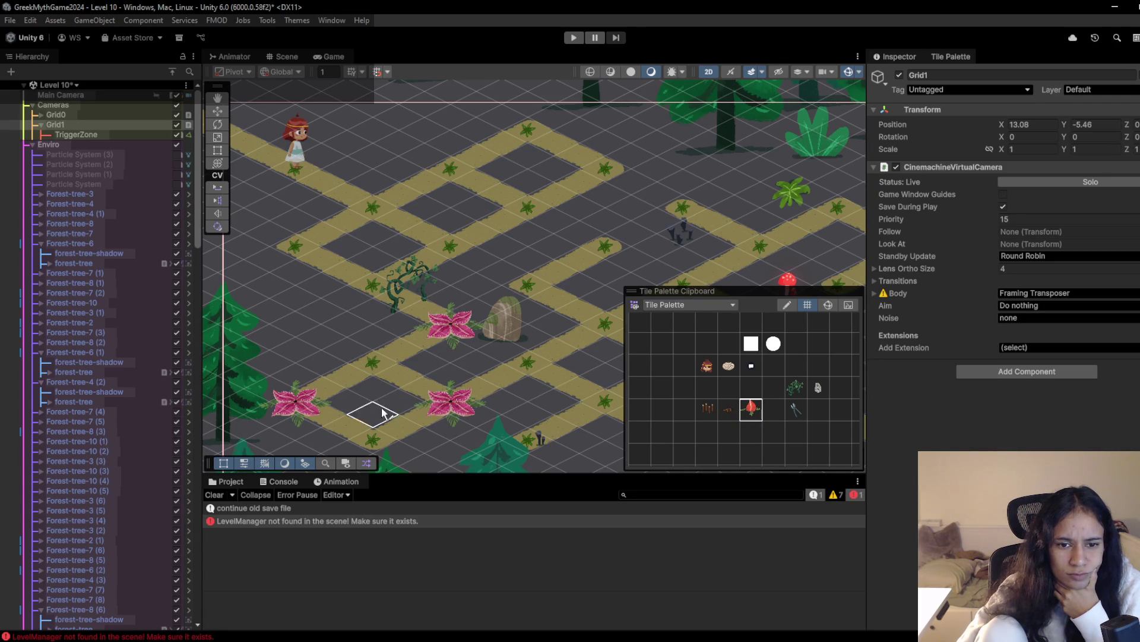
Try a fence-post tile by the rock, switch to the eraser, and bring up Milanote
left_click(710, 409)
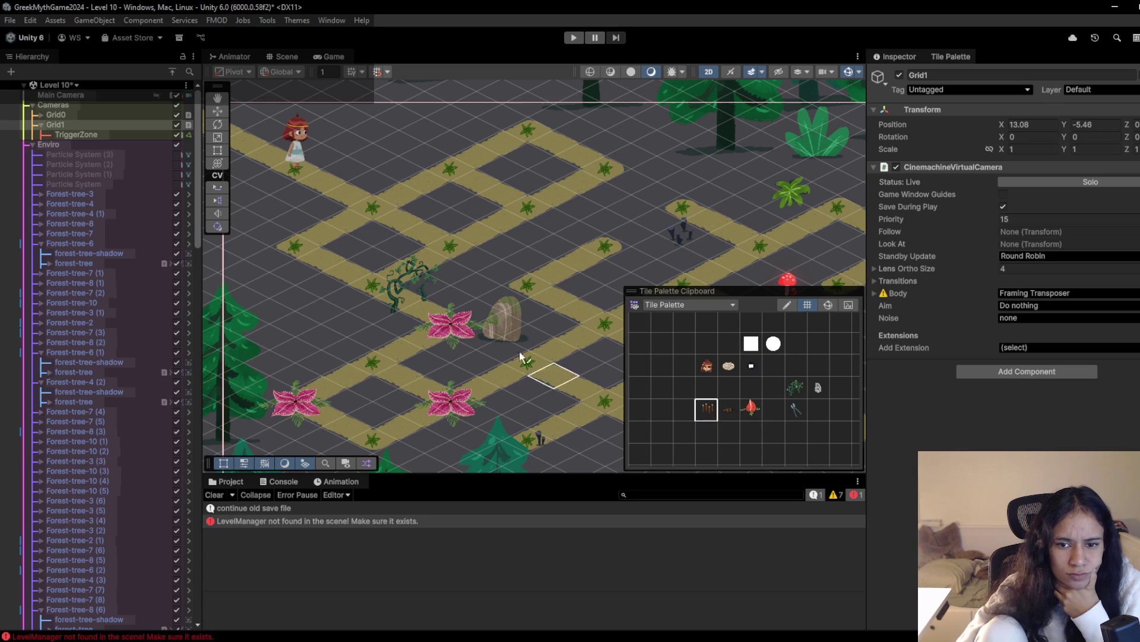
left_click(460, 331)
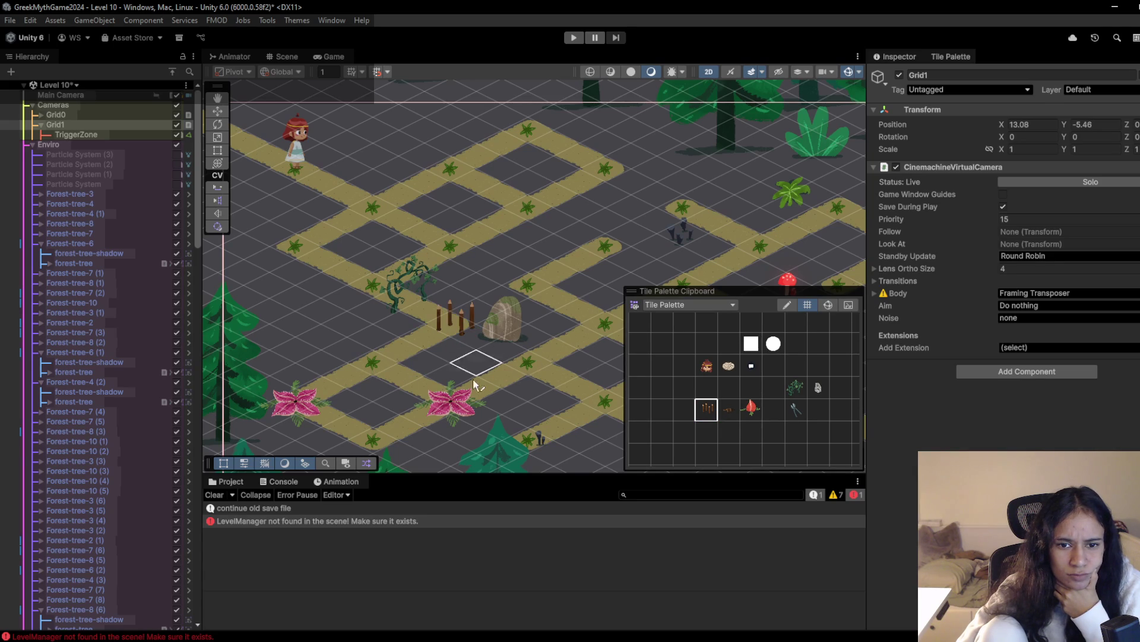
left_click(734, 390)
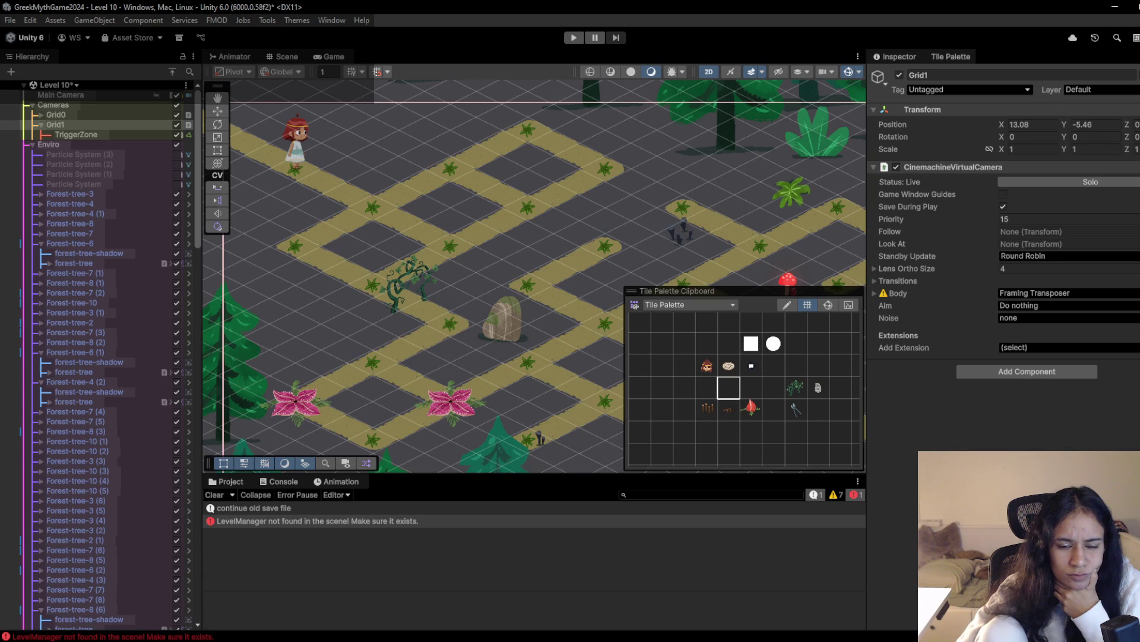
mouse_move(285, 635)
left_click(349, 605)
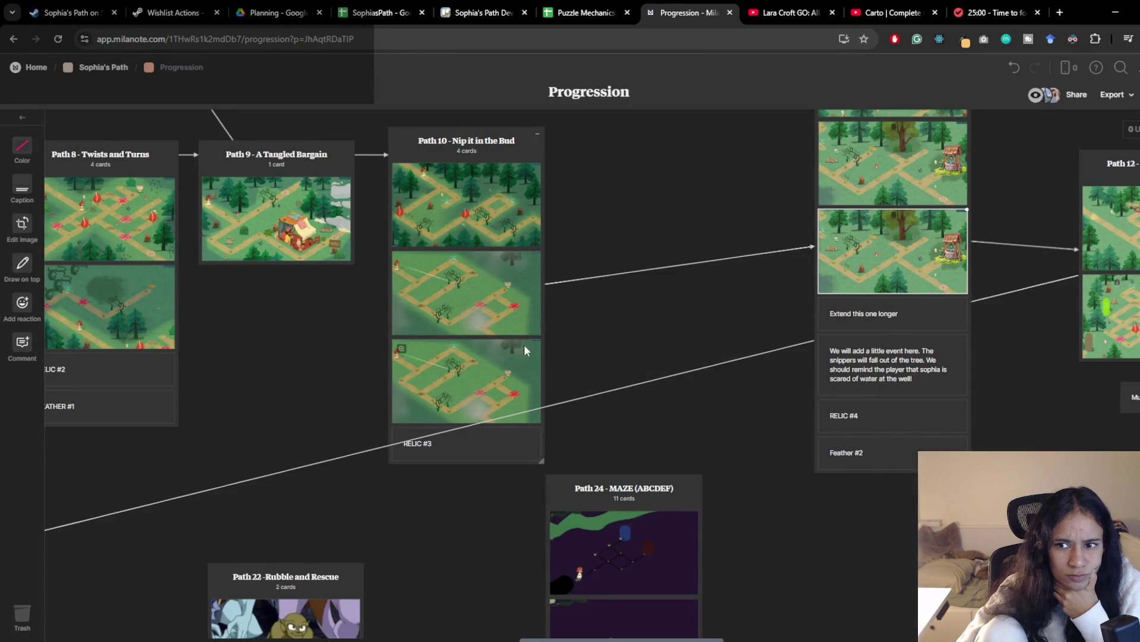
Scroll the Milanote Progression board to the Path 10 cards, then return to Unity
scroll(522, 349, "left", 4)
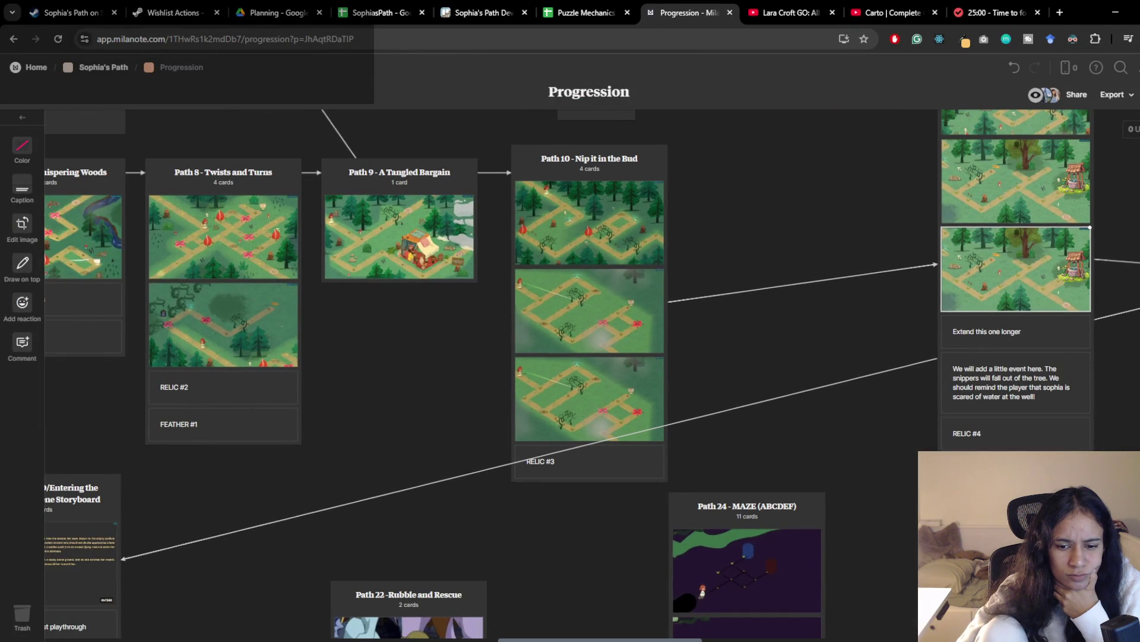
key("alt+Tab")
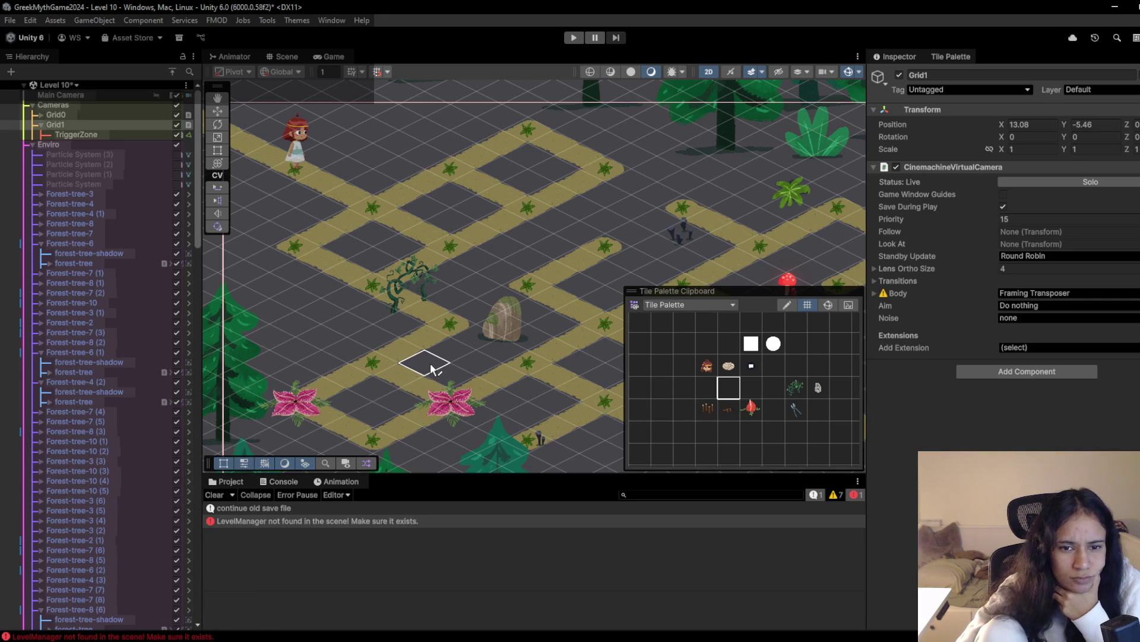
Paint three vine tiles along the maze path near the junction
scroll(431, 369, "down", 1)
left_click_drag(420, 386, 300, 306)
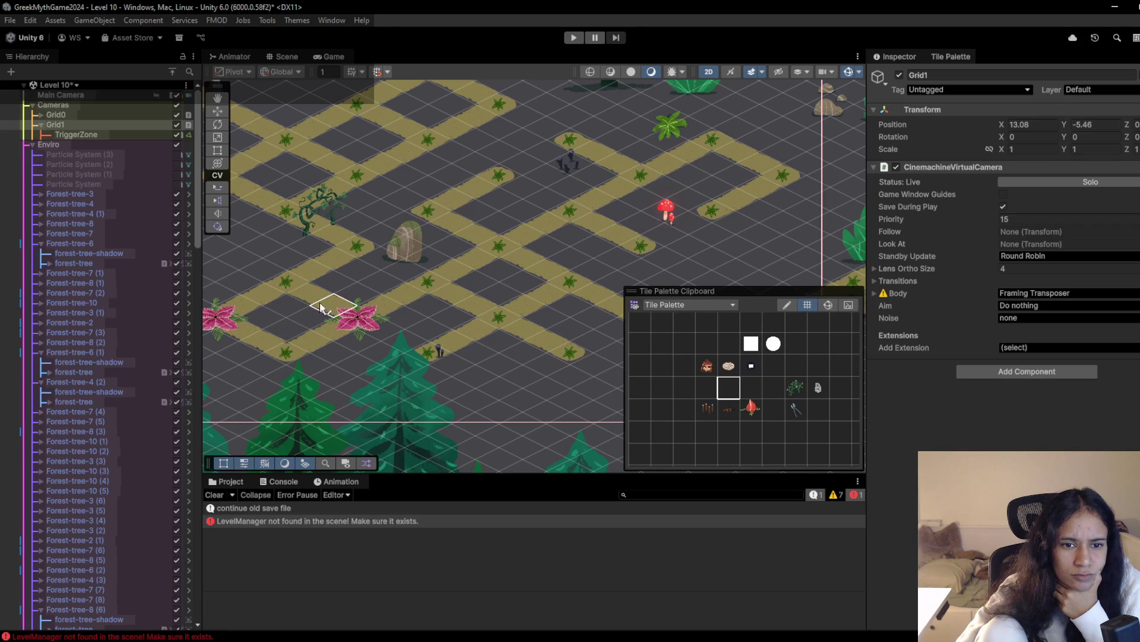
scroll(305, 337, "up", 1)
mouse_move(306, 336)
left_mouse_down()
mouse_move(388, 357)
mouse_move(375, 360)
left_mouse_up()
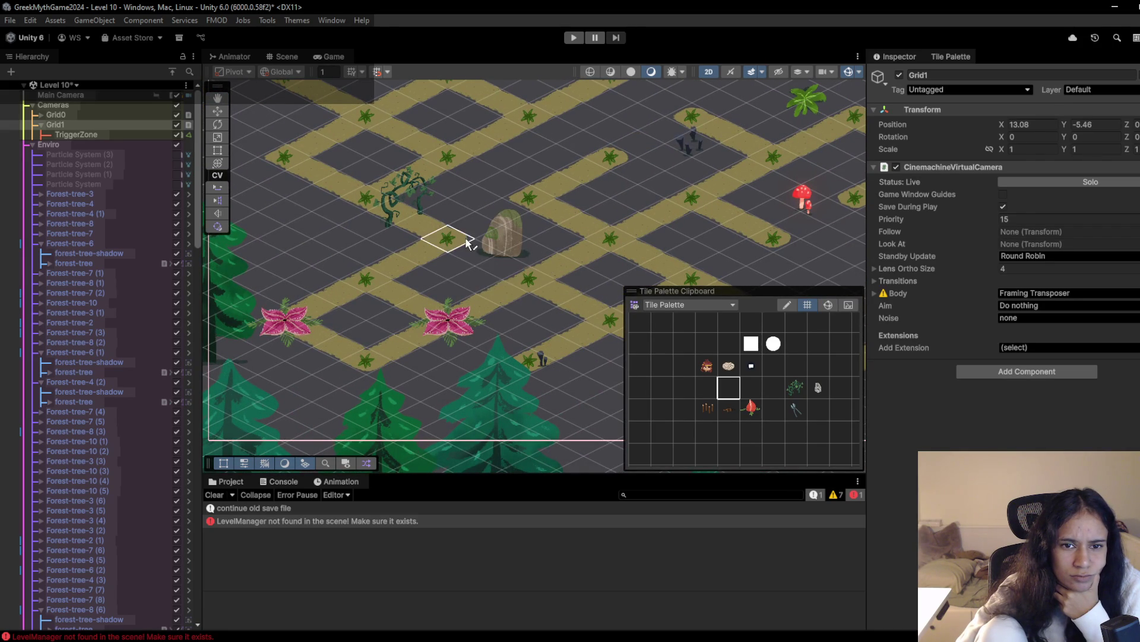
left_click_drag(525, 321, 467, 330)
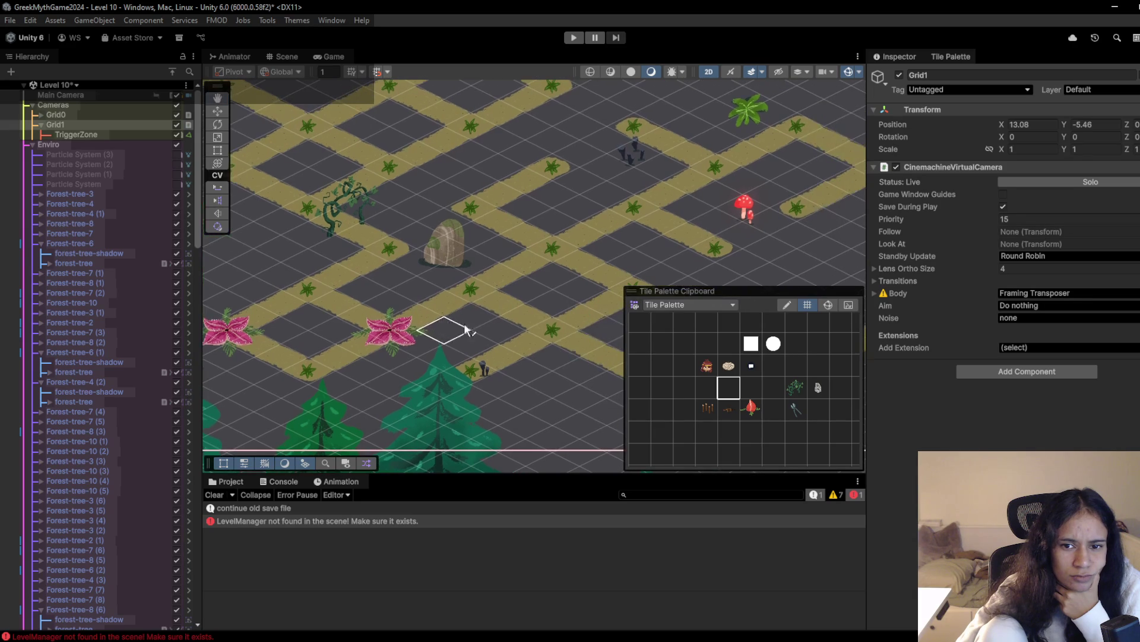
left_click(795, 387)
left_click_drag(585, 343, 488, 320)
left_click(511, 327)
left_click(444, 295)
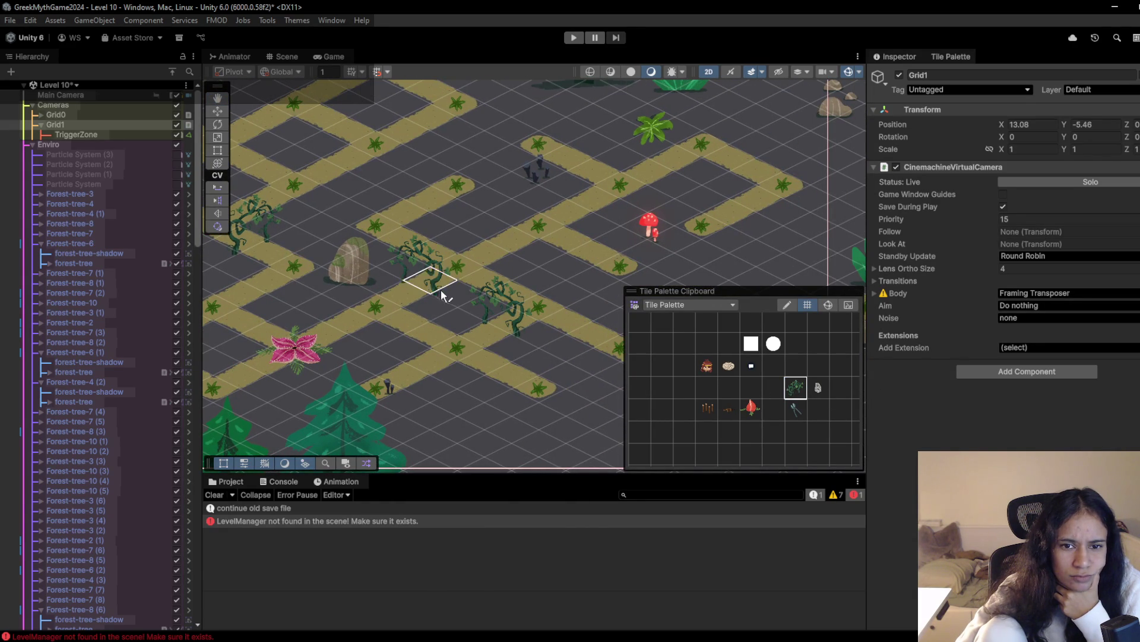
Paint a pink flower tile near the central rock
left_click_drag(469, 359, 444, 366)
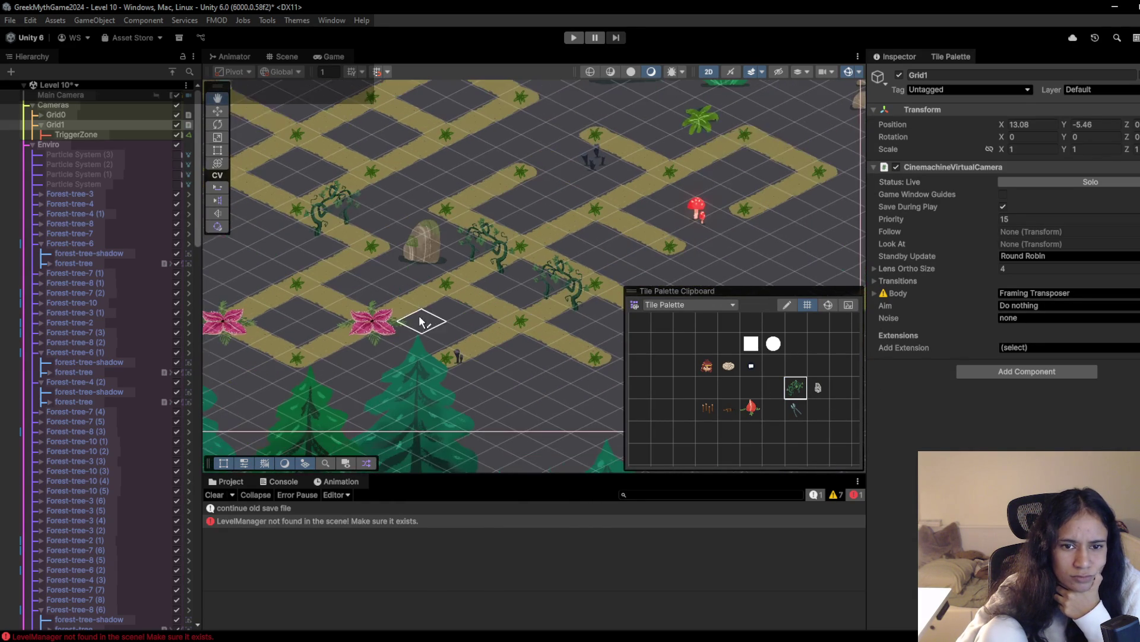
scroll(438, 347, "down", 1)
left_click(752, 409)
scroll(380, 320, "up", 2)
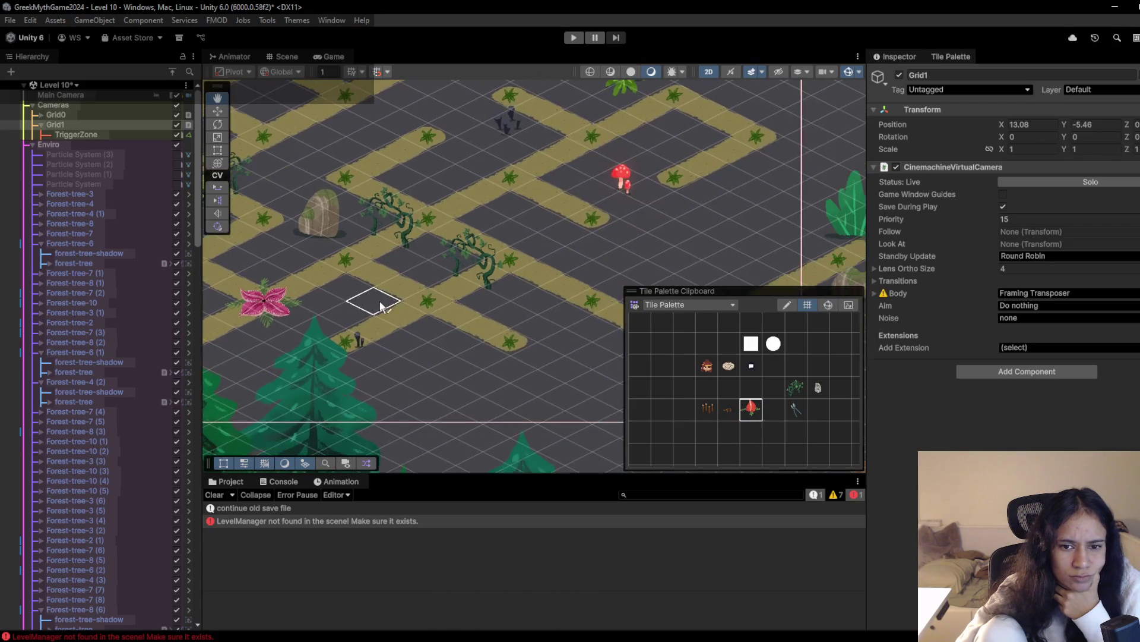
left_click(411, 205)
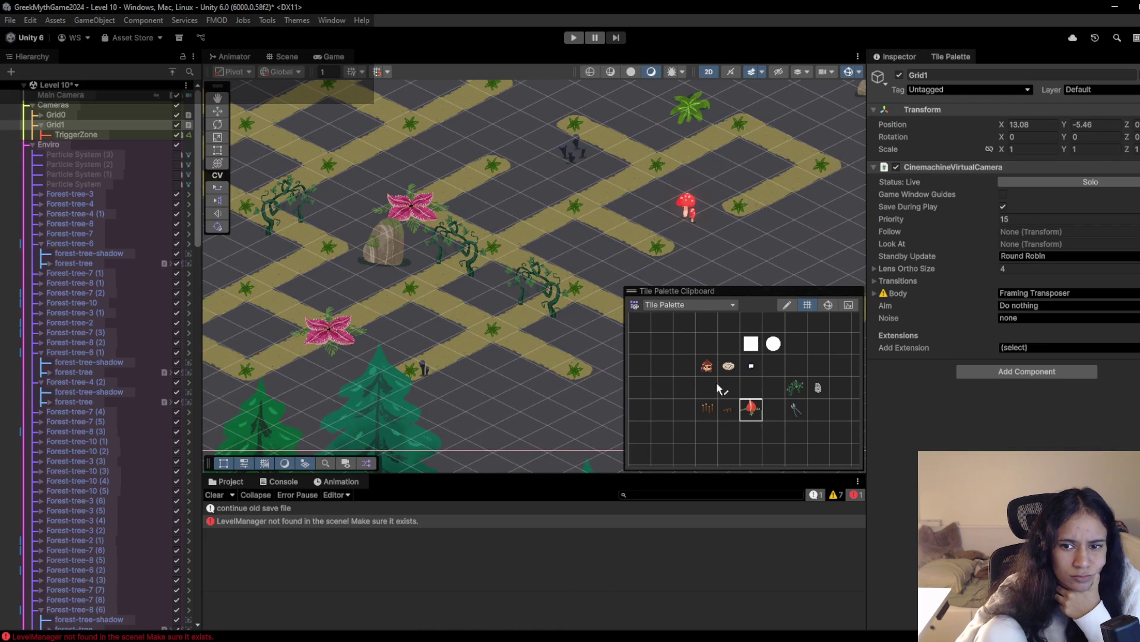
Select the empty tile in the Tile Palette as an eraser brush
scroll(392, 252, "down", 2)
scroll(392, 285, "left", 2)
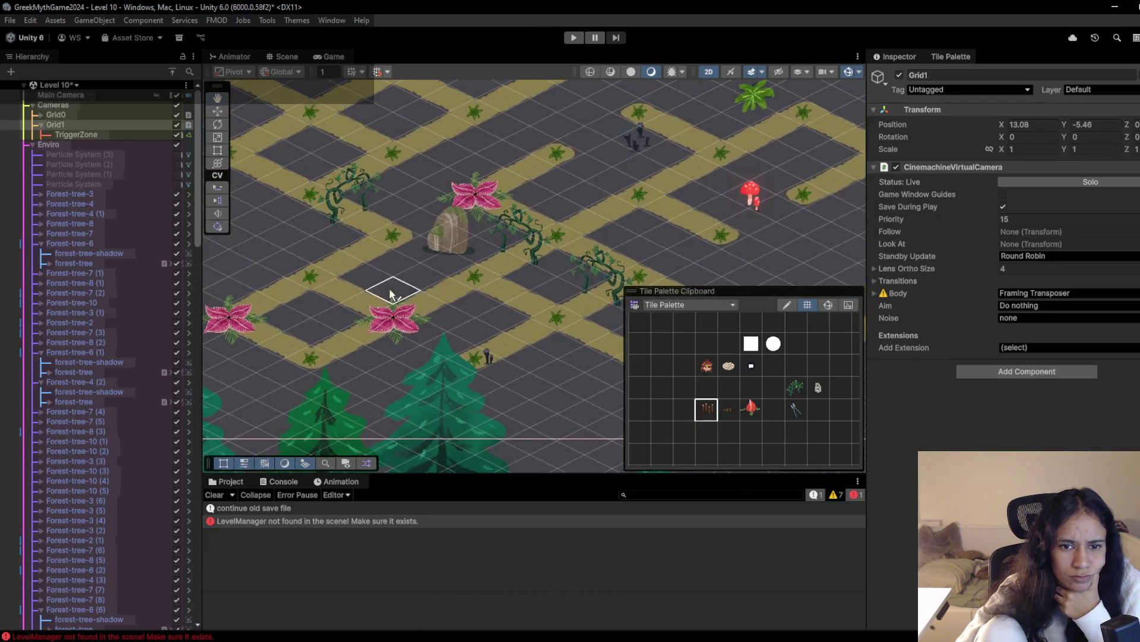
scroll(368, 285, "up", 2)
scroll(368, 285, "left", 2)
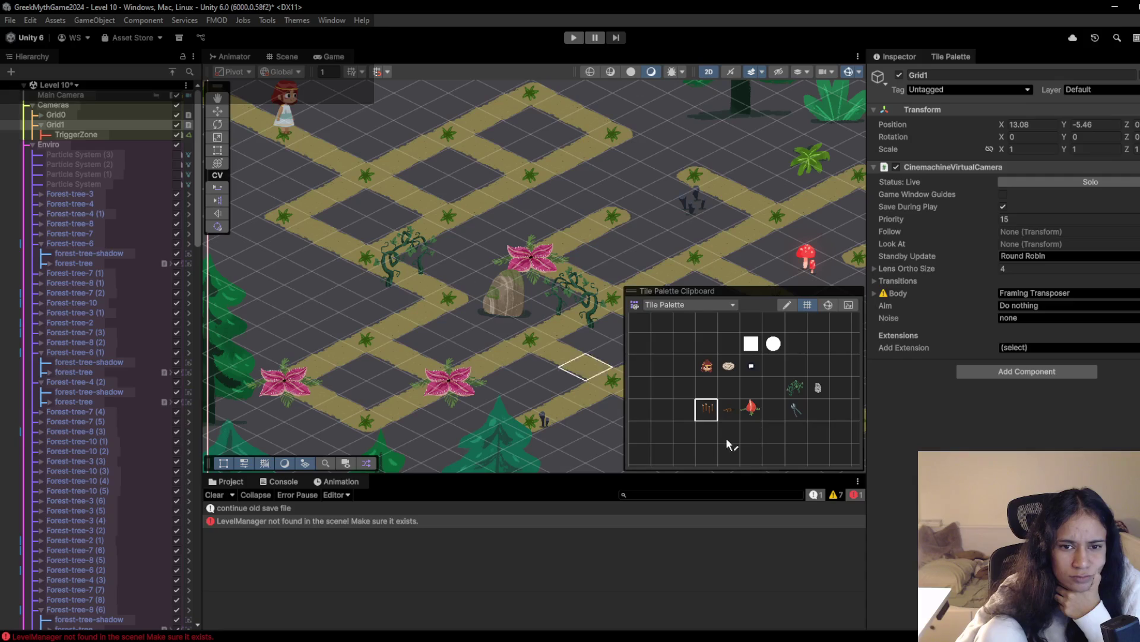
left_click(762, 386)
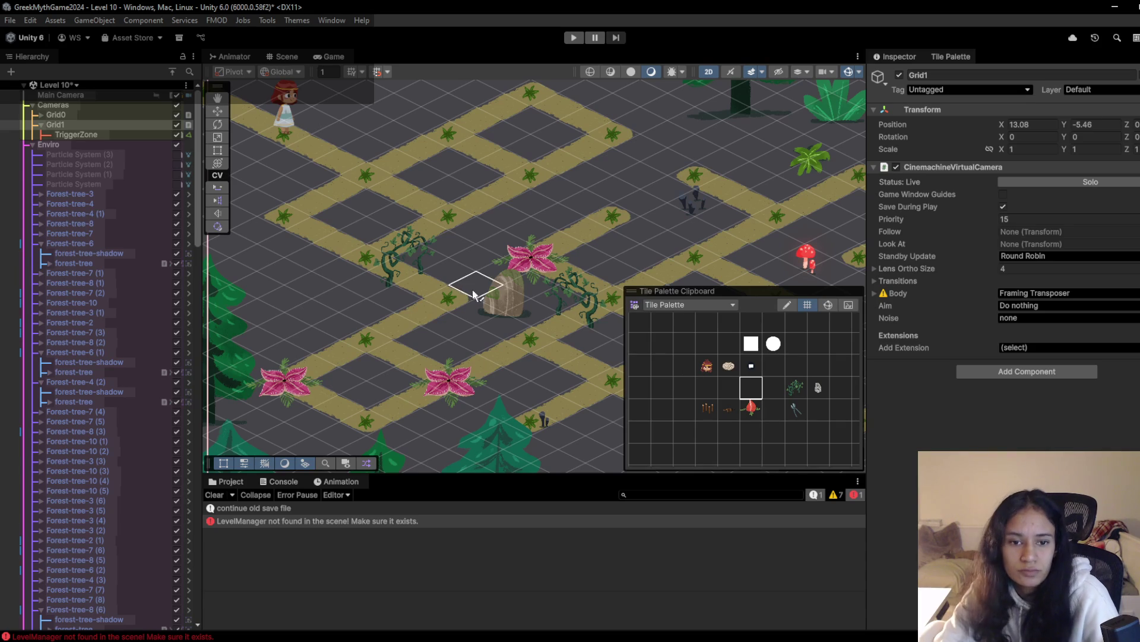
Paint fence posts below the central rock
scroll(570, 327, "down", 1)
scroll(437, 339, "up", 4)
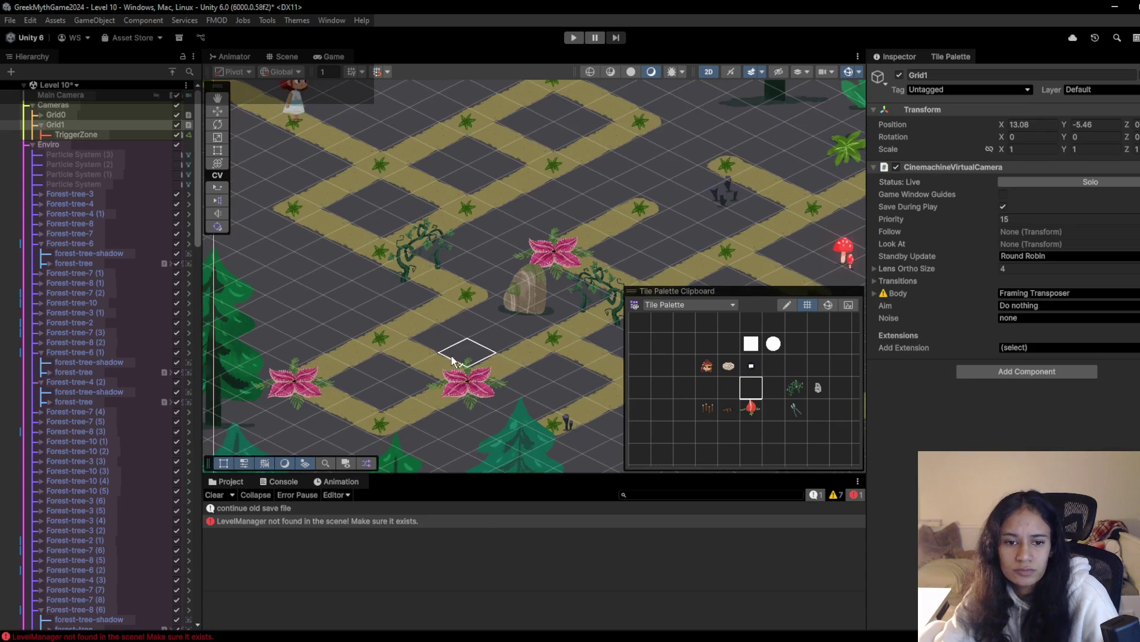
left_click(710, 409)
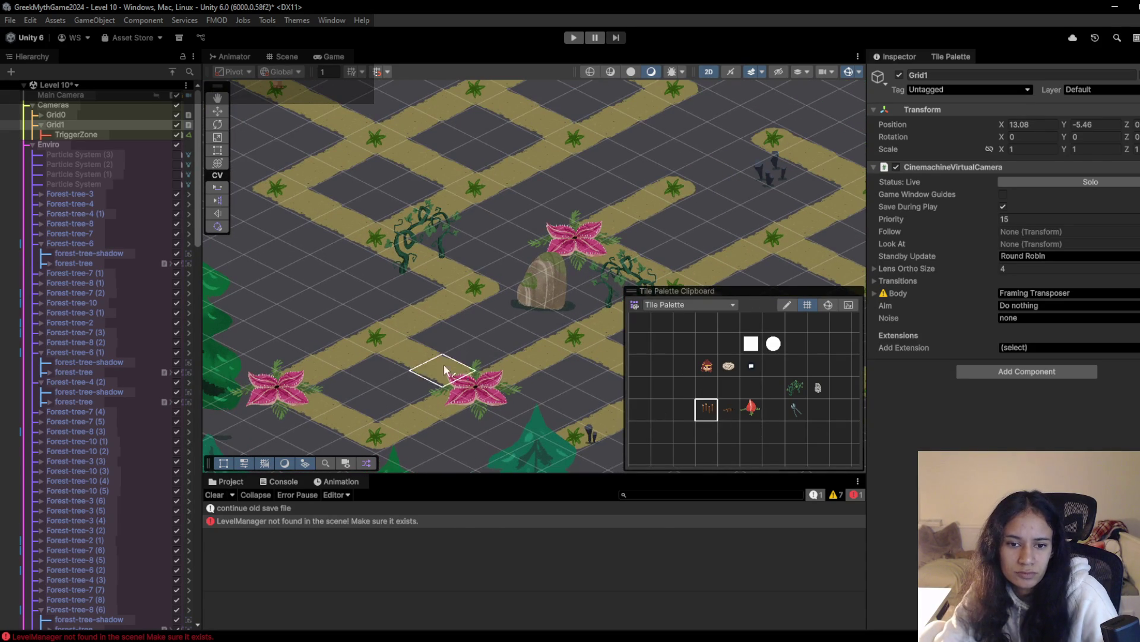
left_click(571, 337)
key("Right")
key("Down")
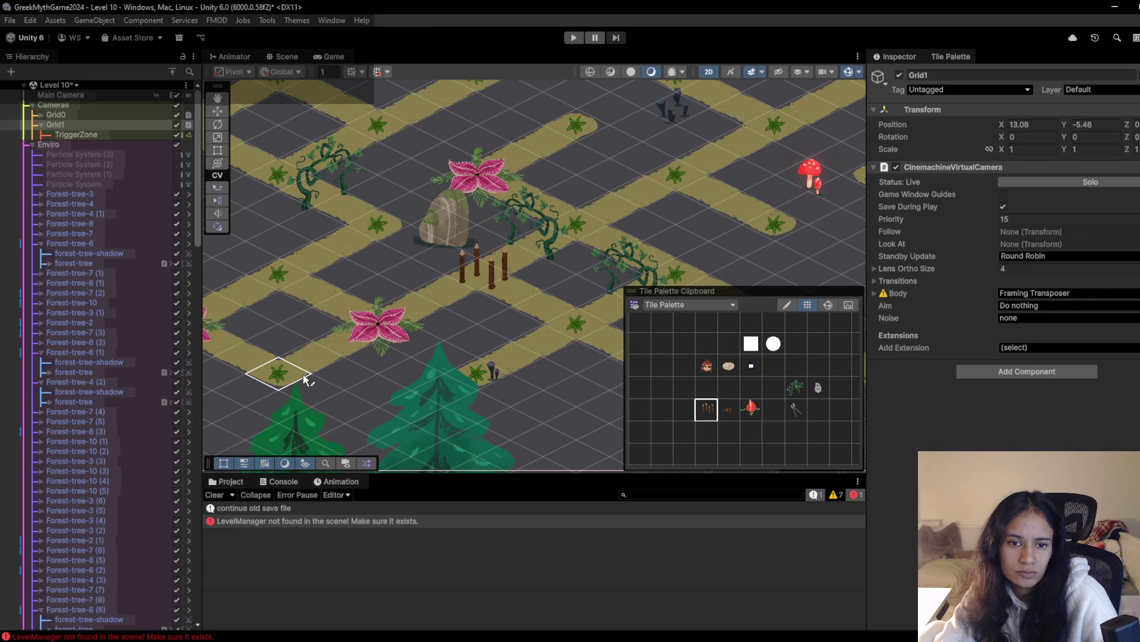
Place a fly trap on the lower path at X 10, Y -7.25
left_click(752, 409)
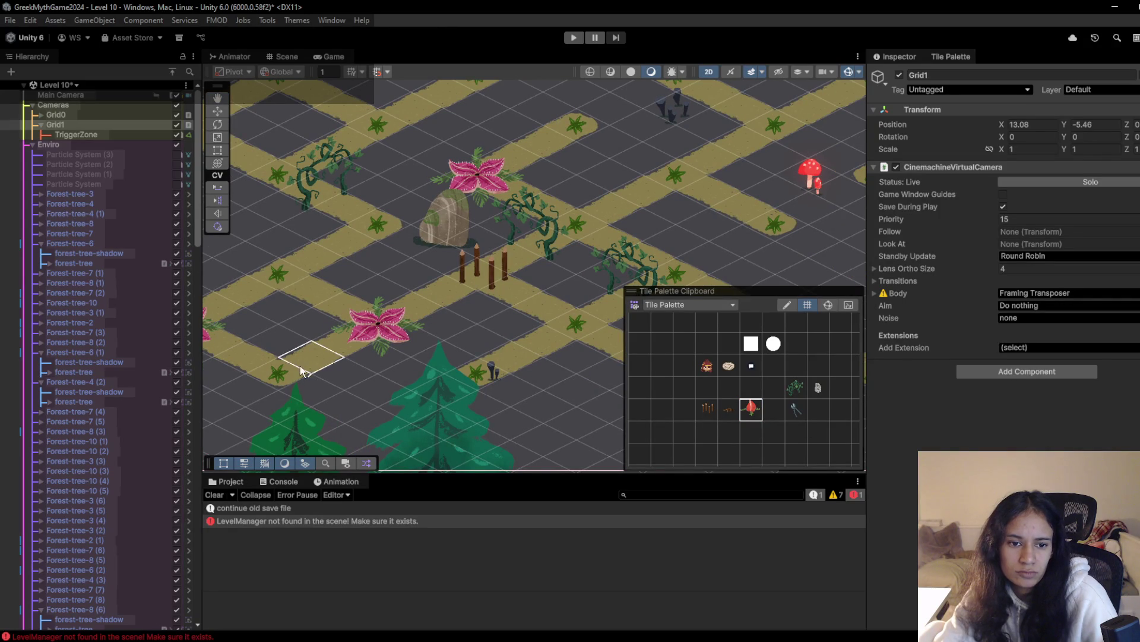
key("Left")
left_click(422, 373)
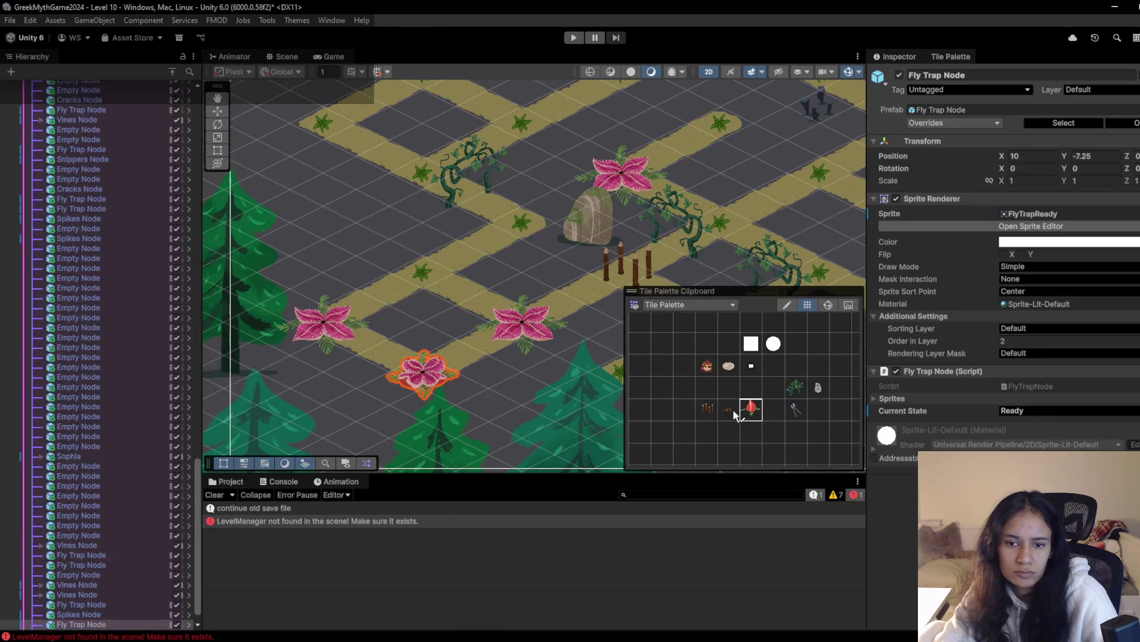
Paint fence posts where a flower stood and place a snipper on the upper path
left_click(706, 409)
left_click(324, 321)
mouse_move(459, 251)
left_mouse_down()
mouse_move(360, 358)
mouse_move(349, 349)
left_mouse_up()
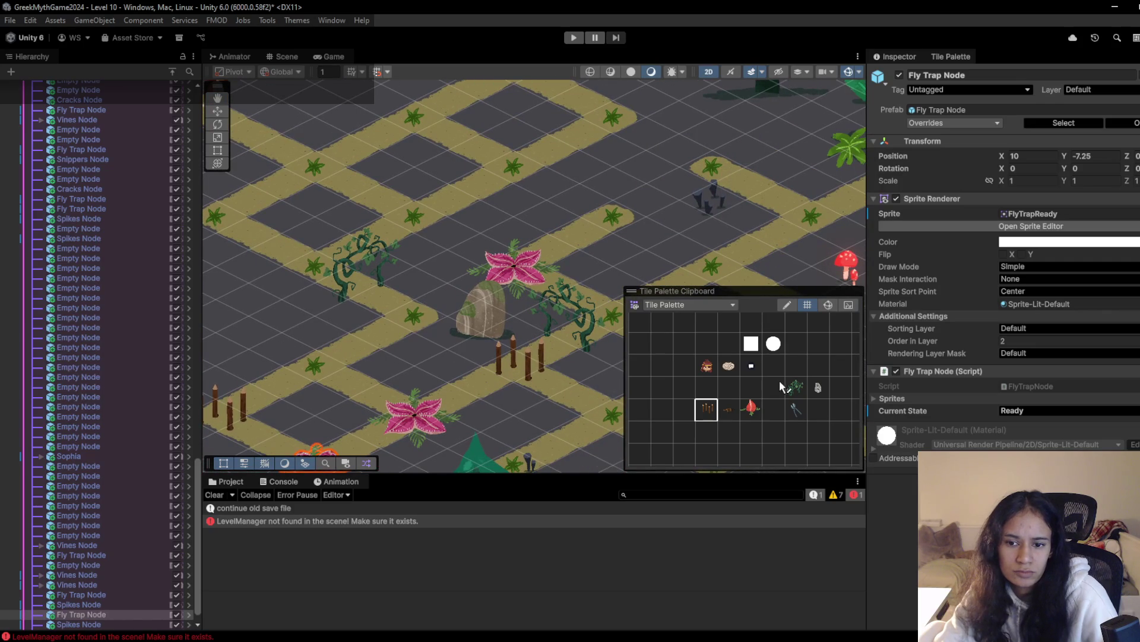
left_click(796, 409)
left_click(510, 166)
key("Up")
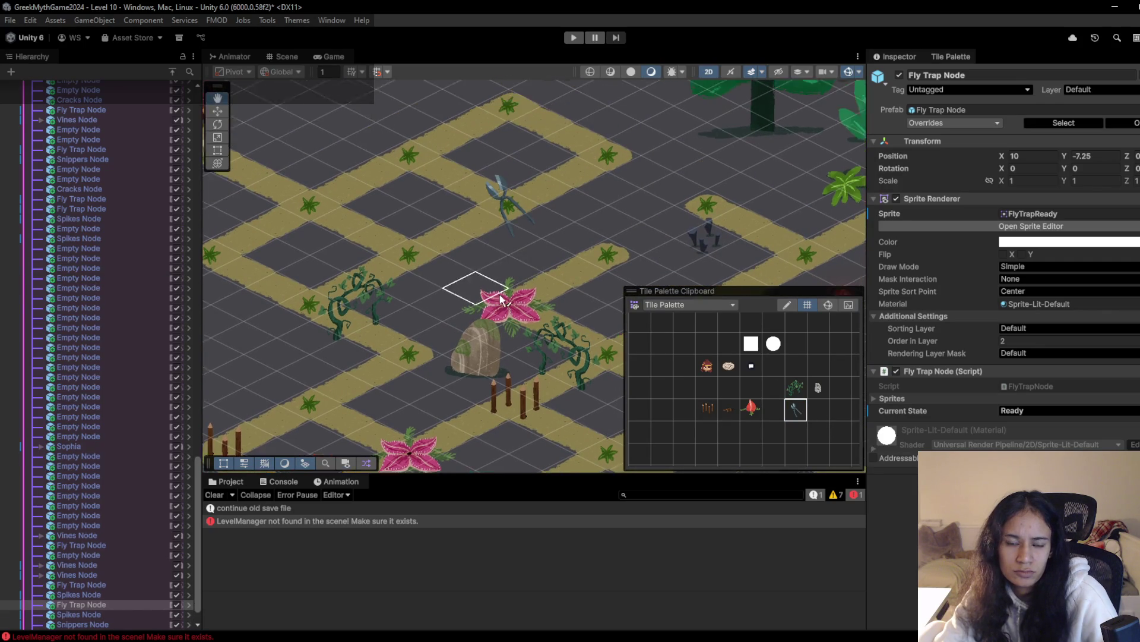
Paint crack tiles on three spots along the top and upper-right paths
left_click(728, 409)
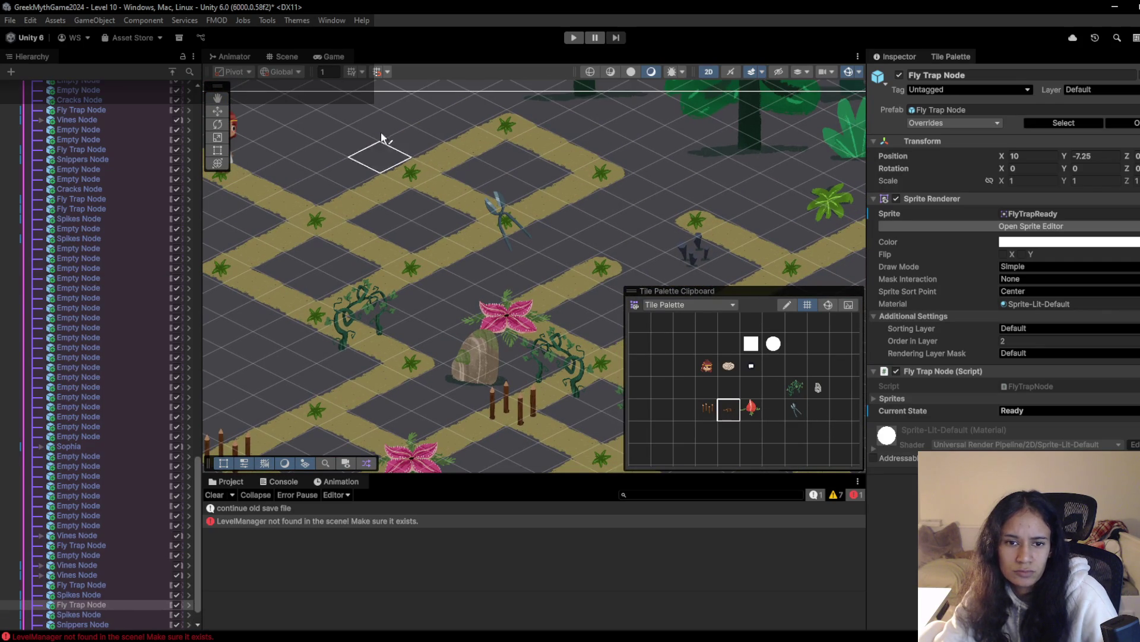
left_click(413, 170)
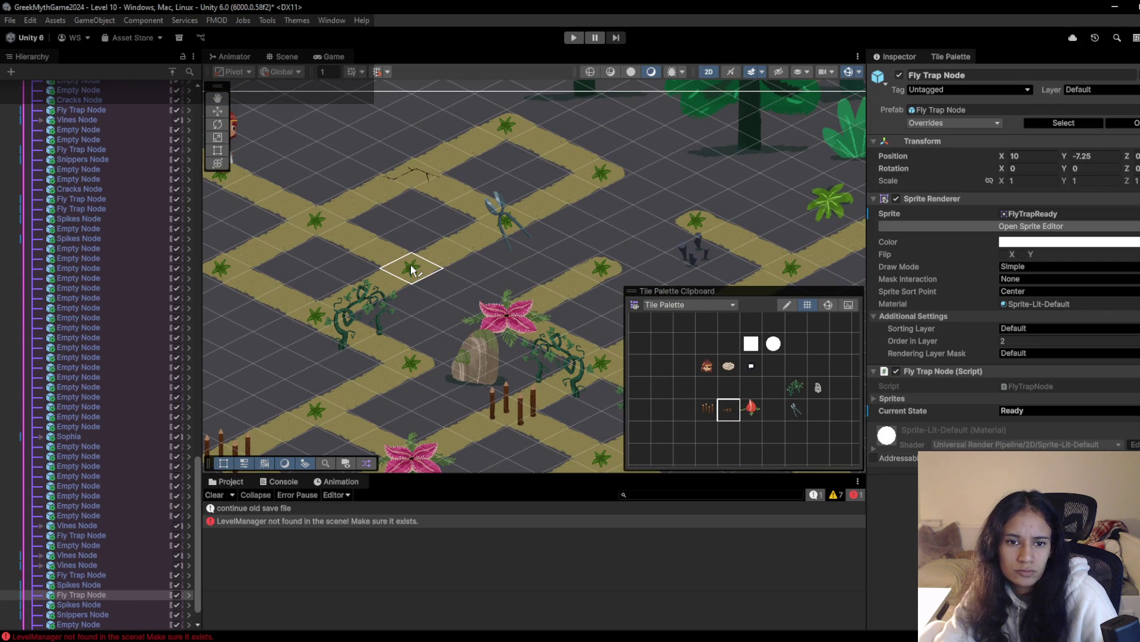
left_click(411, 268)
left_click(602, 173)
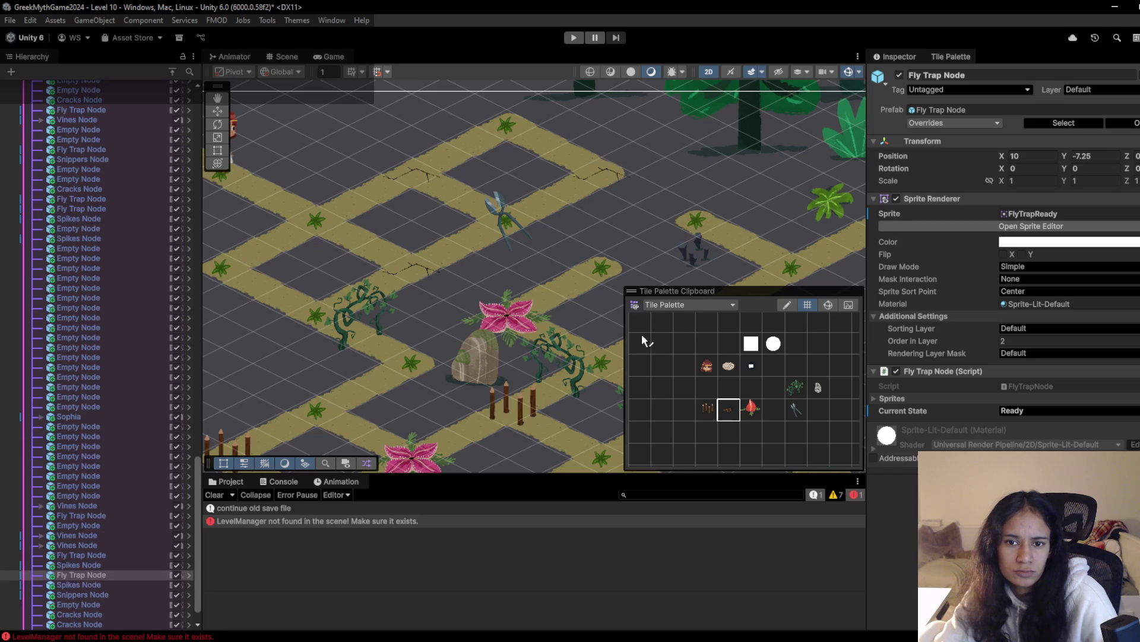
Place two fly traps, one on the top path and one further along
left_click(750, 408)
left_click(538, 133)
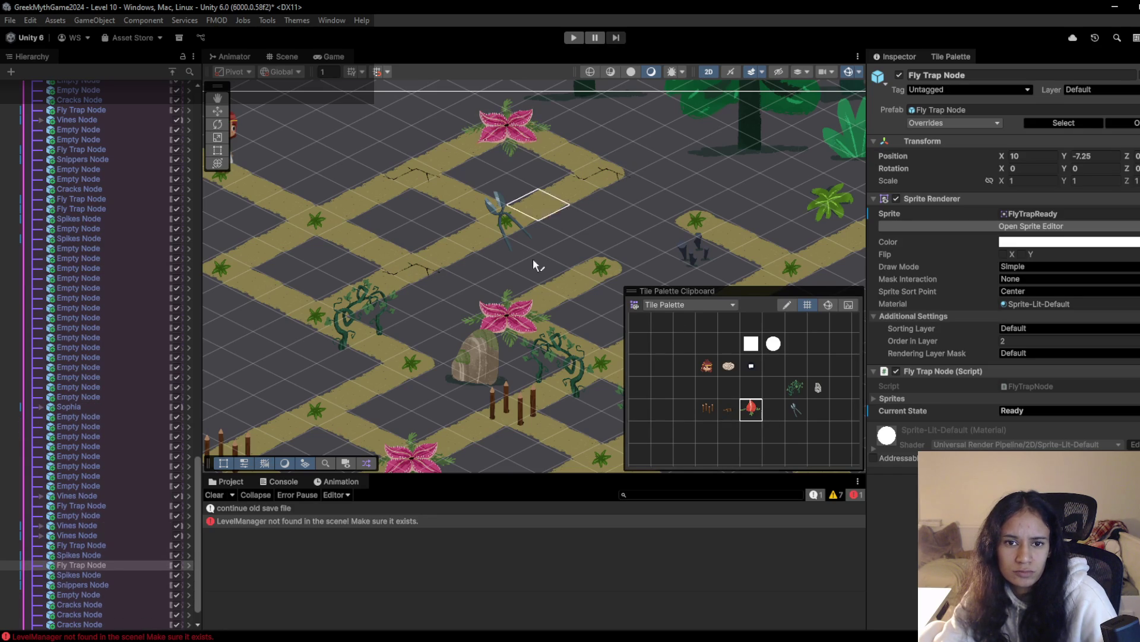
left_click_drag(533, 265, 630, 229)
left_click(326, 227)
Paint fence posts on the right path and a snipper on the lower path
mouse_move(537, 323)
left_mouse_down()
mouse_move(446, 325)
mouse_move(472, 307)
mouse_move(360, 252)
left_mouse_up()
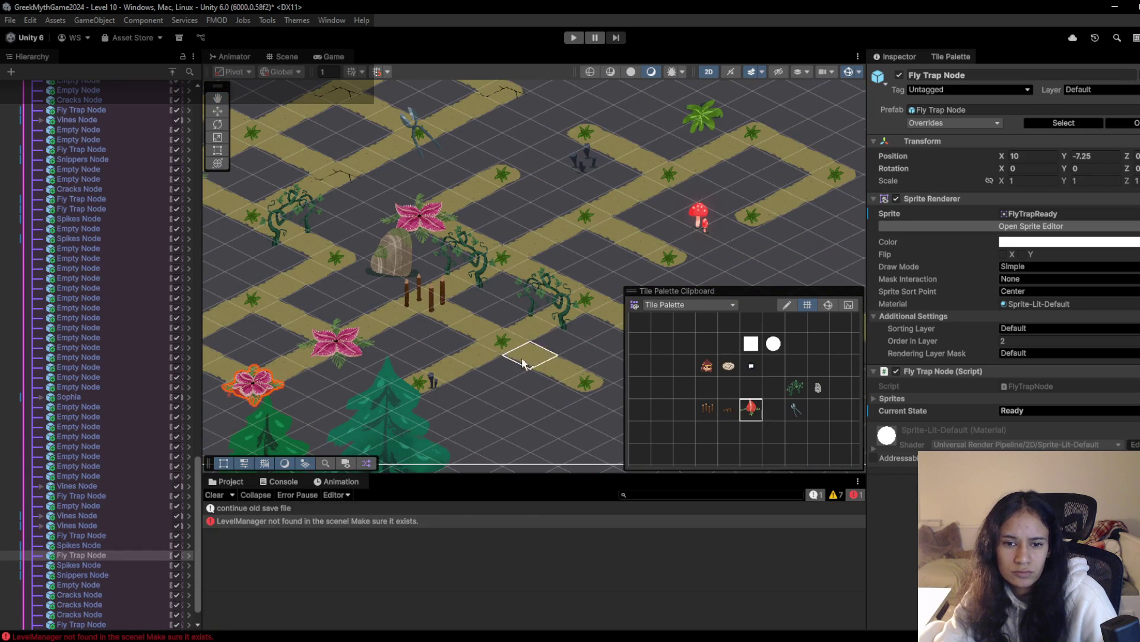
left_click_drag(475, 300, 389, 292)
left_click(701, 411)
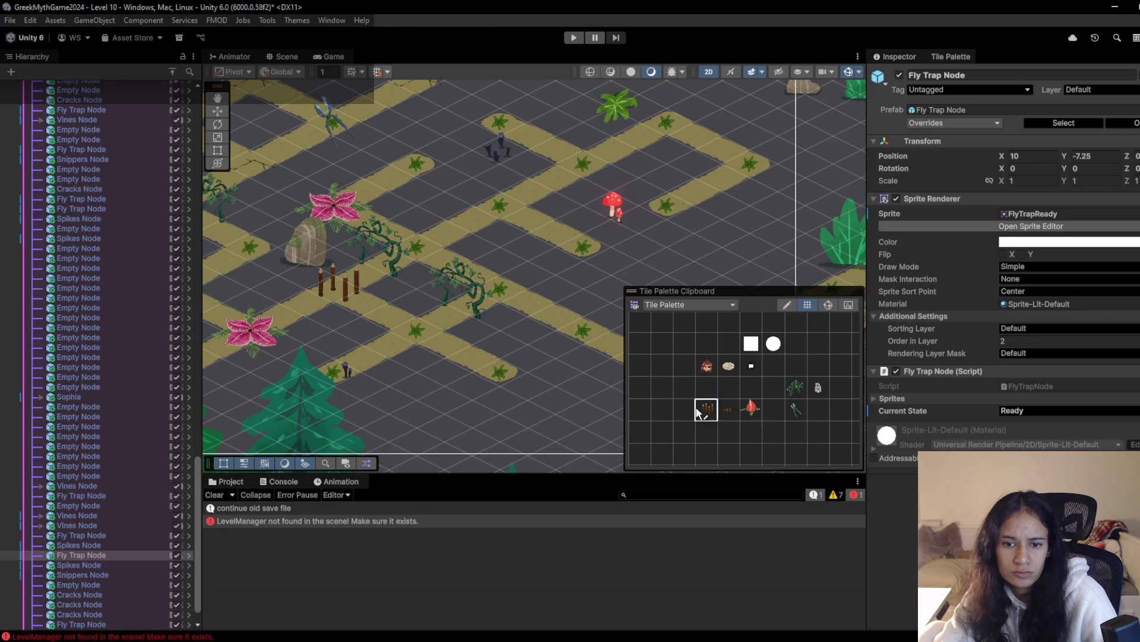
left_click(585, 331)
left_click(795, 414)
mouse_move(386, 291)
left_mouse_down()
mouse_move(351, 296)
mouse_move(389, 286)
mouse_move(533, 319)
mouse_move(538, 353)
left_mouse_up()
left_click(508, 381)
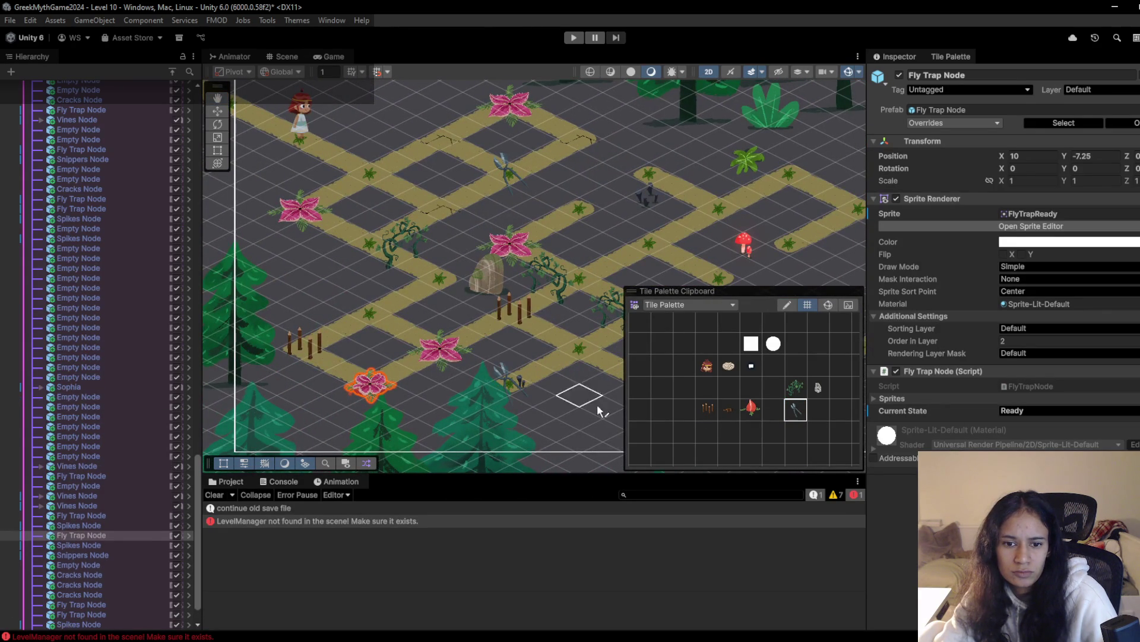
Paint a new vine beside the others and erase the old vine from the path
left_click_drag(550, 420, 455, 355)
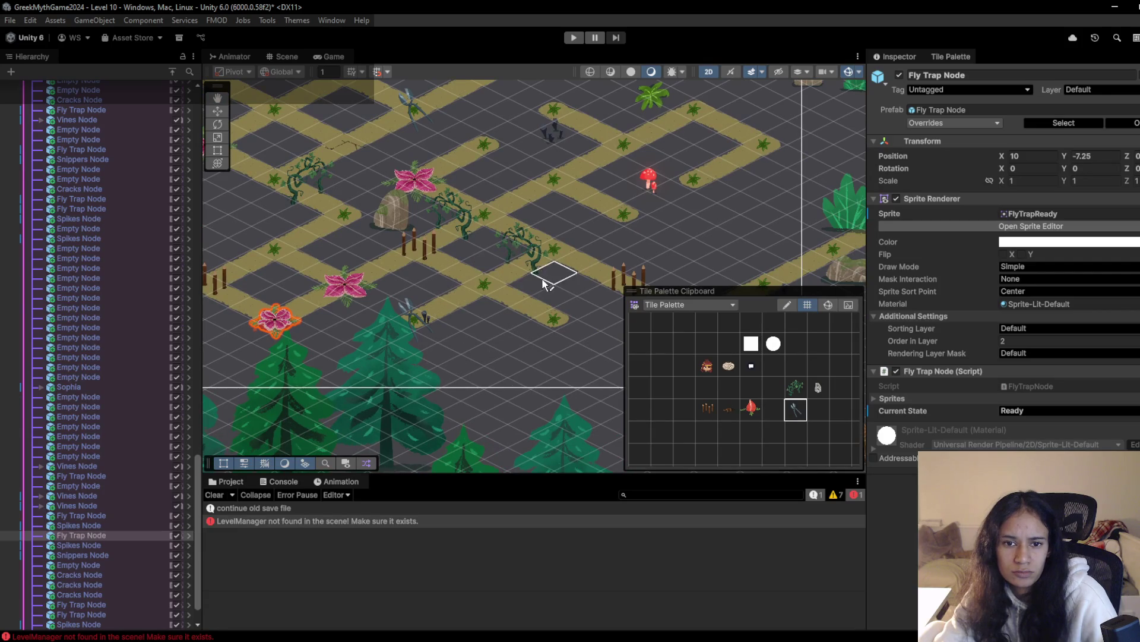
left_click_drag(533, 307, 522, 340)
left_click_drag(591, 312, 465, 297)
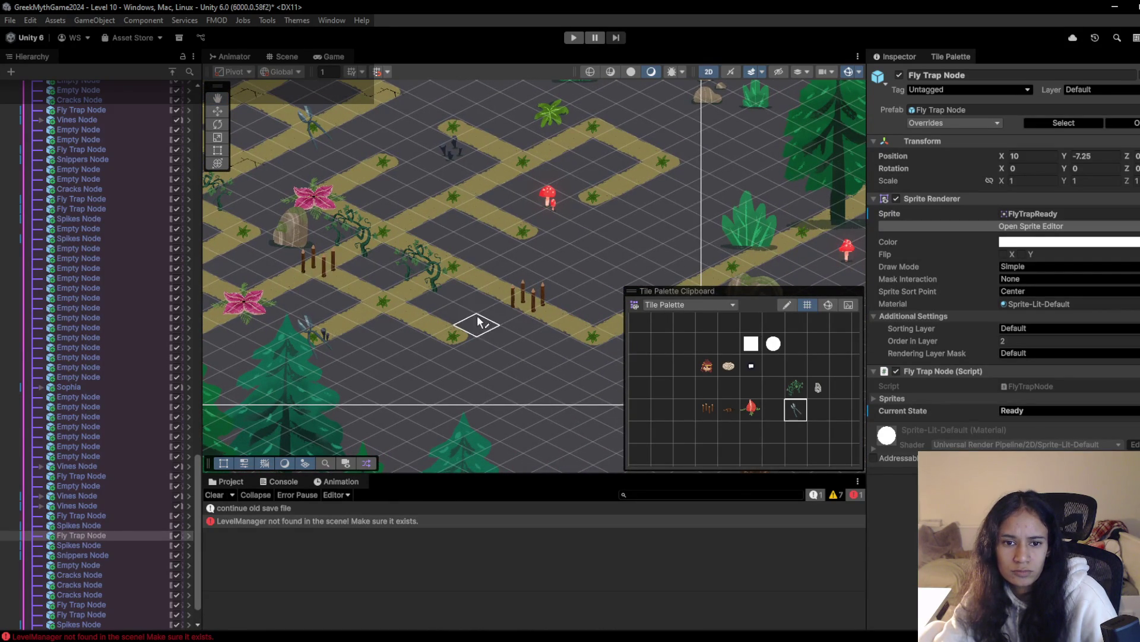
scroll(507, 326, "up", 1)
left_click(796, 389)
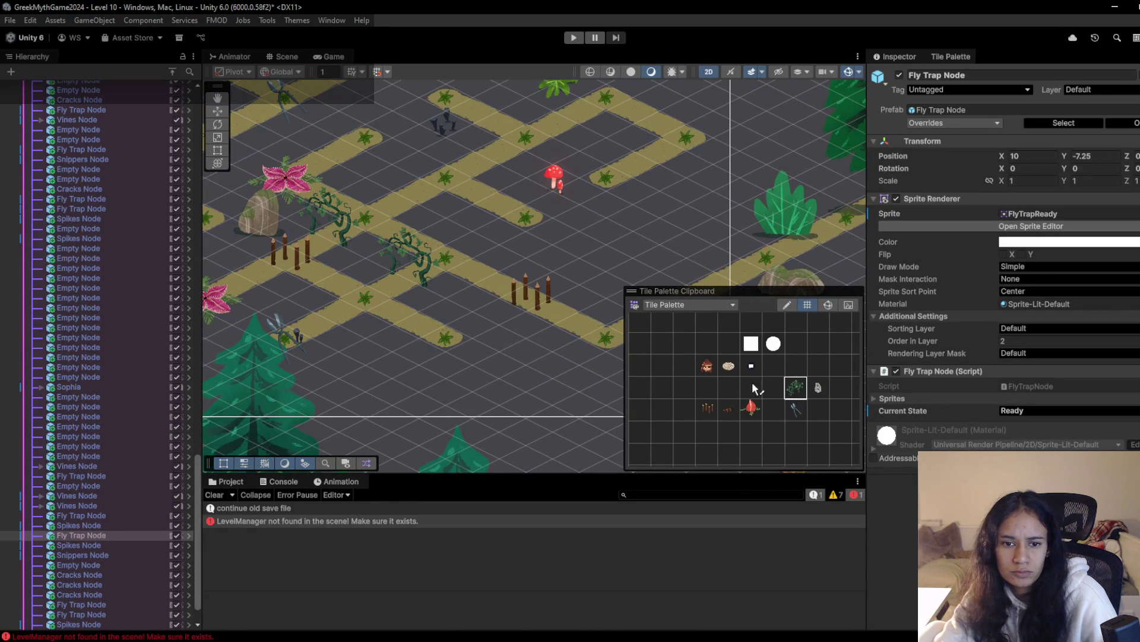
left_click(473, 272)
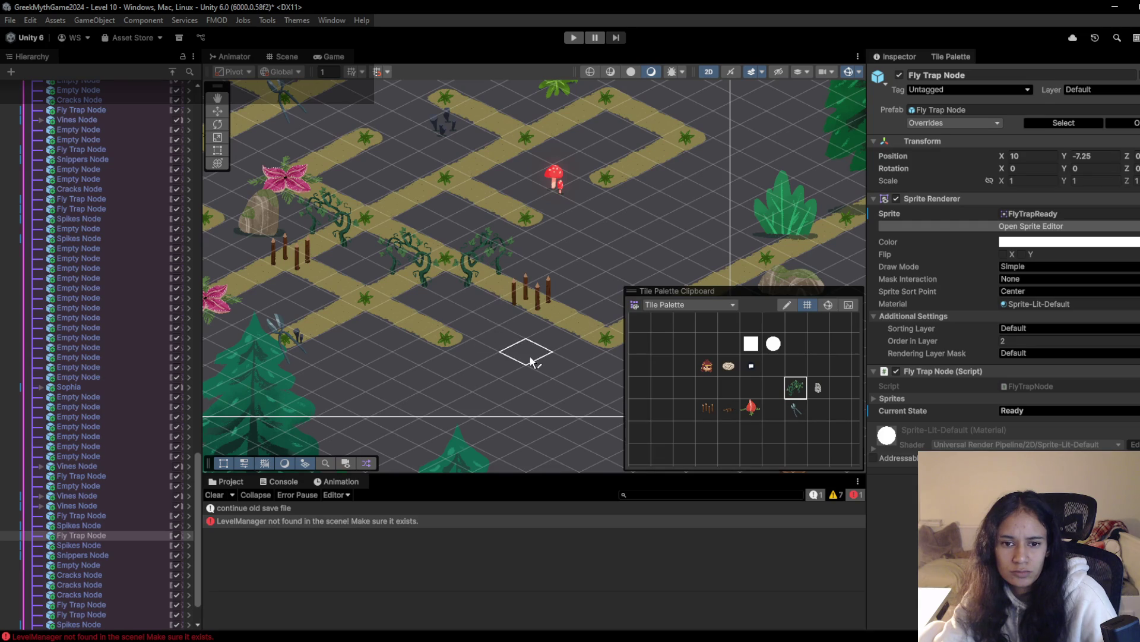
left_click(707, 389)
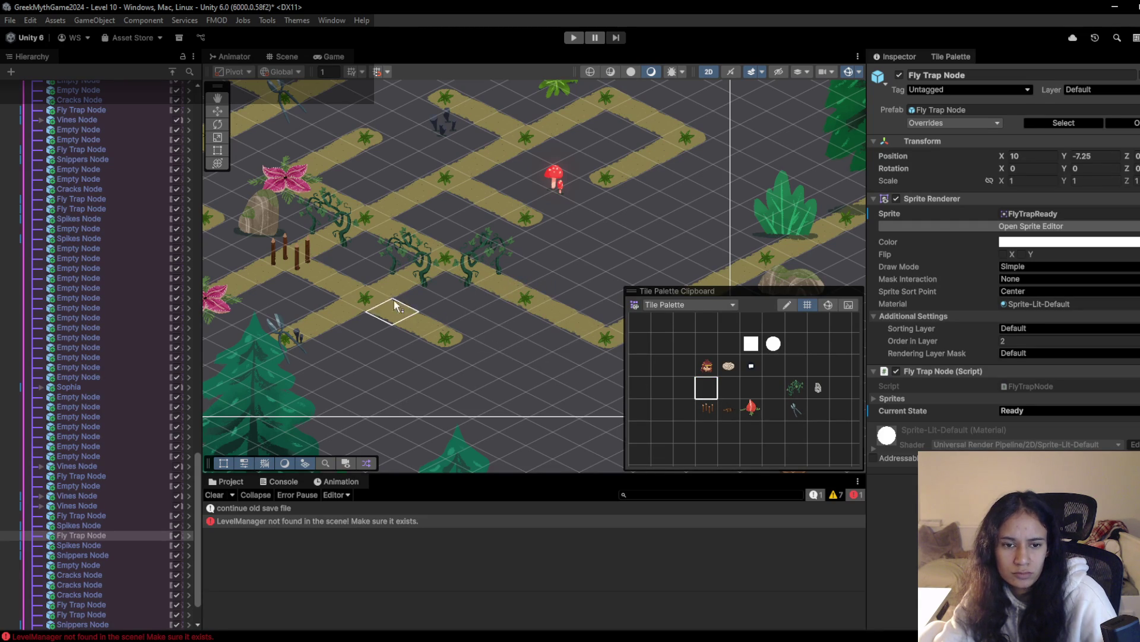
left_click(423, 275)
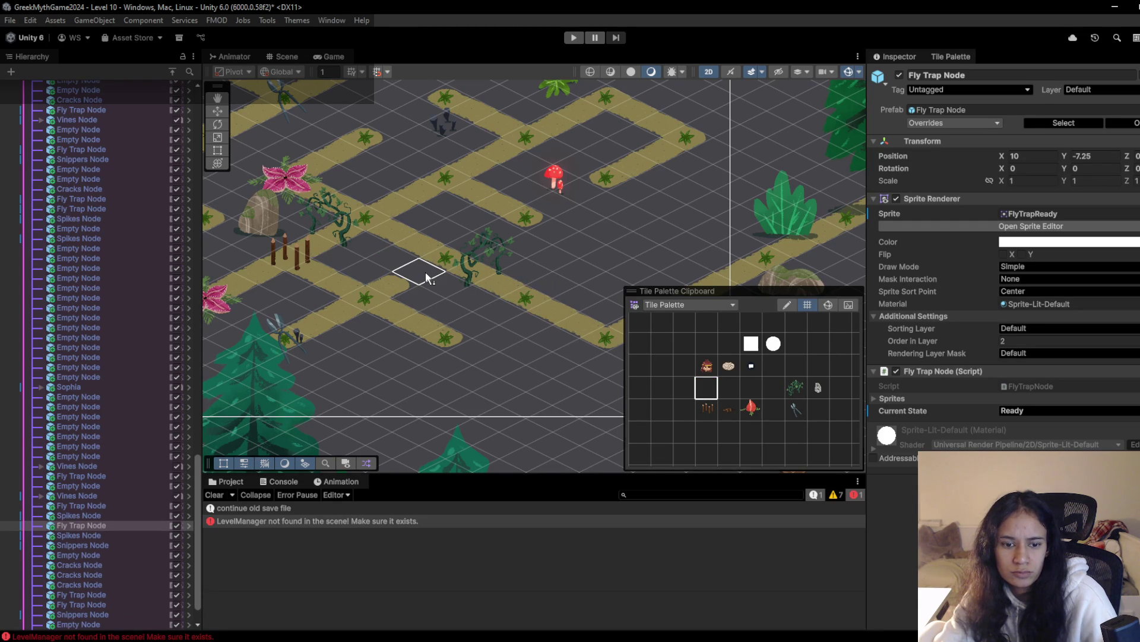
scroll(415, 294, "down", 2)
scroll(406, 306, "up", 2)
Zoom out to survey the whole maze, then select the World Canvas object
scroll(403, 304, "down", 4)
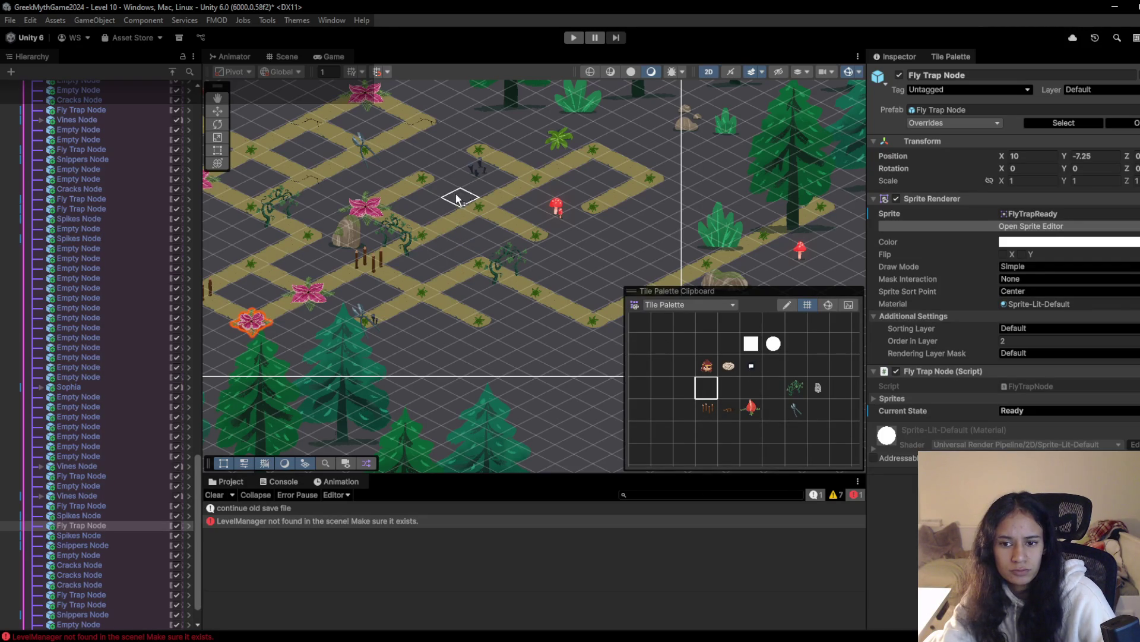
scroll(402, 377, "up", 4)
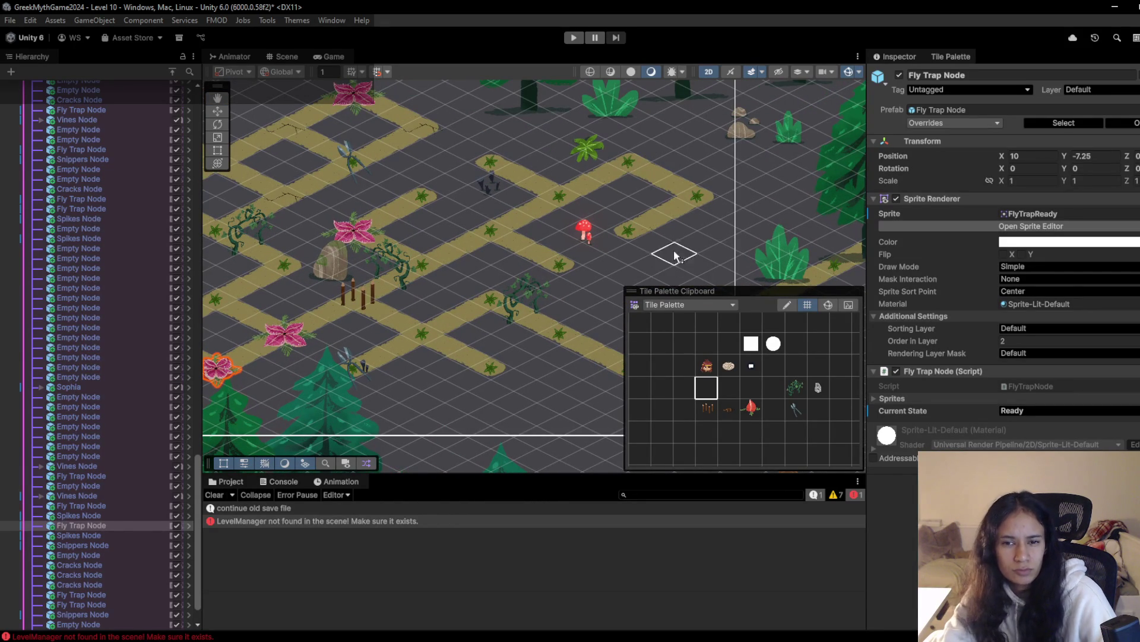
left_click(604, 171)
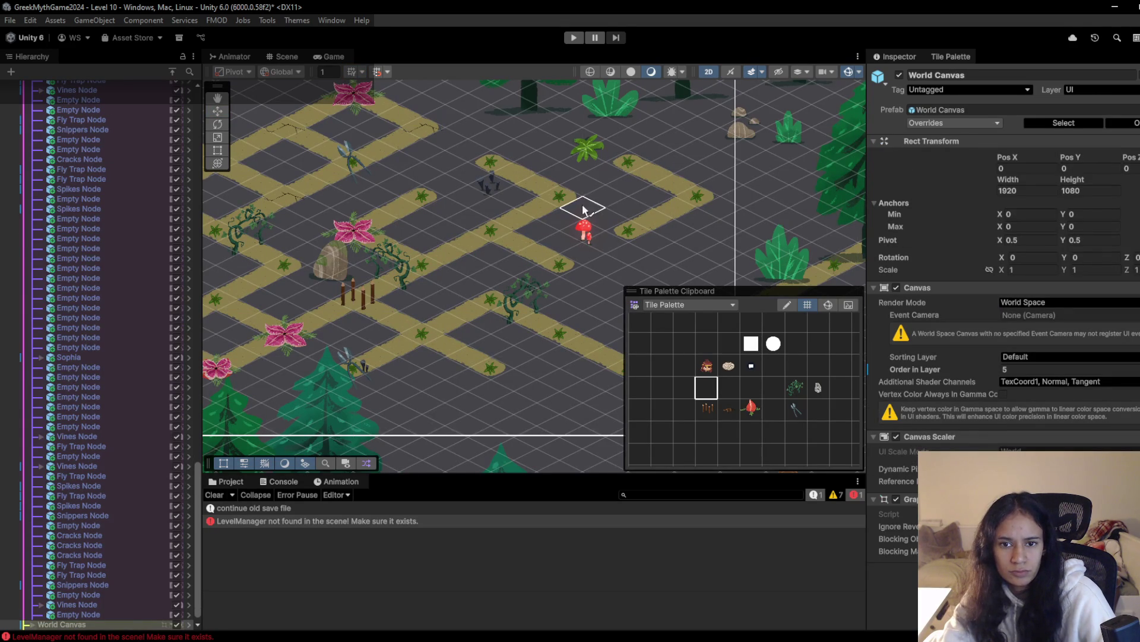
Move a snipper from beside the red mushroom to the top path
left_click_drag(596, 243, 582, 265)
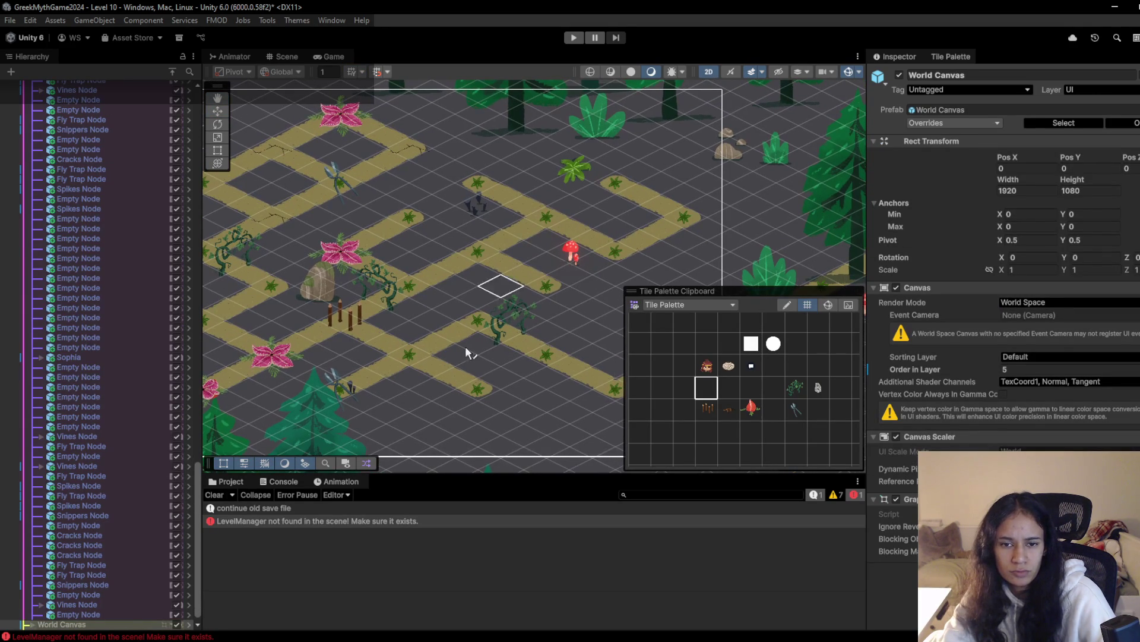
key("Down")
key("Right")
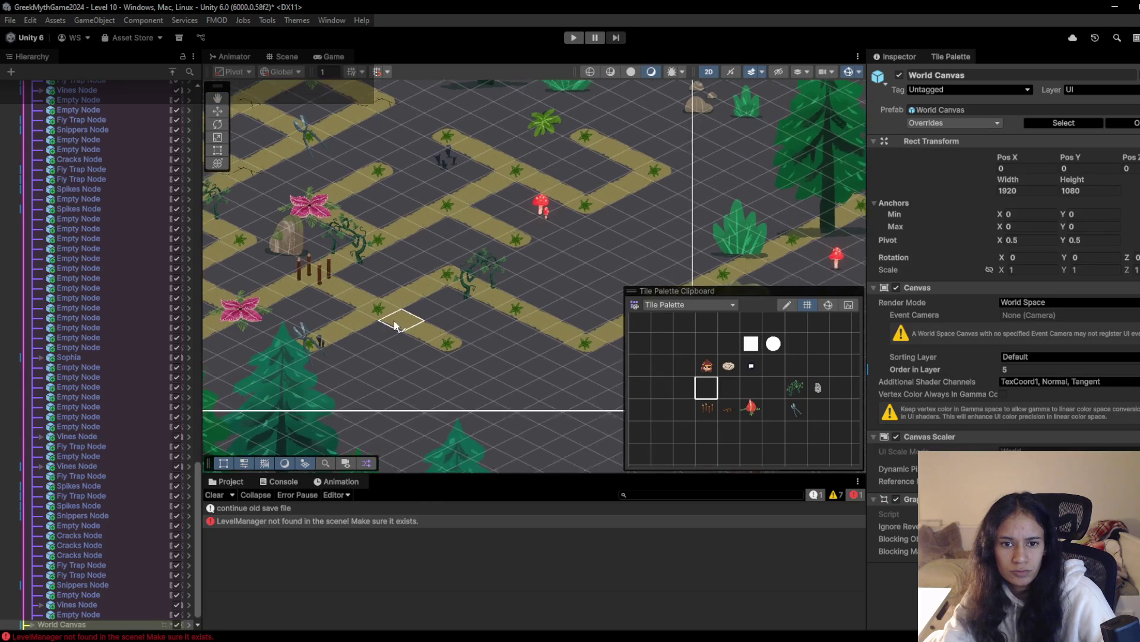
scroll(394, 320, "up", 1)
left_click(796, 409)
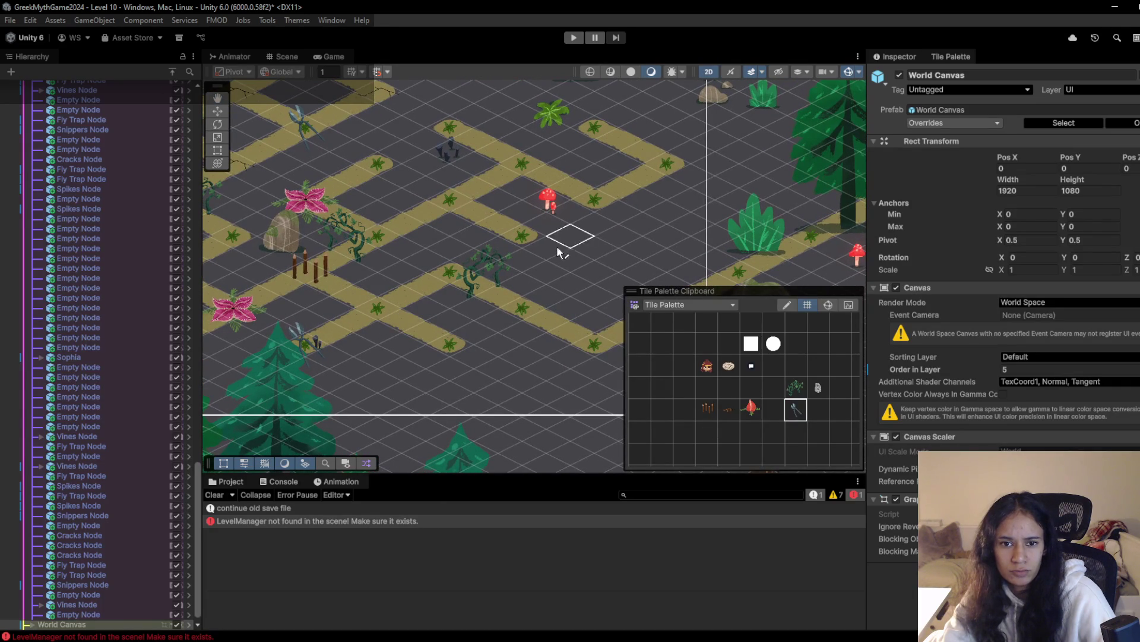
left_click(525, 250)
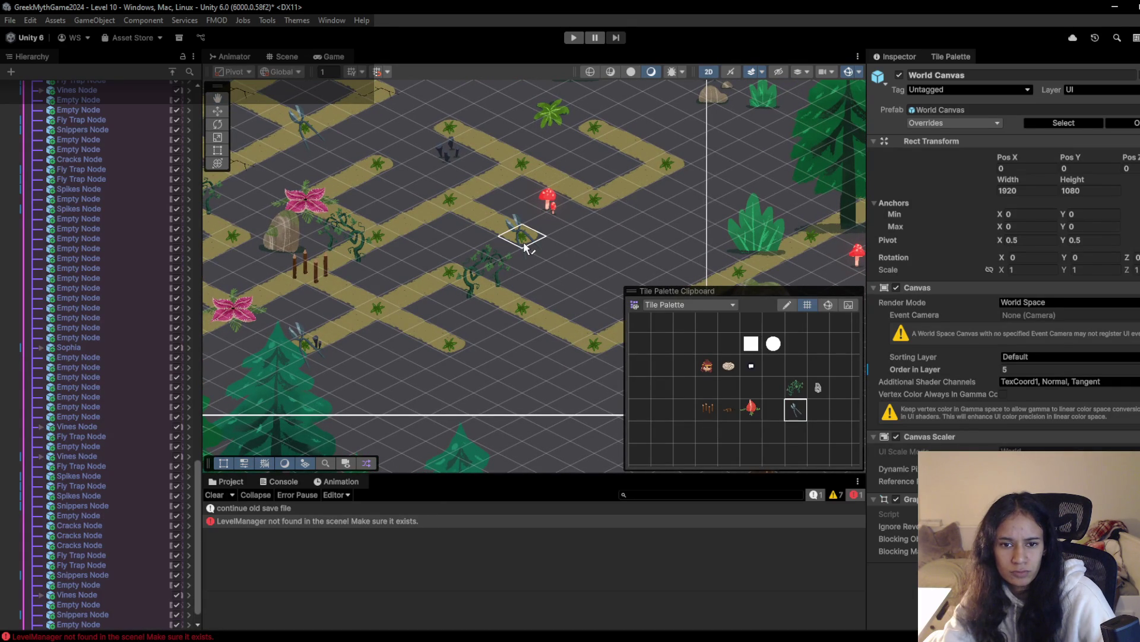
left_click(731, 387)
left_click(531, 235)
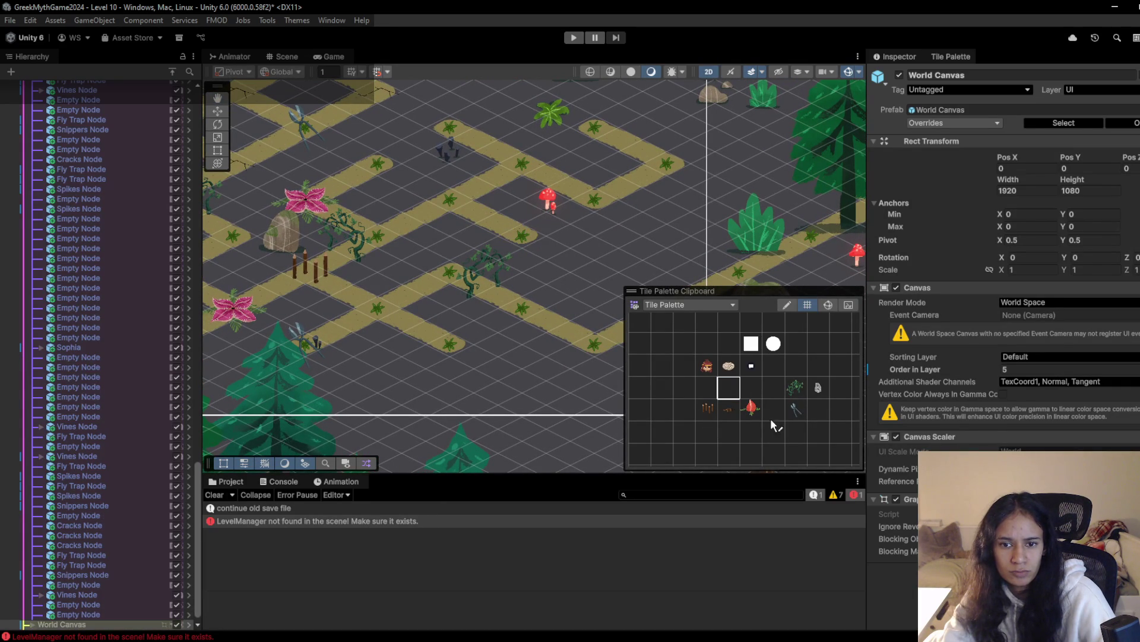
left_click(796, 409)
left_click(450, 126)
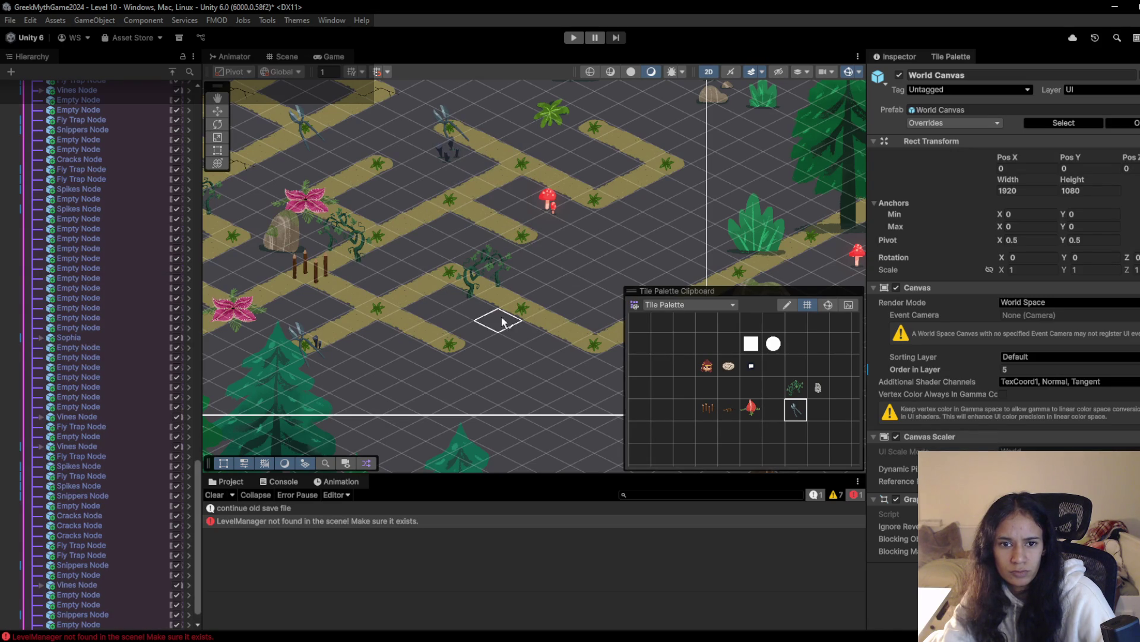
Extend the dirt path by one fern-dotted tile near the level centre
mouse_move(494, 343)
left_mouse_down()
mouse_move(508, 395)
mouse_move(453, 346)
left_mouse_up()
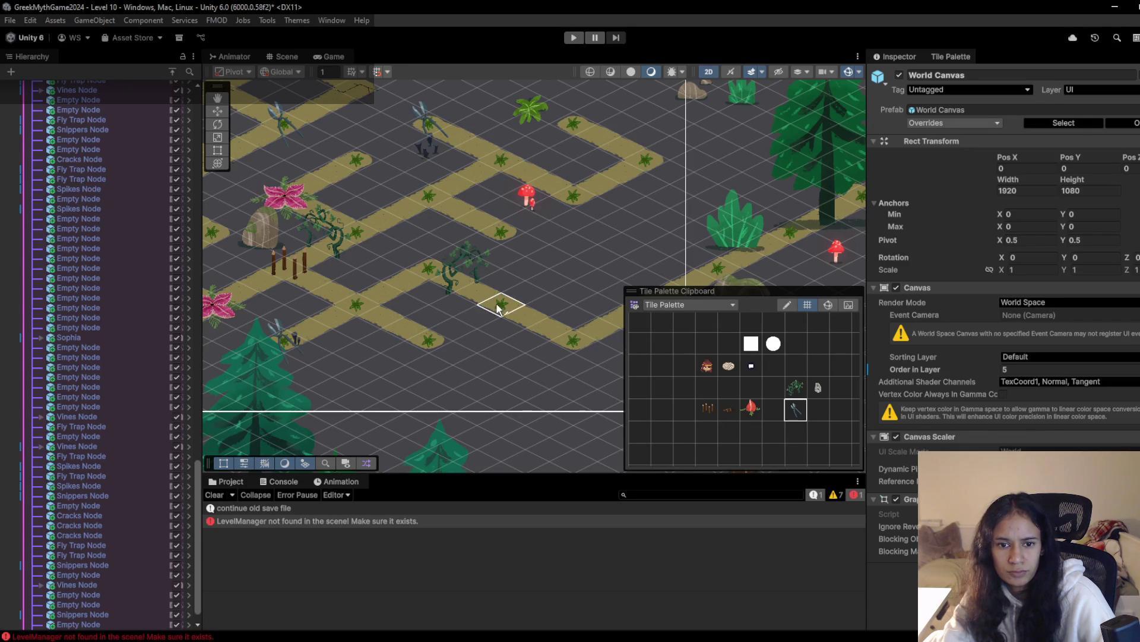
left_click(545, 287)
left_click(774, 387)
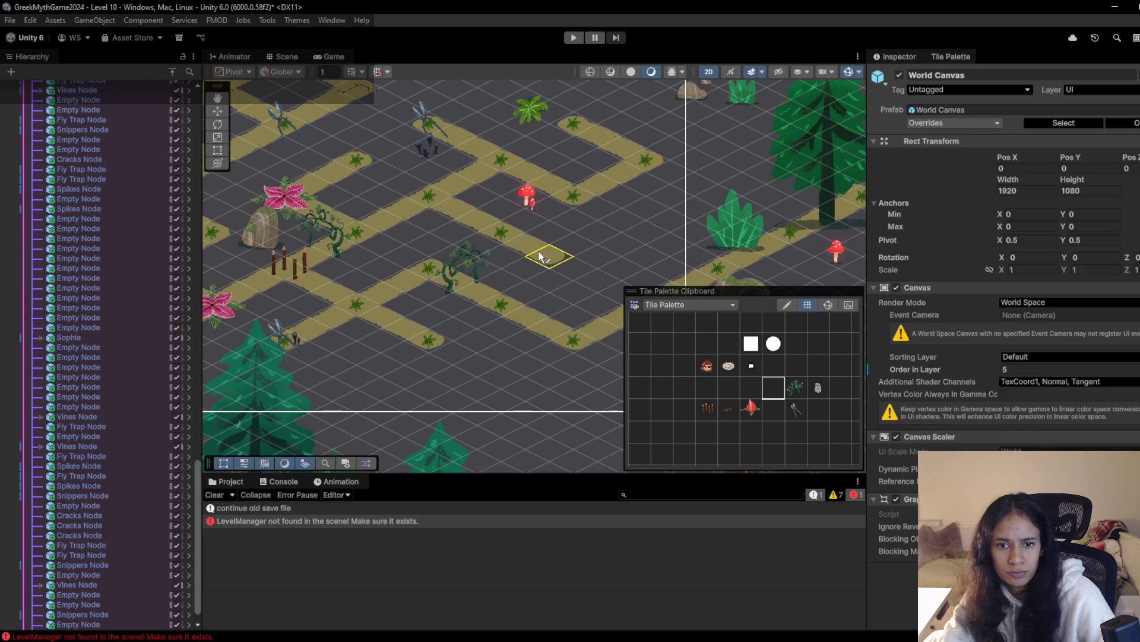
left_click(572, 267)
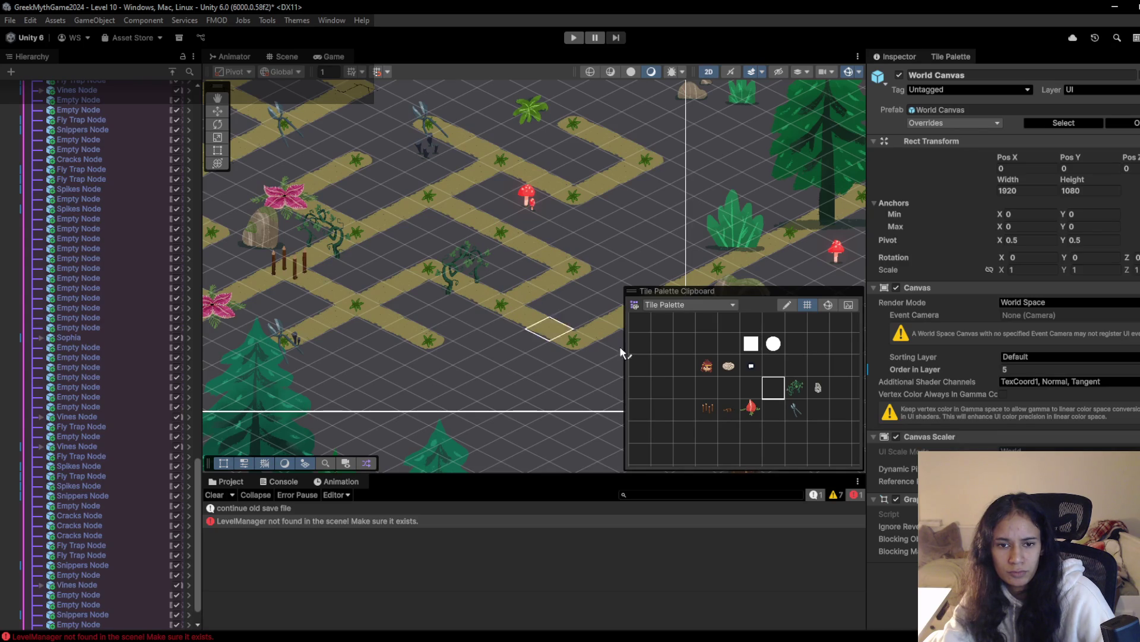
left_click(731, 411)
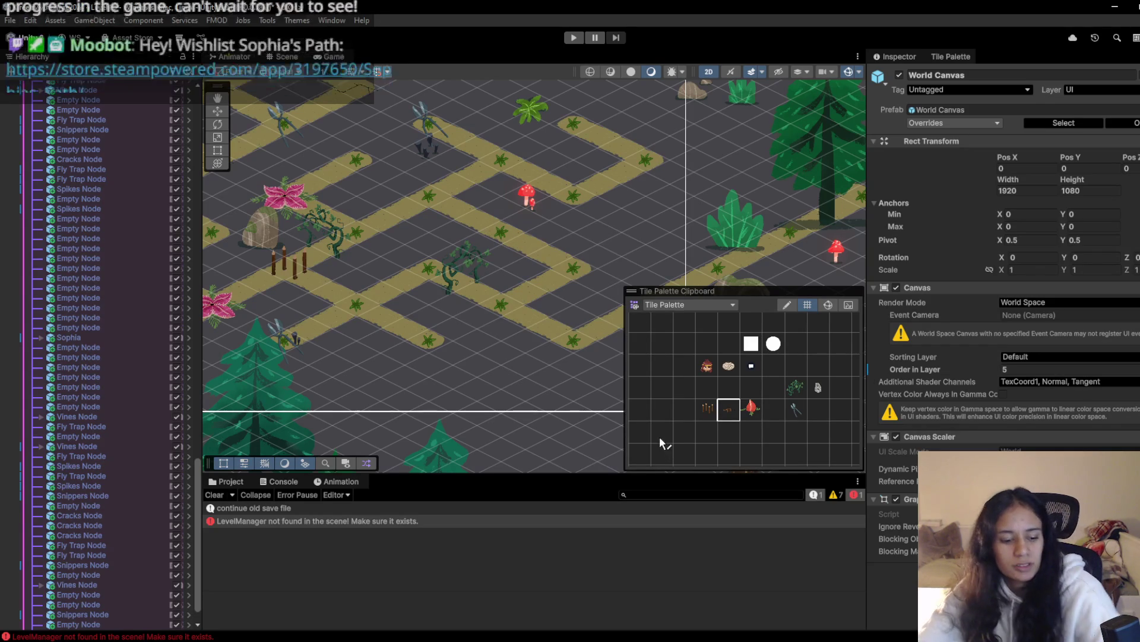
Erase a short stretch of middle path tiles back to dark ground
left_click_drag(529, 246, 534, 295)
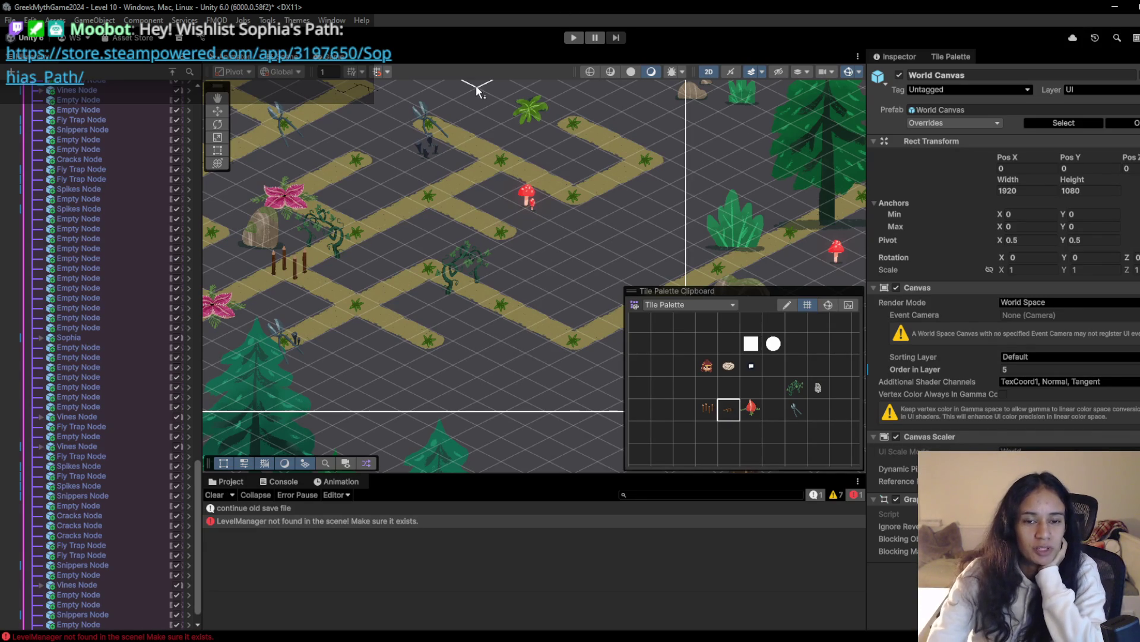
mouse_move(485, 213)
left_mouse_down()
mouse_move(456, 247)
mouse_move(462, 263)
left_mouse_up()
scroll(450, 313, "up", 3)
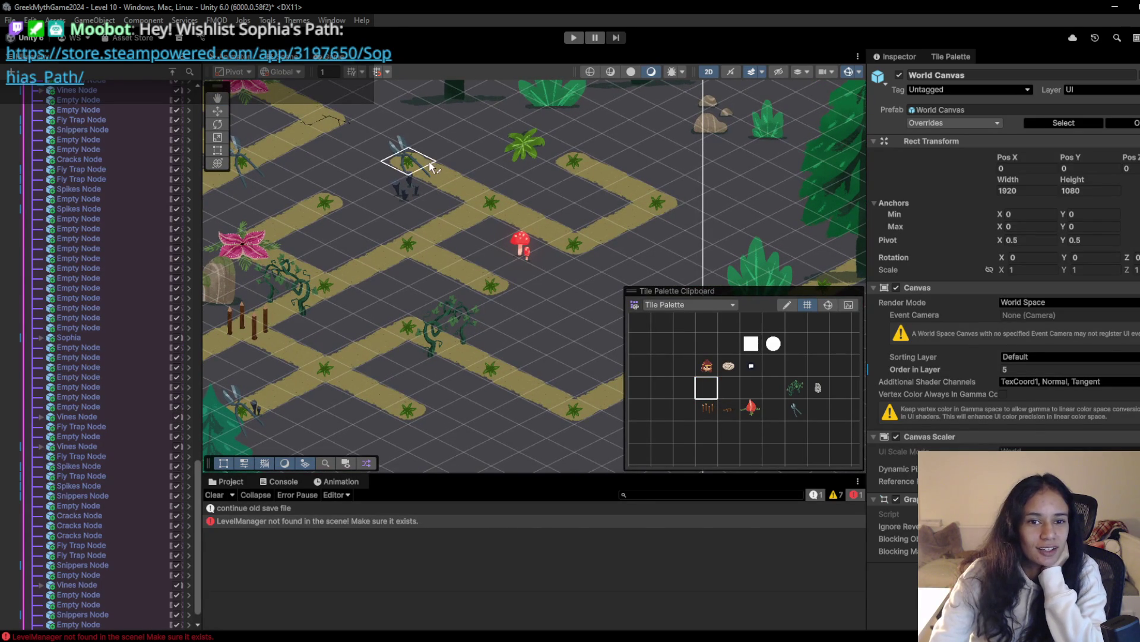
left_click_drag(376, 237, 586, 160)
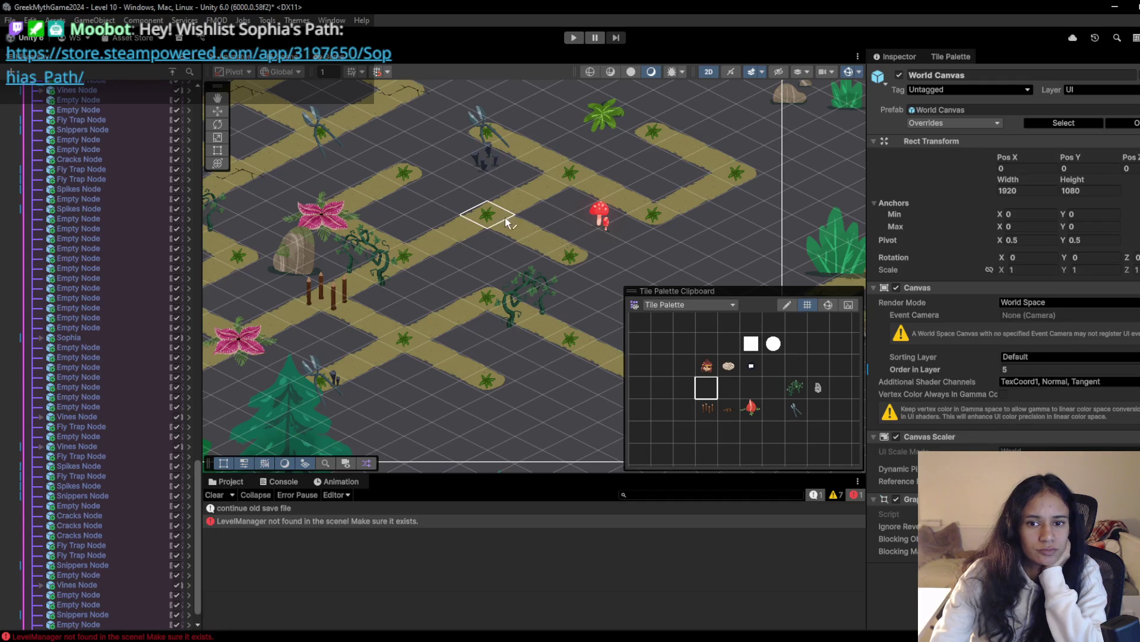
key("Right")
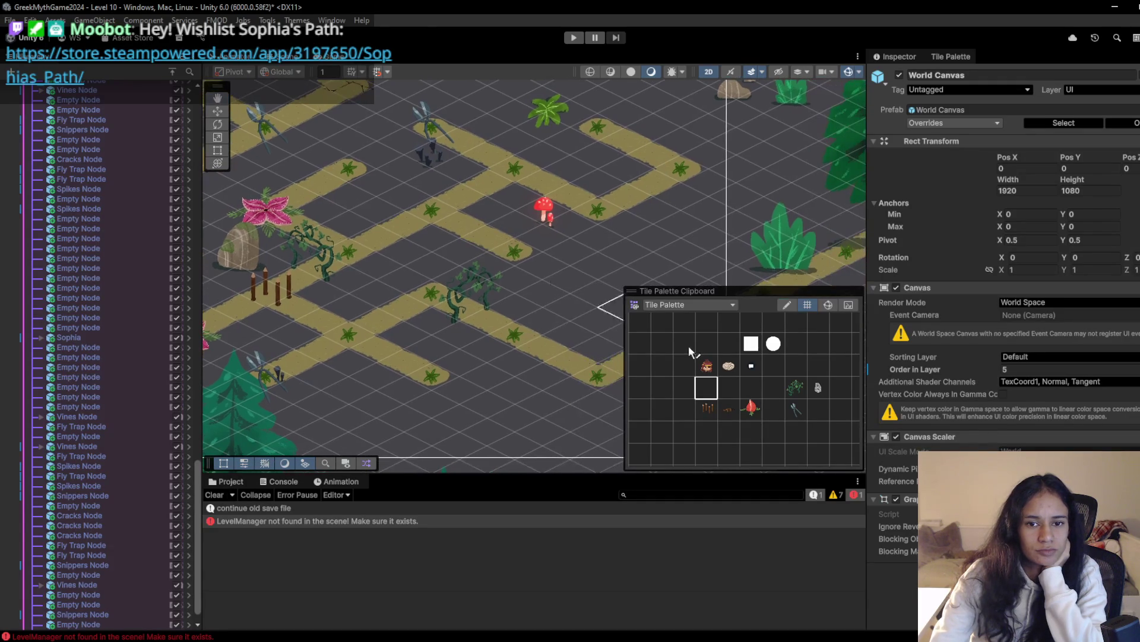
Paint three fly-traps: right of the mushroom, on the upper path, and on the left path
left_click(752, 415)
left_click(599, 211)
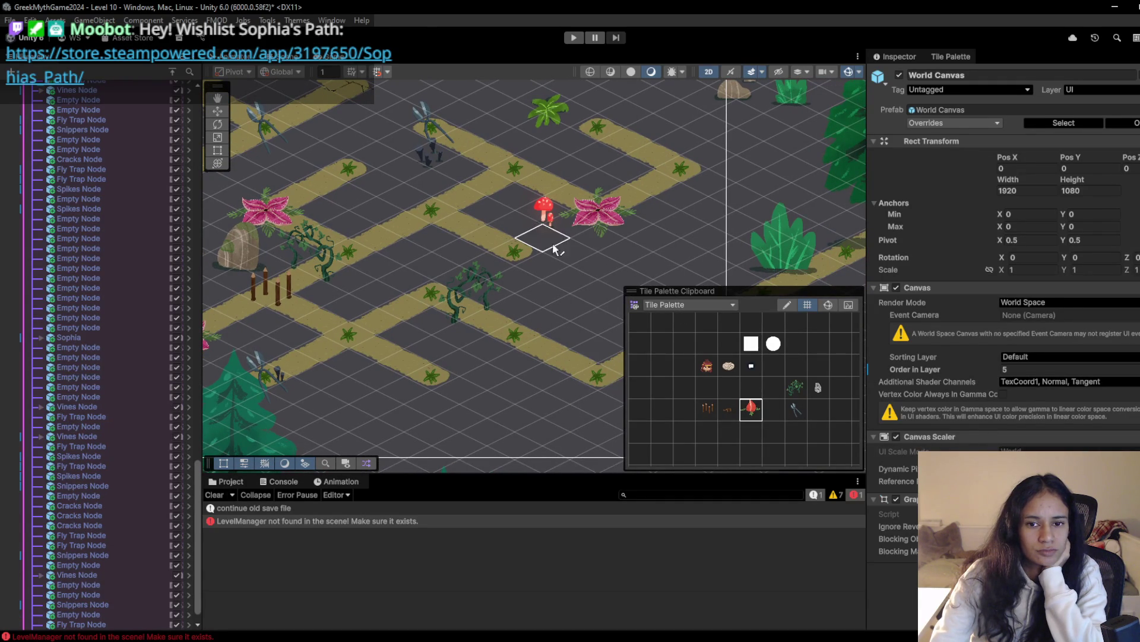
left_click(517, 176)
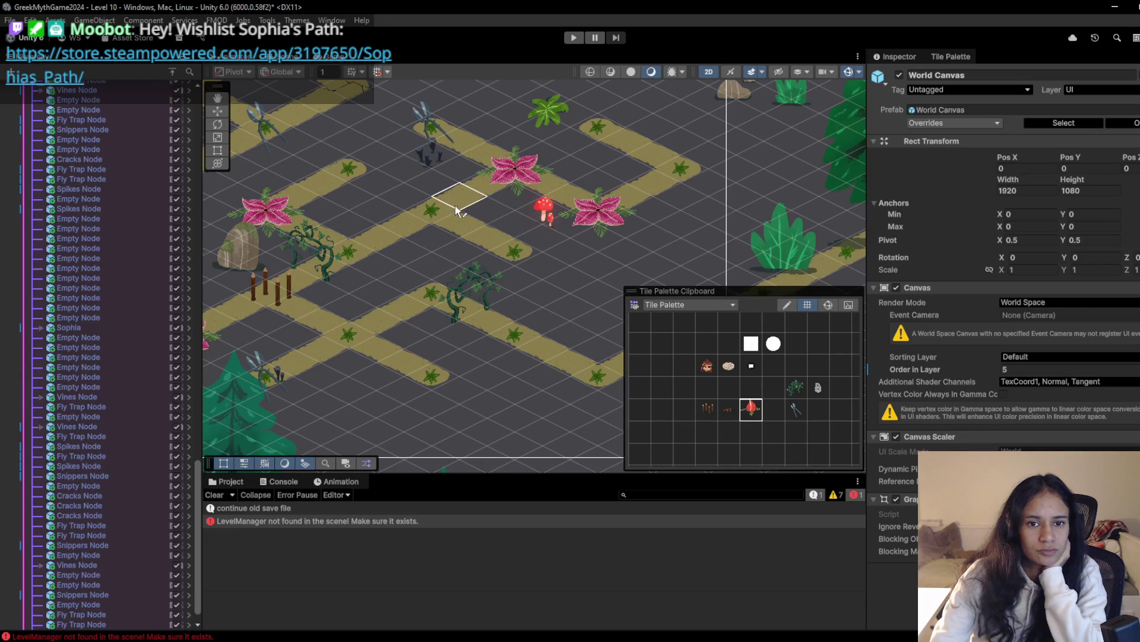
left_click(444, 211)
scroll(520, 279, "down", 1)
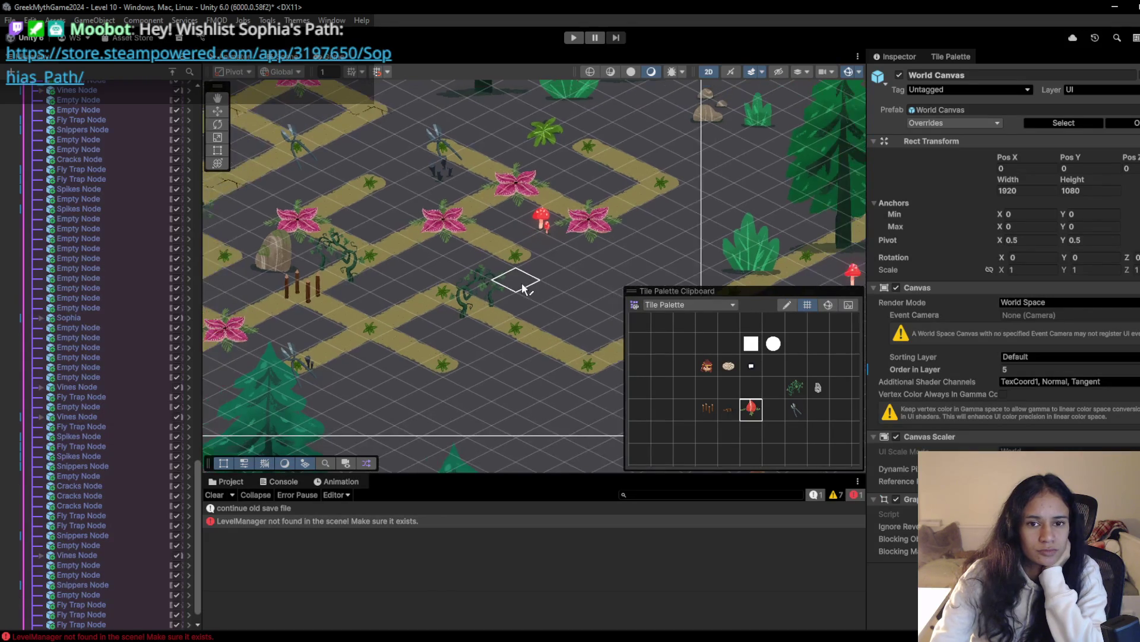
scroll(523, 288, "up", 1)
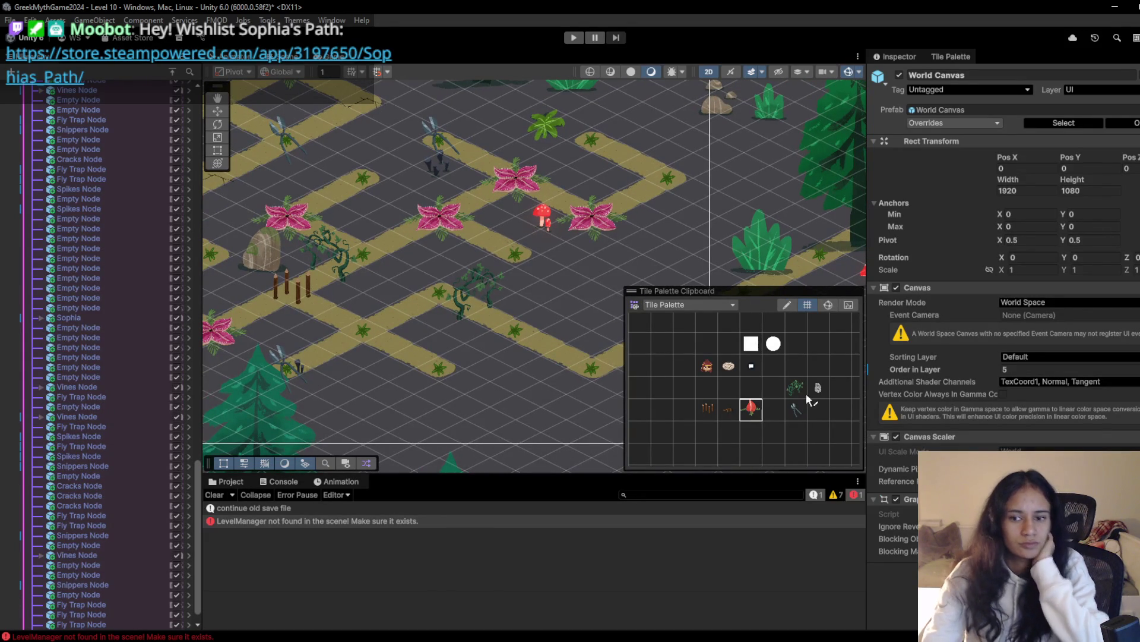
left_click(734, 414)
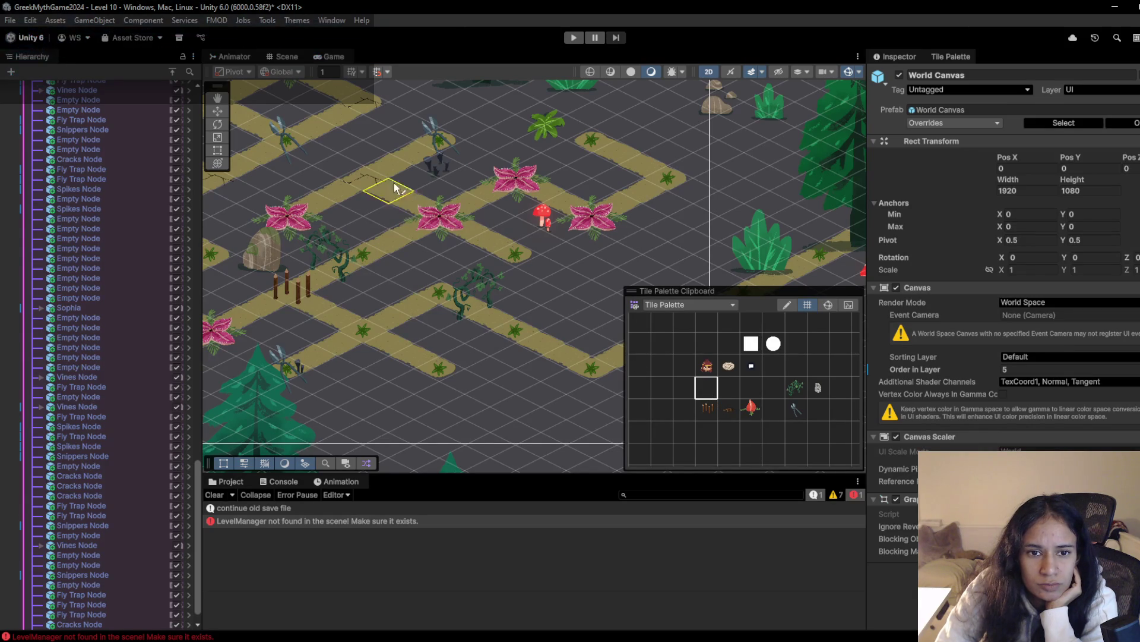
left_click(728, 410)
scroll(433, 317, "down", 2)
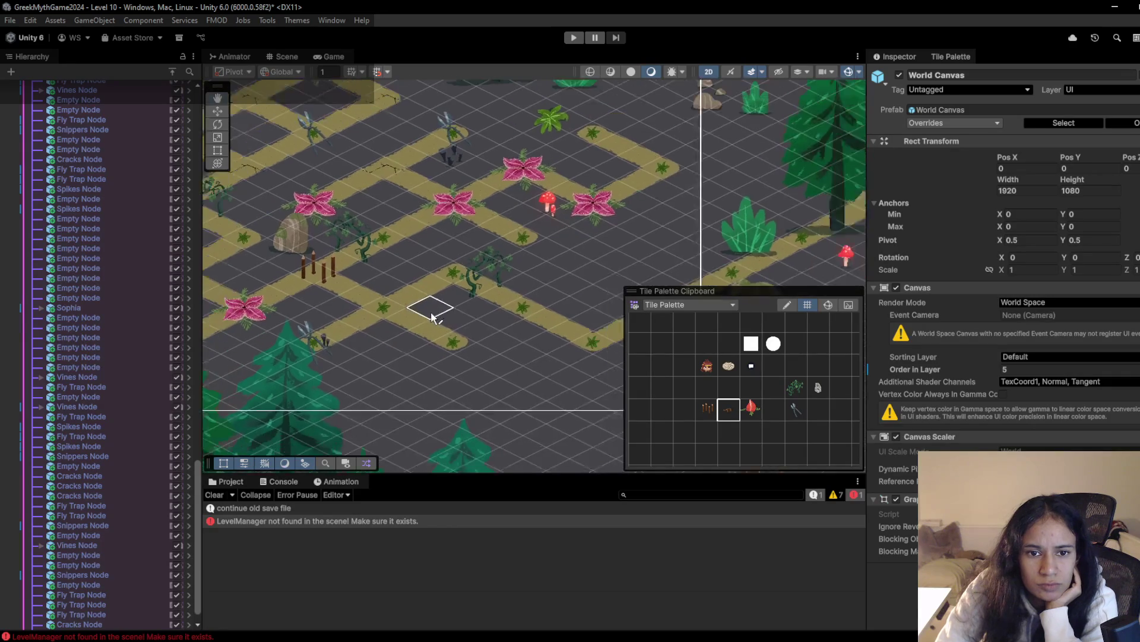
scroll(433, 316, "down", 5)
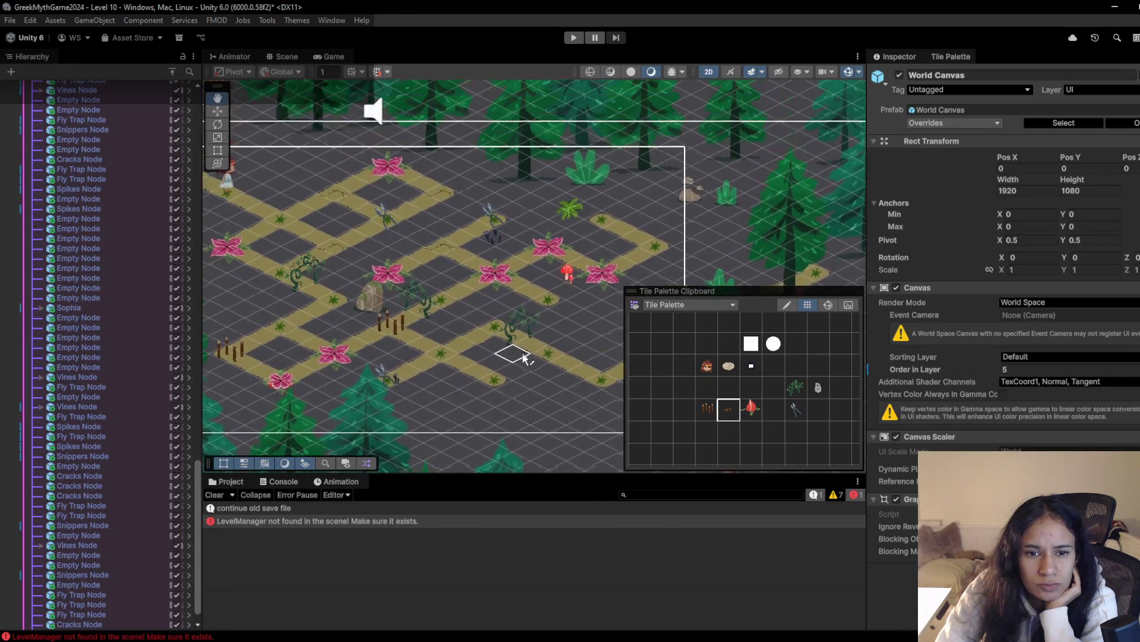
left_click(574, 38)
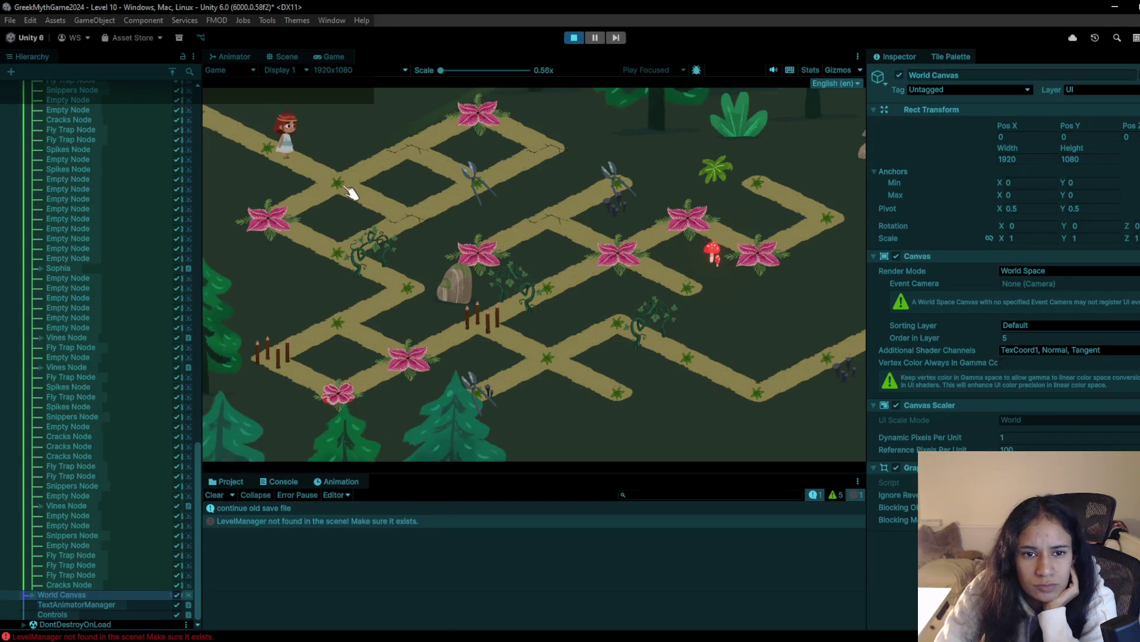
left_click(346, 186)
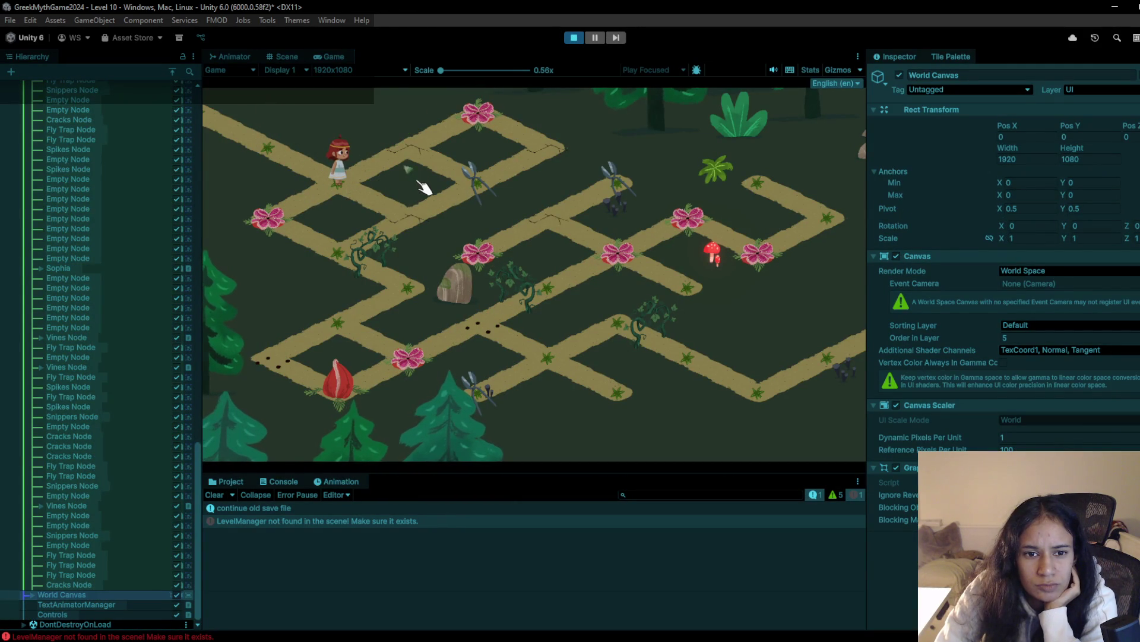
left_click(429, 221)
left_click(490, 198)
left_click(412, 158)
left_click(333, 198)
left_click(298, 173)
left_click(336, 214)
left_click(278, 177)
left_click(351, 196)
left_click(285, 222)
left_click(329, 254)
left_click(408, 290)
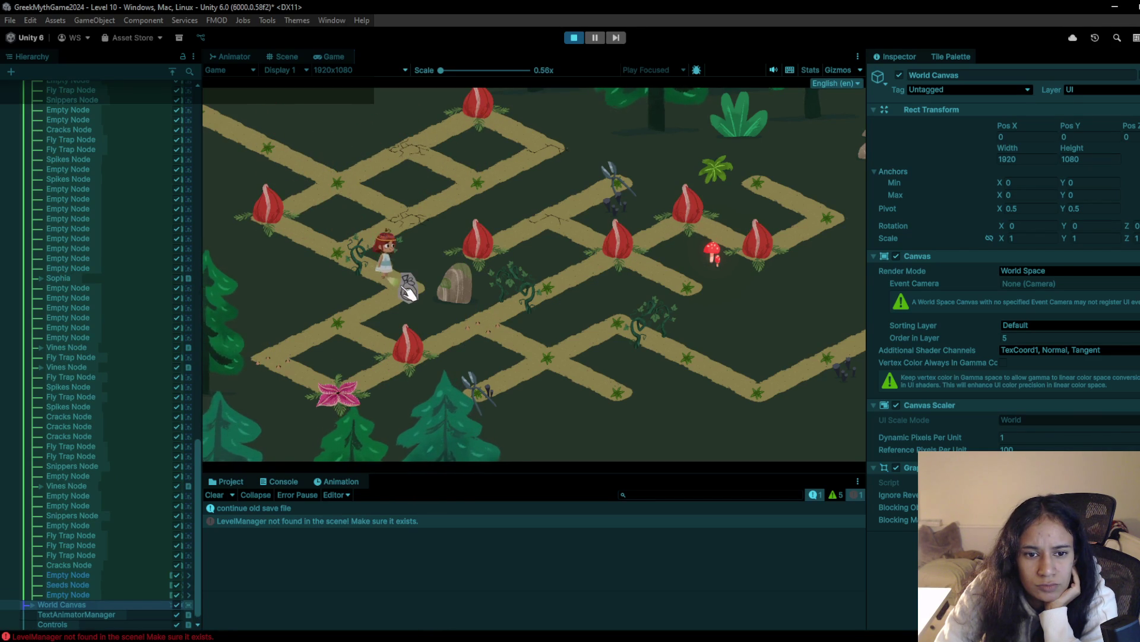
left_click(350, 336)
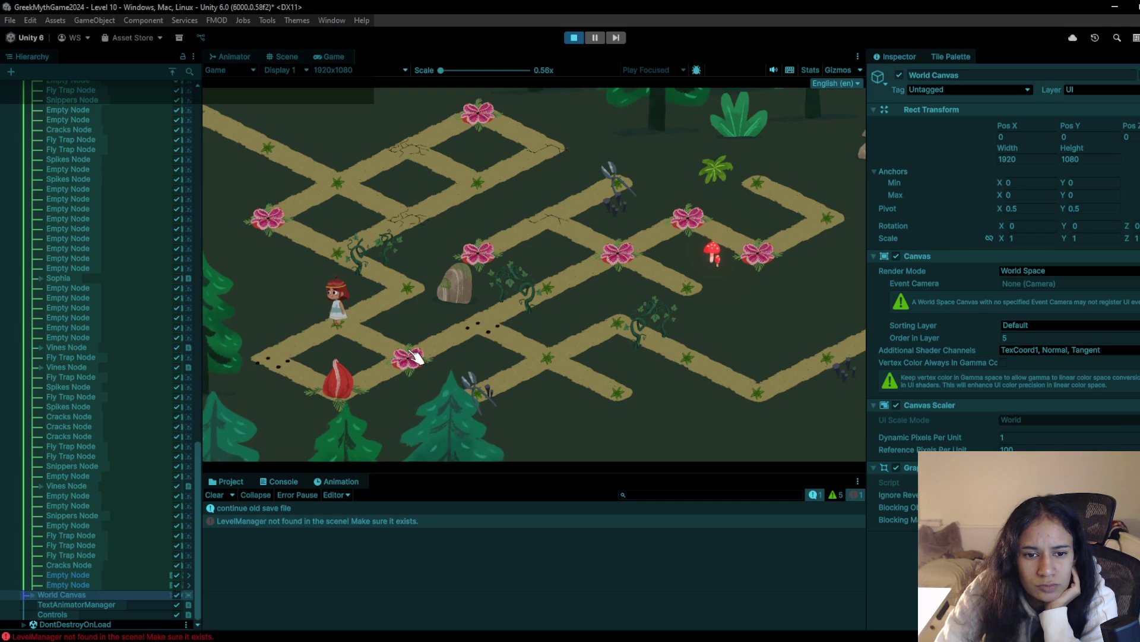
left_click(289, 362)
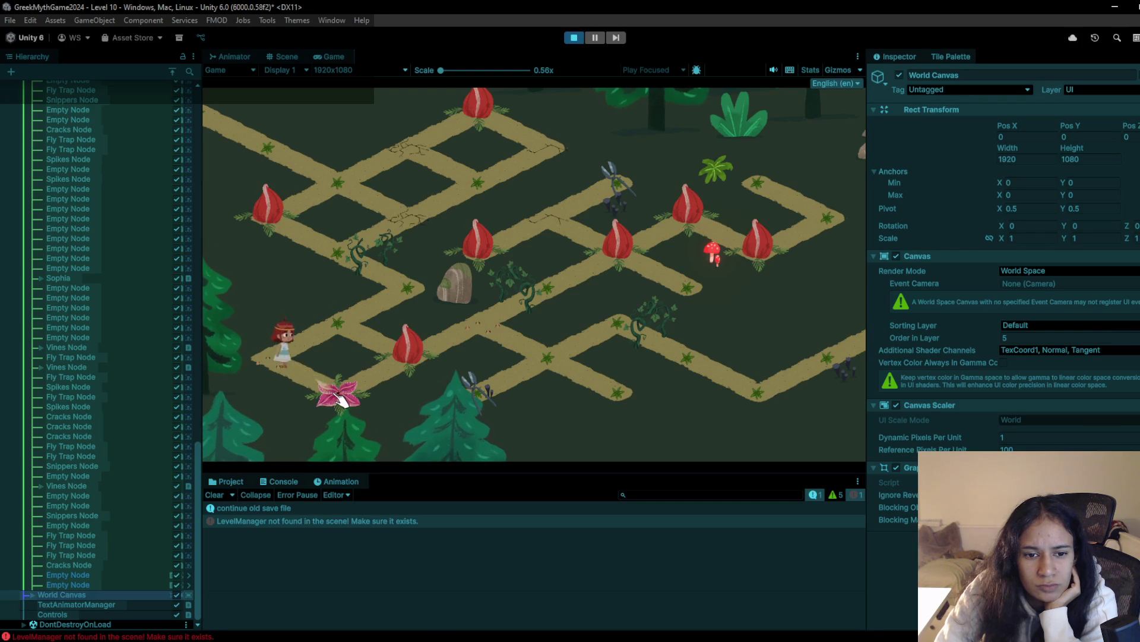
left_click(397, 376)
left_click(472, 333)
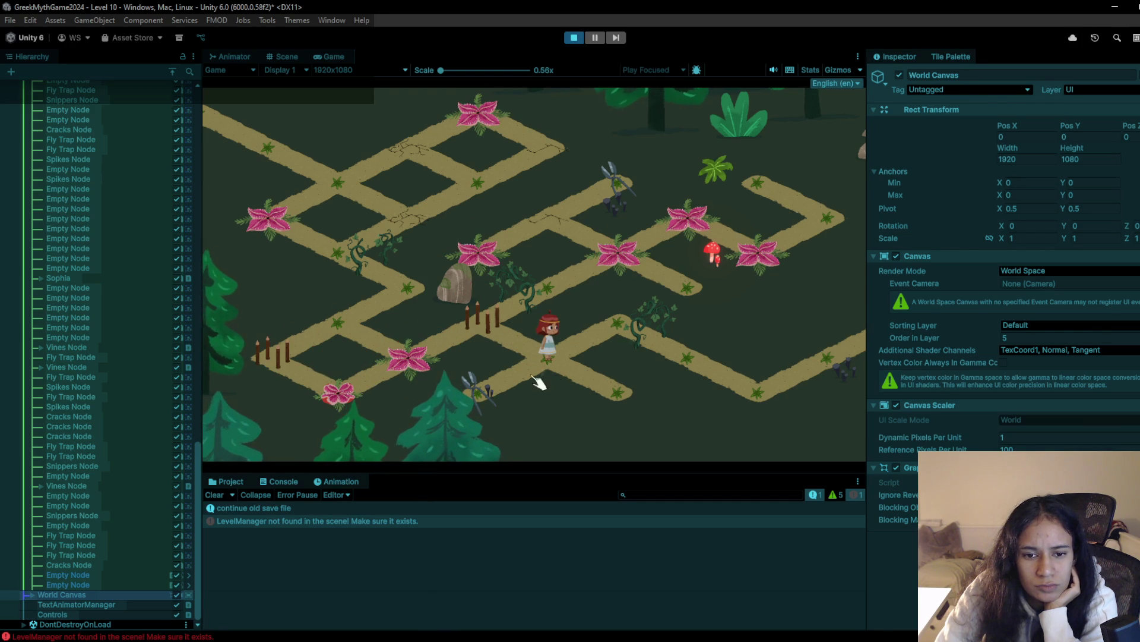
left_click(504, 386)
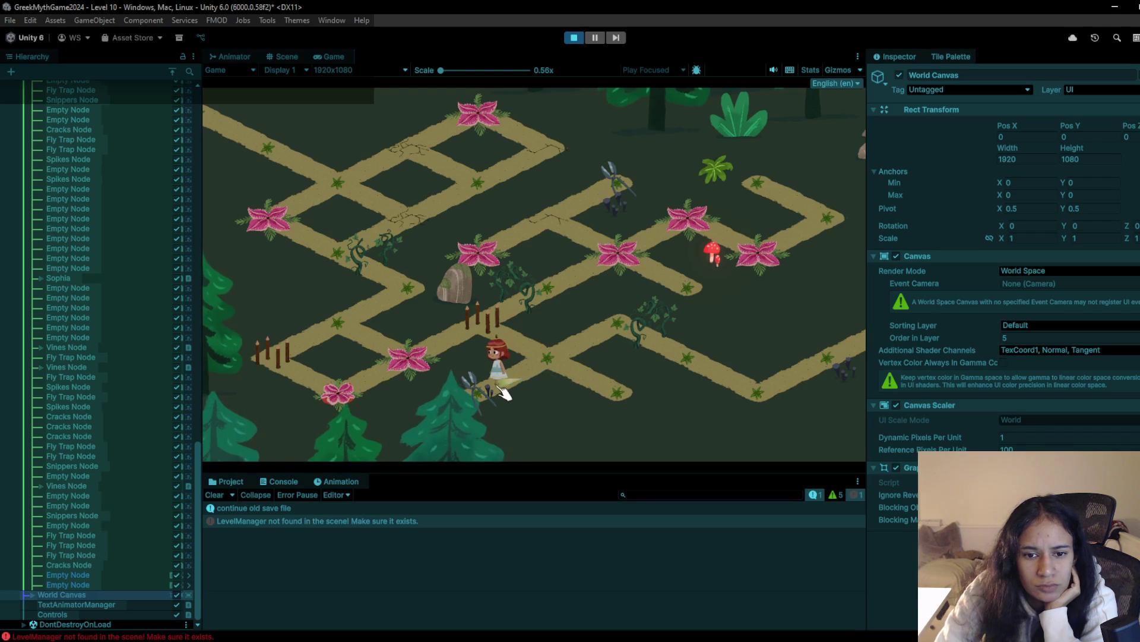
left_click(566, 356)
left_click(567, 333)
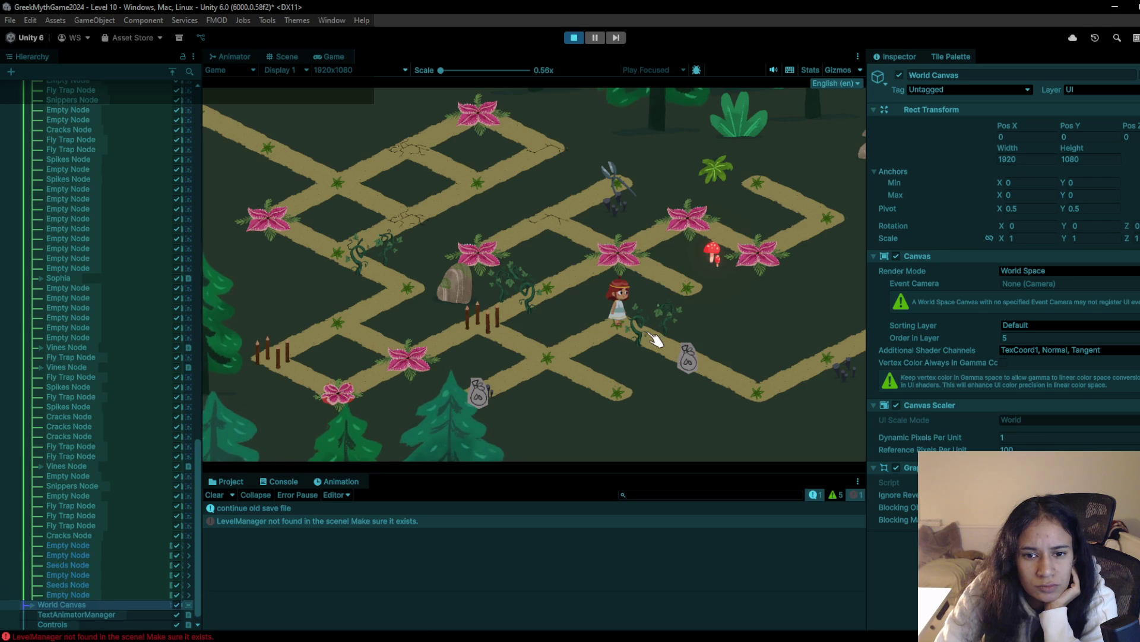
left_click(684, 356)
left_click(630, 341)
left_click(565, 365)
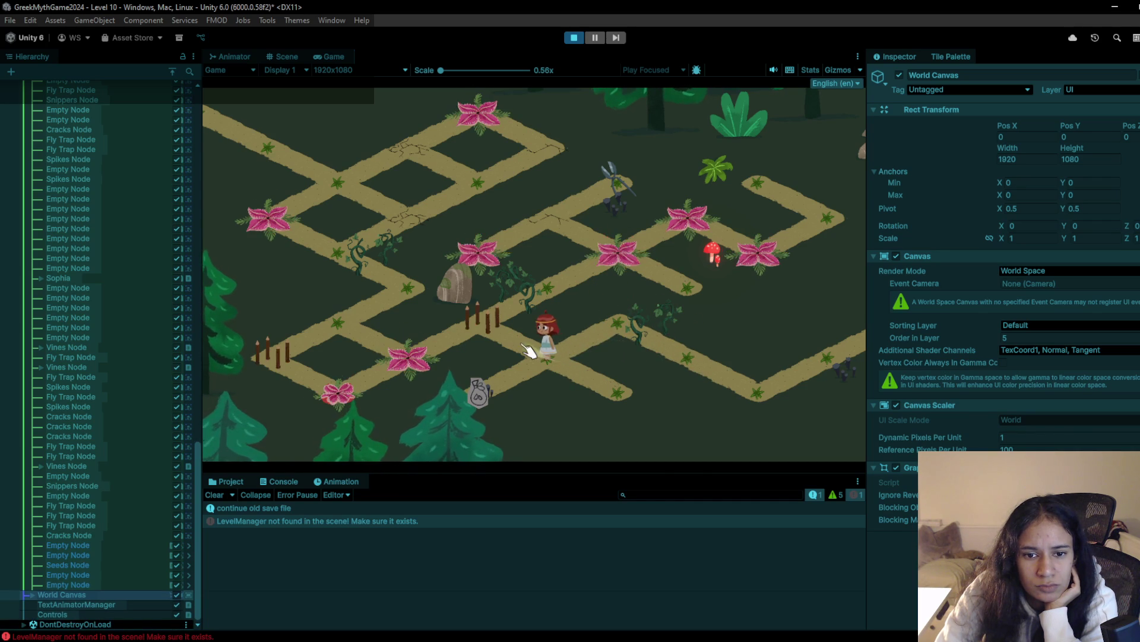
left_click(594, 392)
left_click(564, 368)
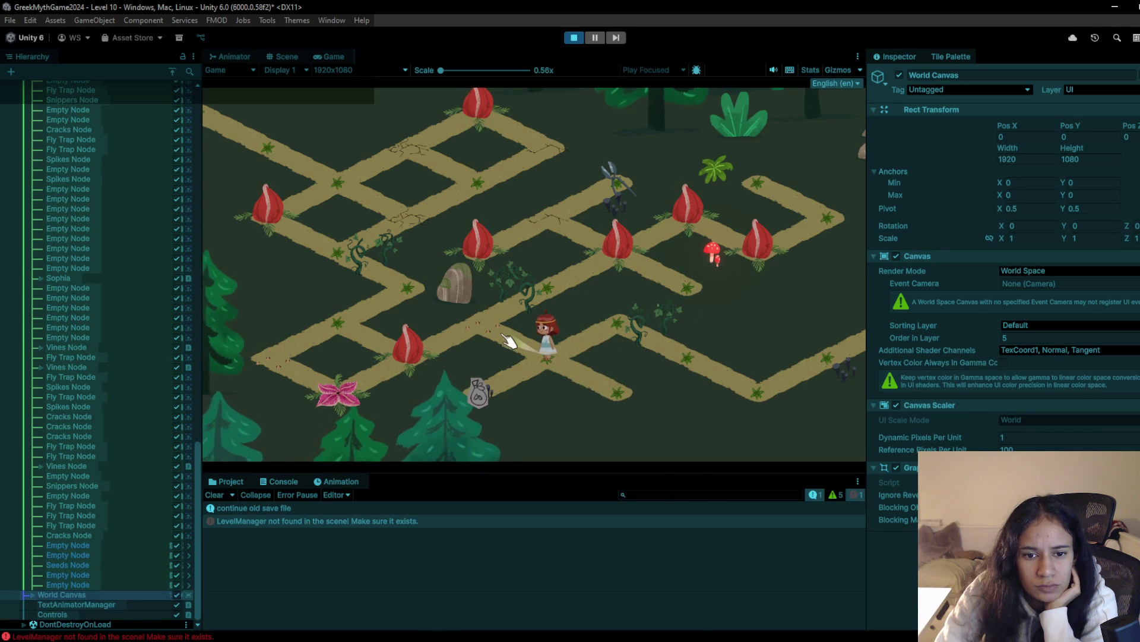
left_click(590, 387)
left_click(478, 331)
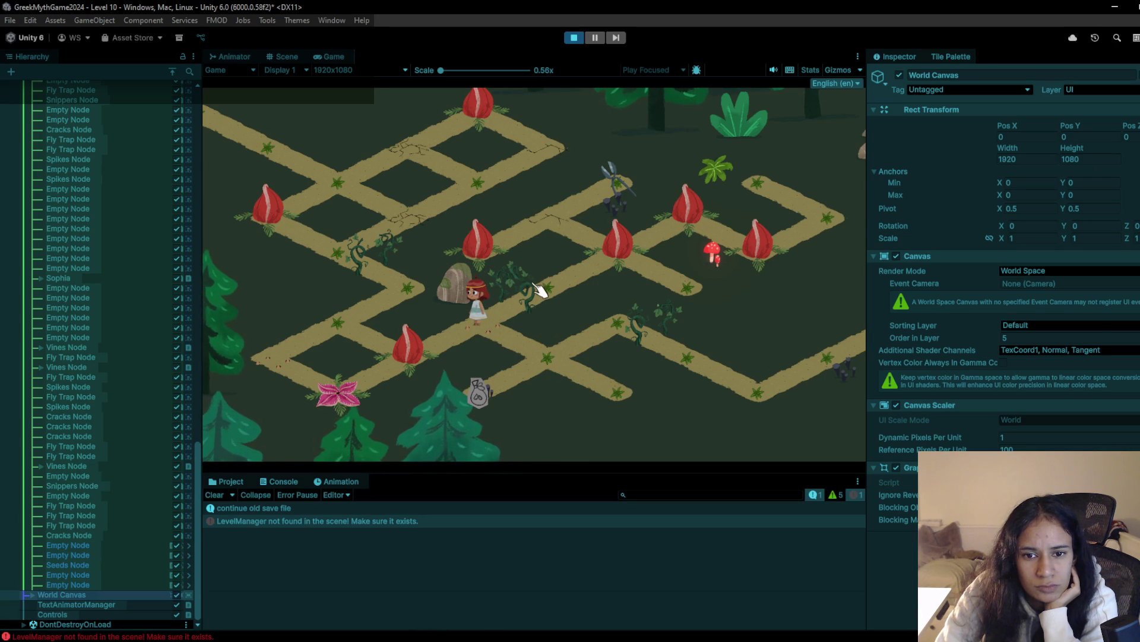
left_click(535, 297)
left_click(754, 402)
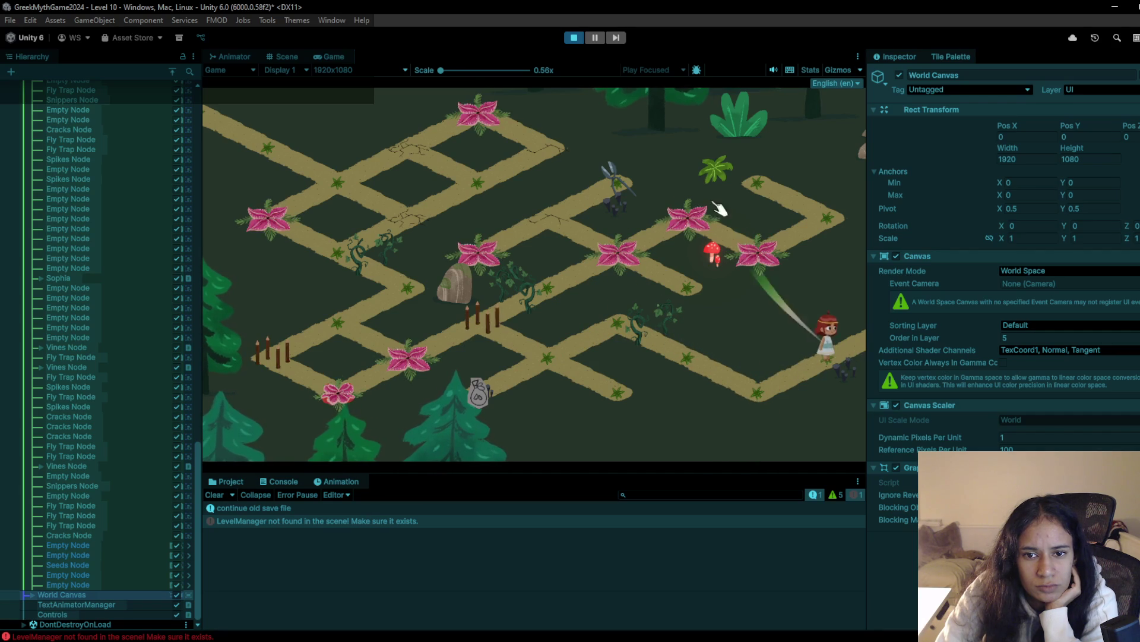
left_click(574, 38)
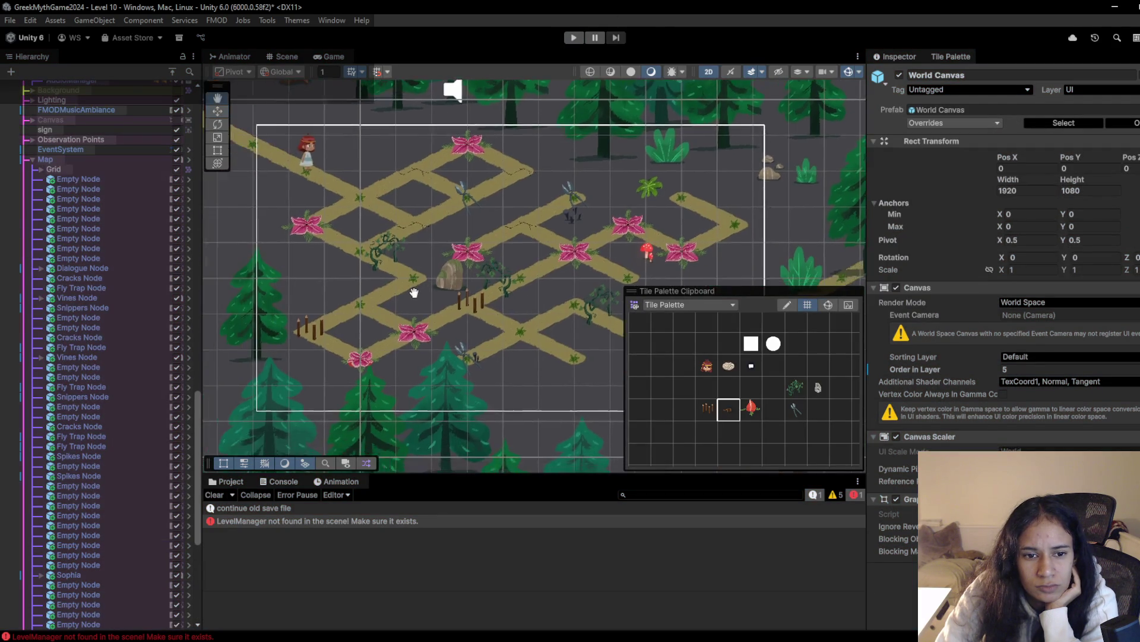
Place a fly-trap on the lower-left path
scroll(414, 293, "up", 3)
left_click(751, 409)
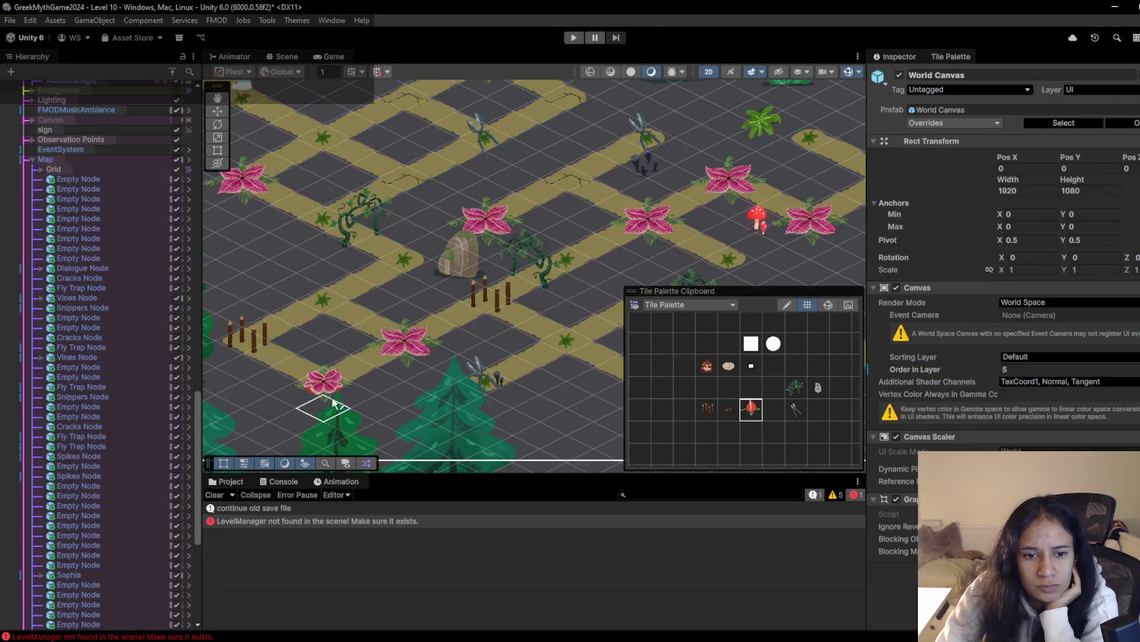
left_click(334, 404)
Playtest the level, walking the girl onto a closing fly-trap, then stop
left_click(581, 37)
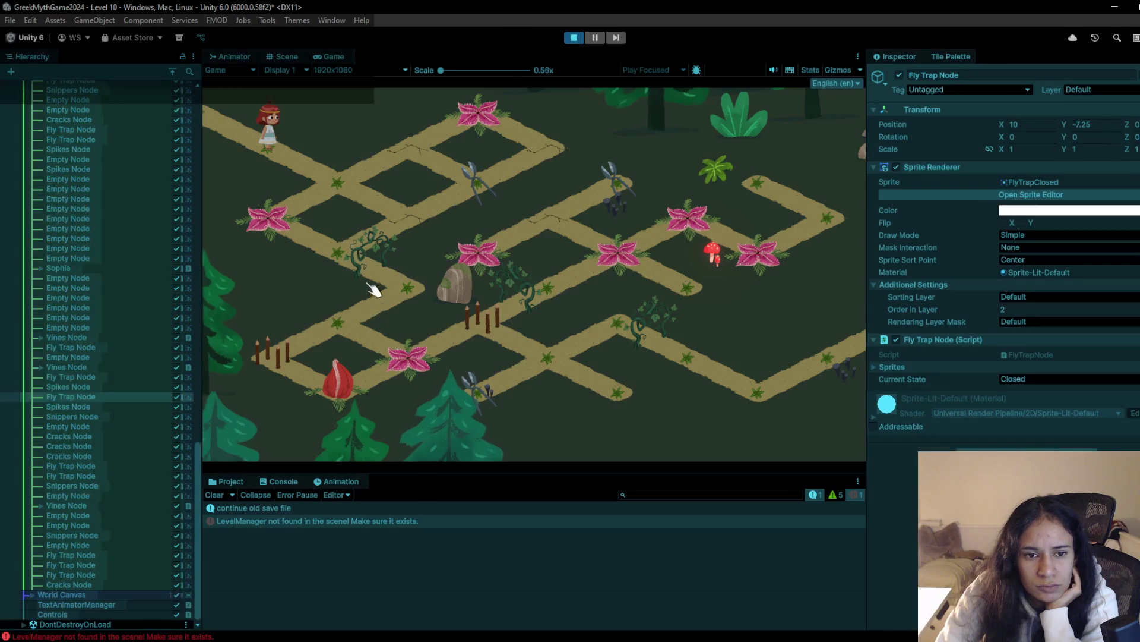
left_click(395, 191)
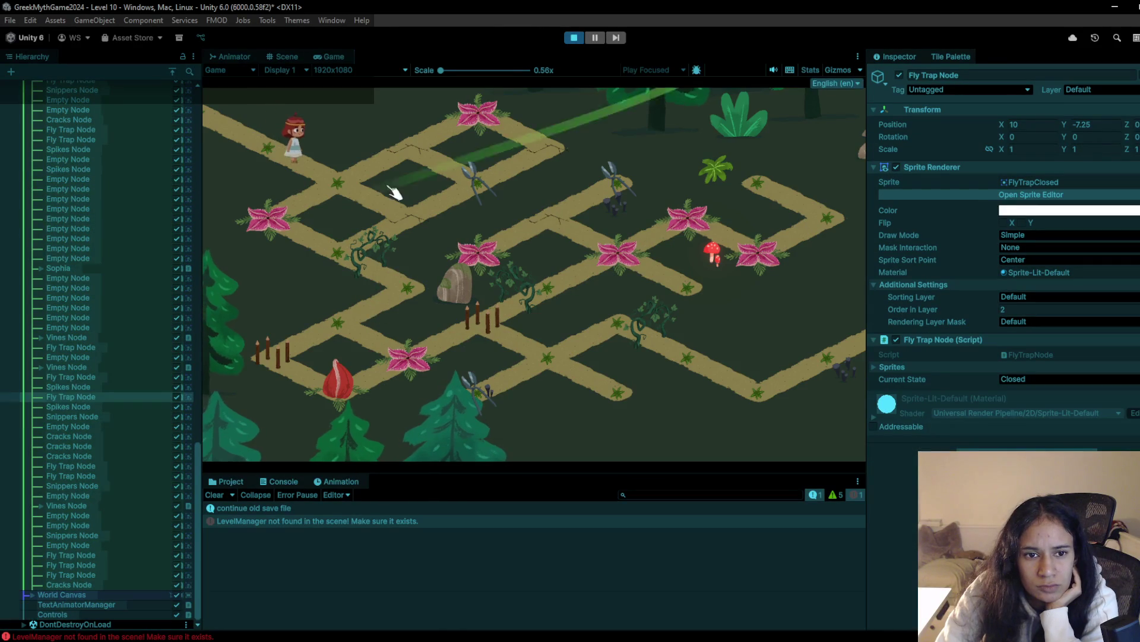
left_click(494, 153)
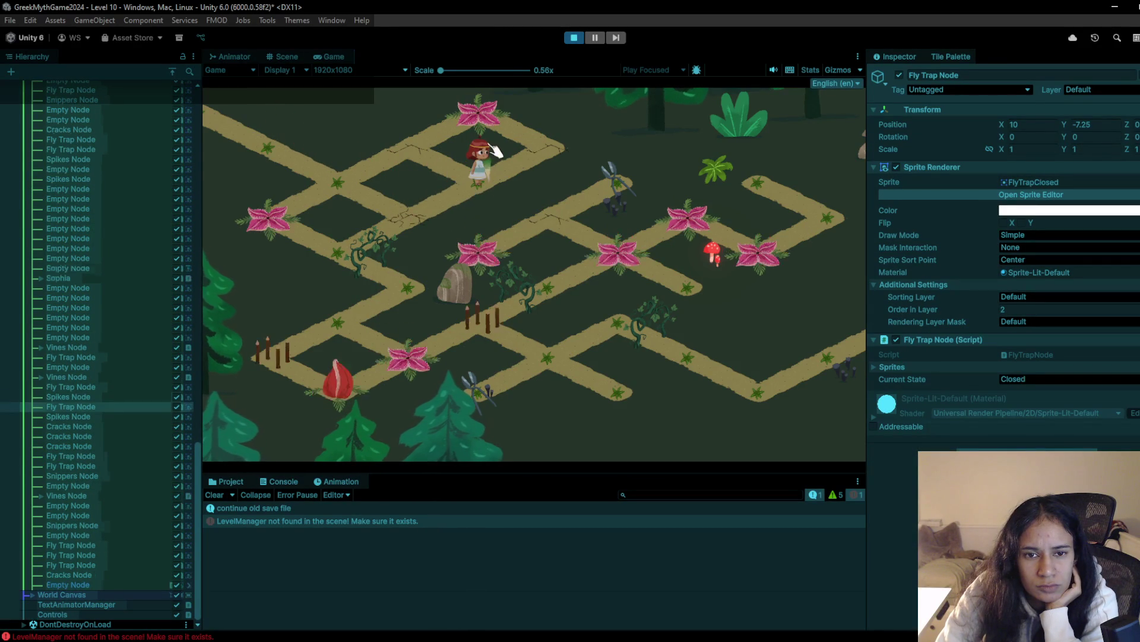
left_click(349, 209)
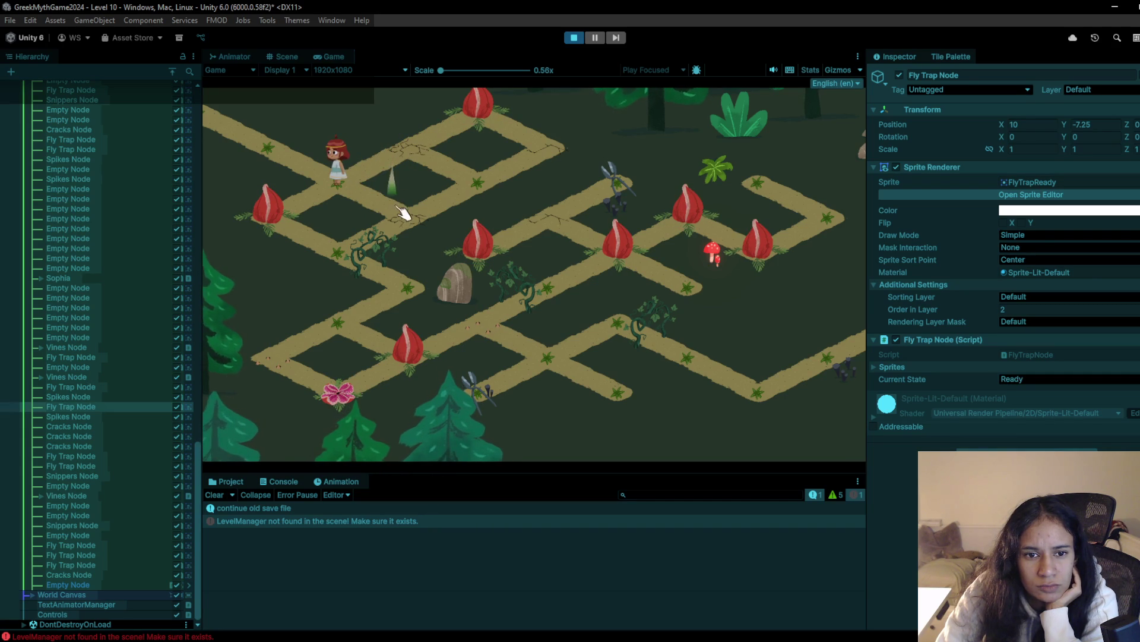
left_click(407, 223)
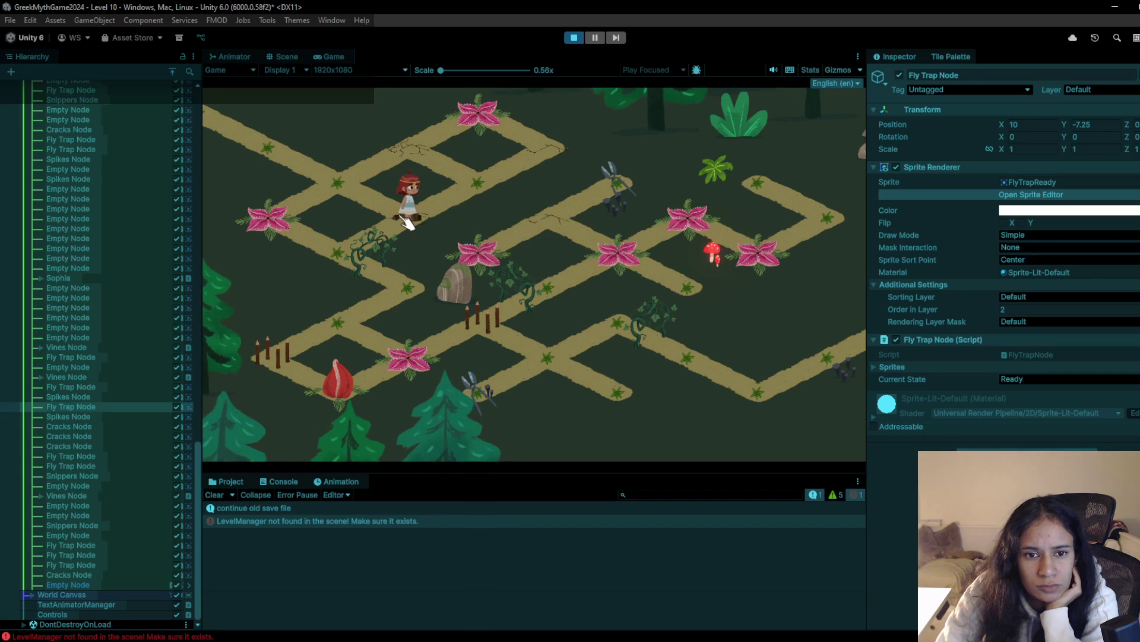
left_click(573, 39)
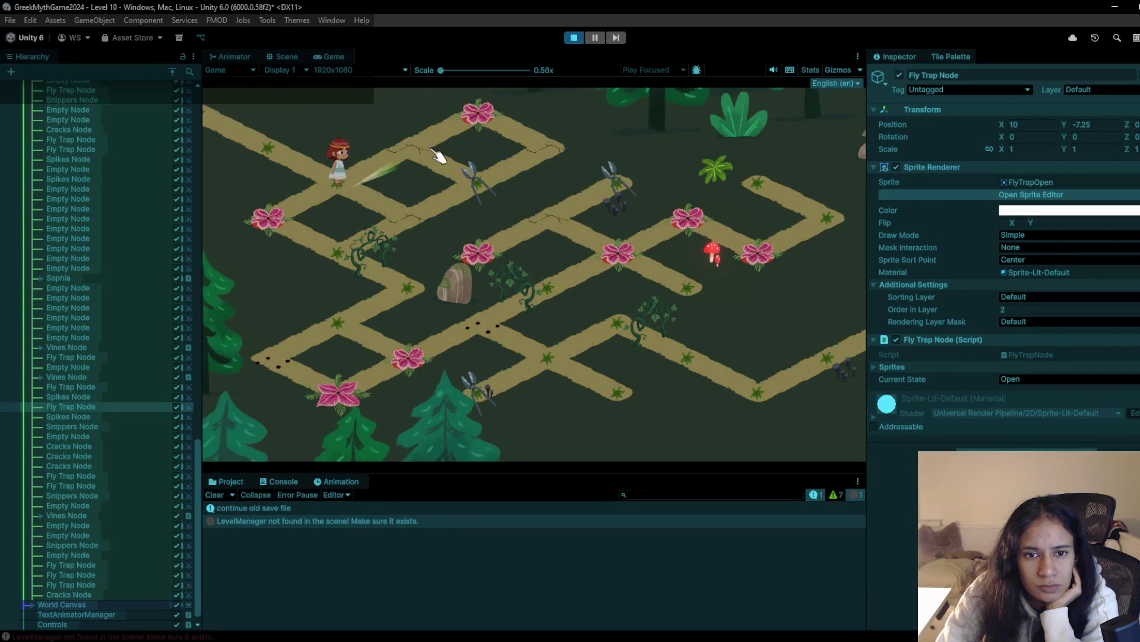
Run another short playtest moving the girl two nodes, then stop it
left_click(438, 156)
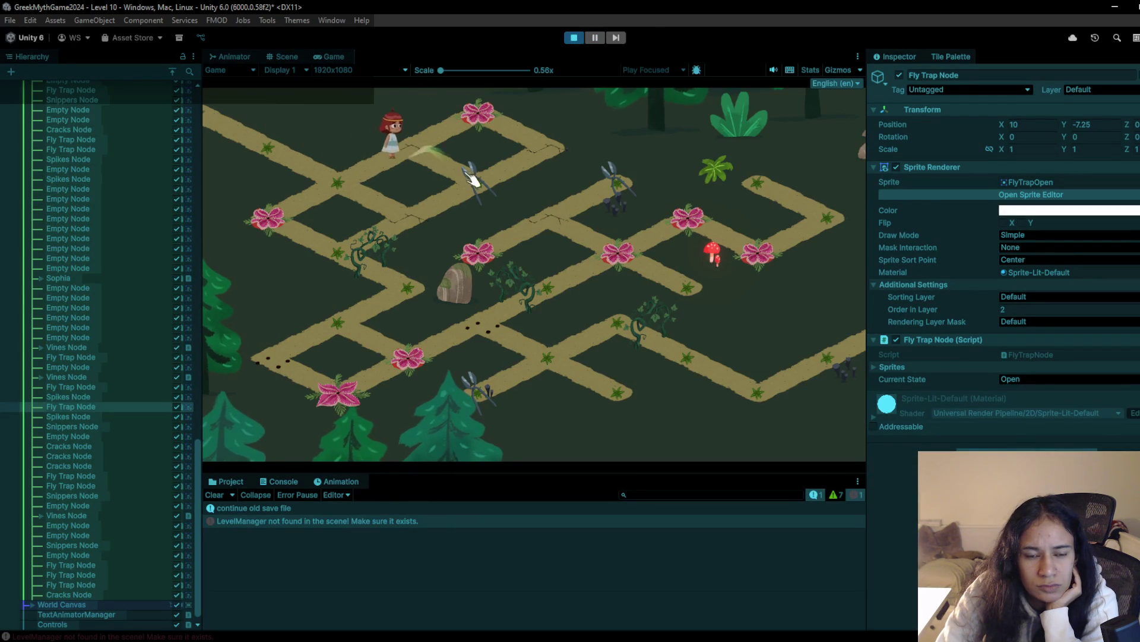
left_click(419, 214)
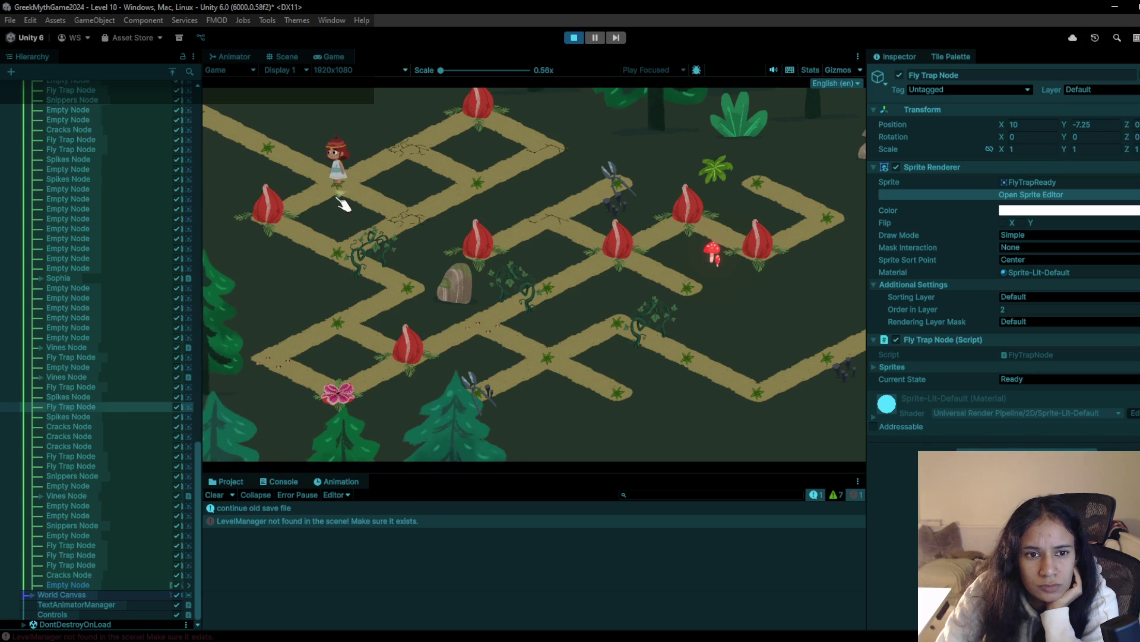
left_click(574, 37)
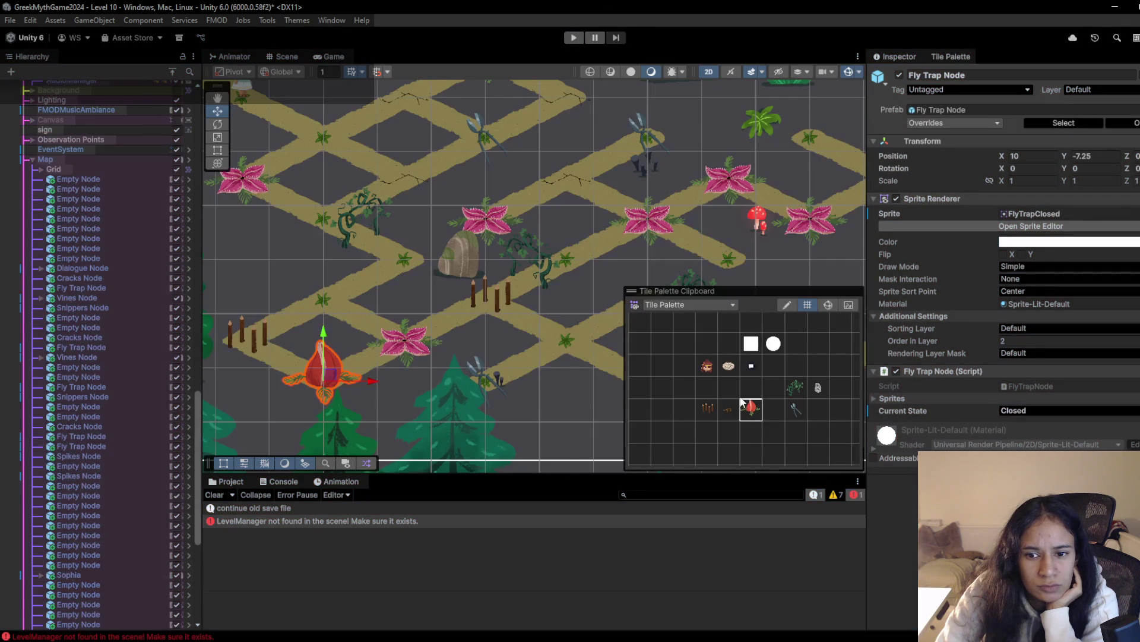
left_click(730, 409)
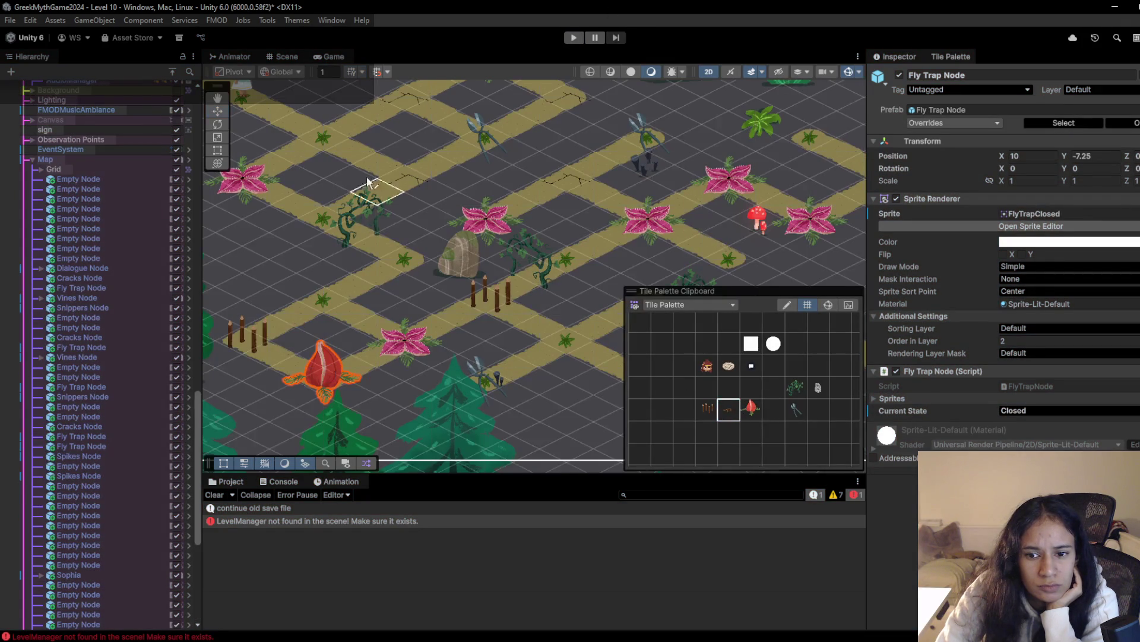
Cover the girl's old start with cracks and place her start tile on the top path
left_click_drag(239, 102, 384, 212)
left_click(385, 215)
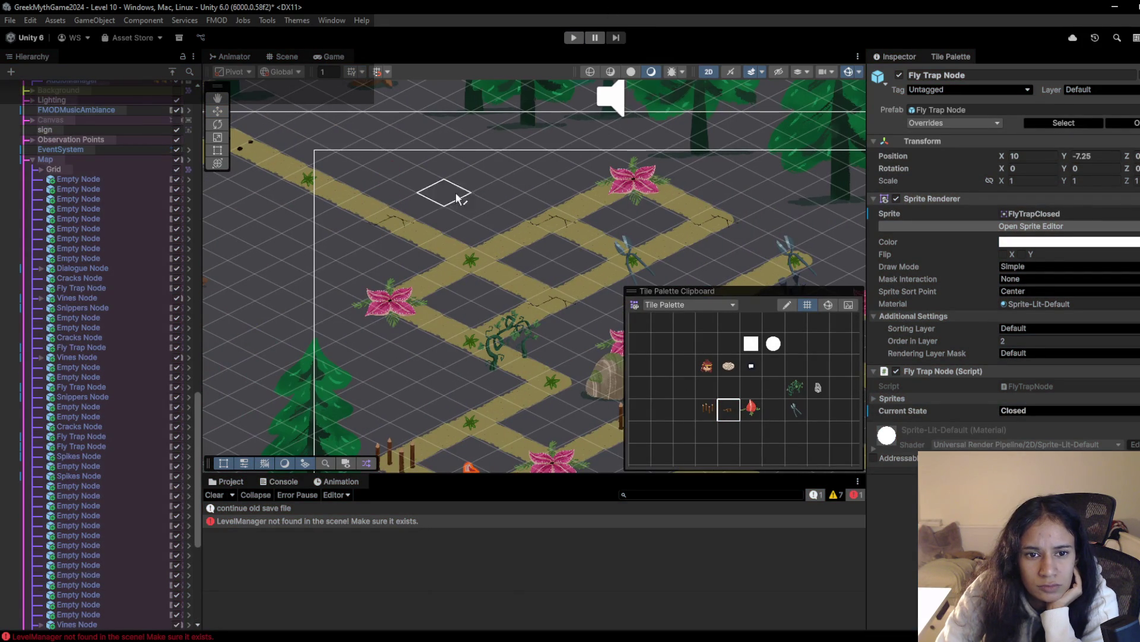
left_click(706, 365)
left_click(316, 181)
Start a playtest and walk the girl down-left through the maze's path nodes
left_click(575, 40)
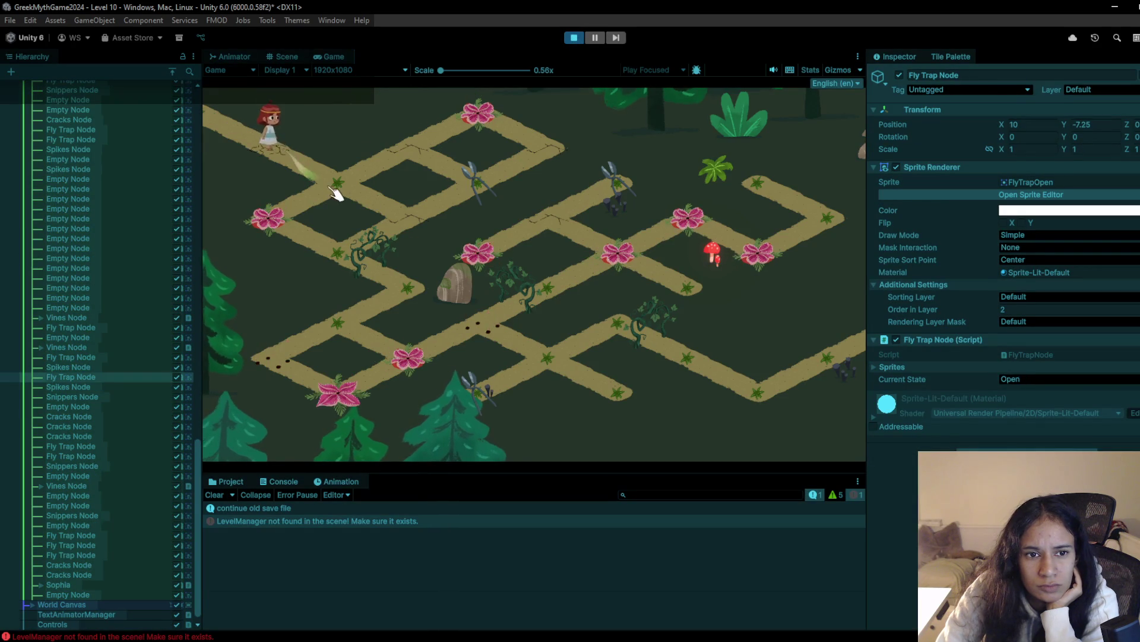
left_click(426, 152)
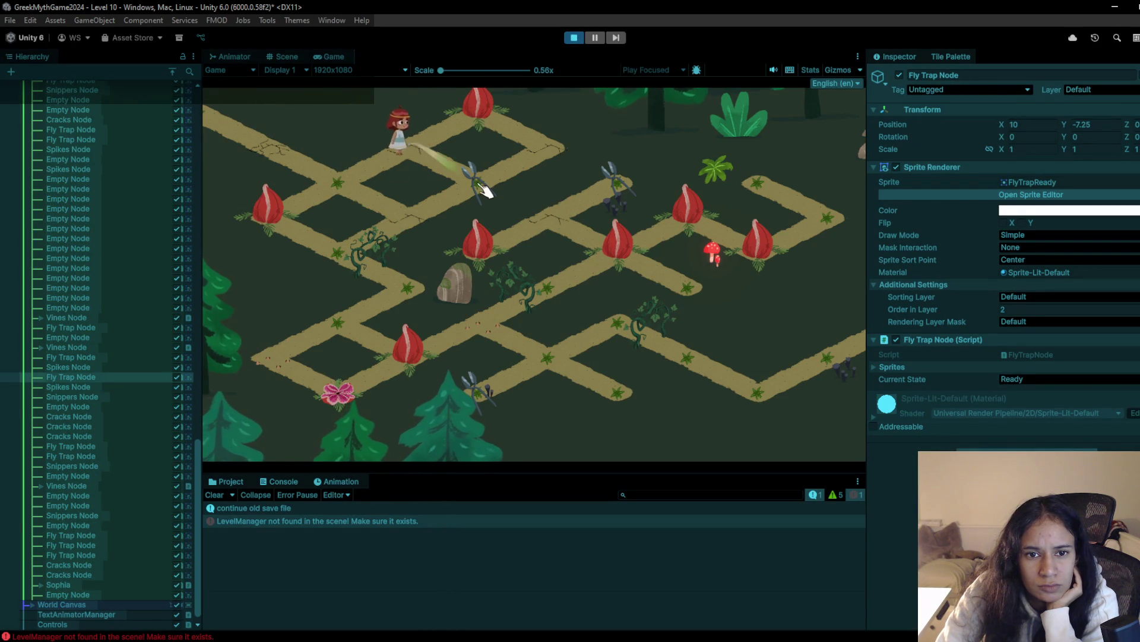
left_click(486, 190)
left_click(416, 218)
left_click(375, 207)
left_click(315, 219)
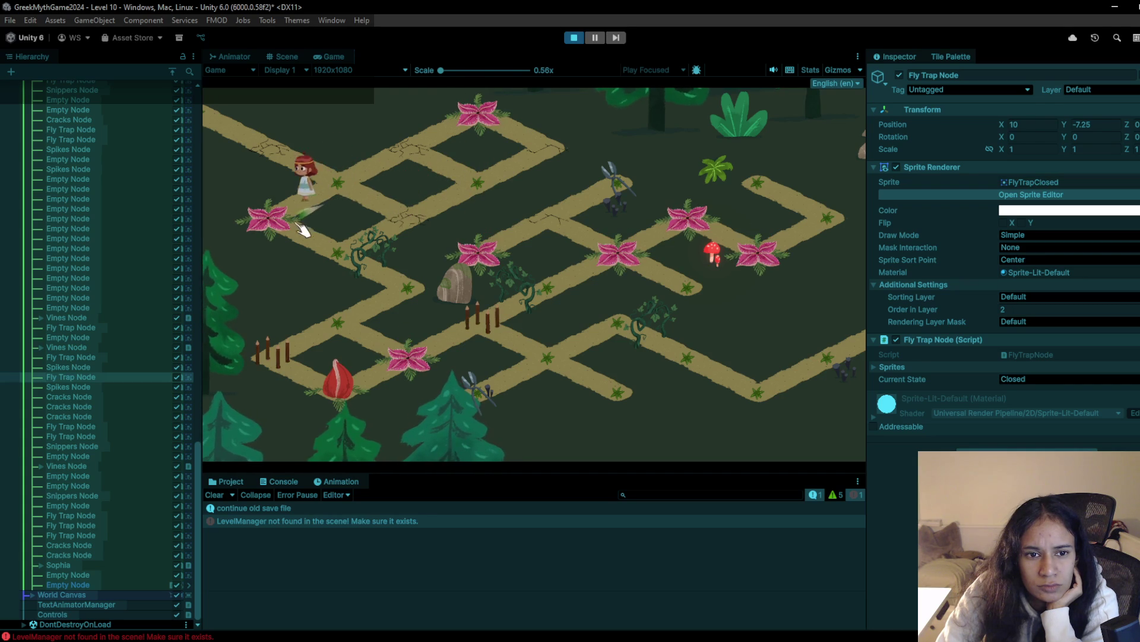
left_click(340, 256)
left_click(402, 288)
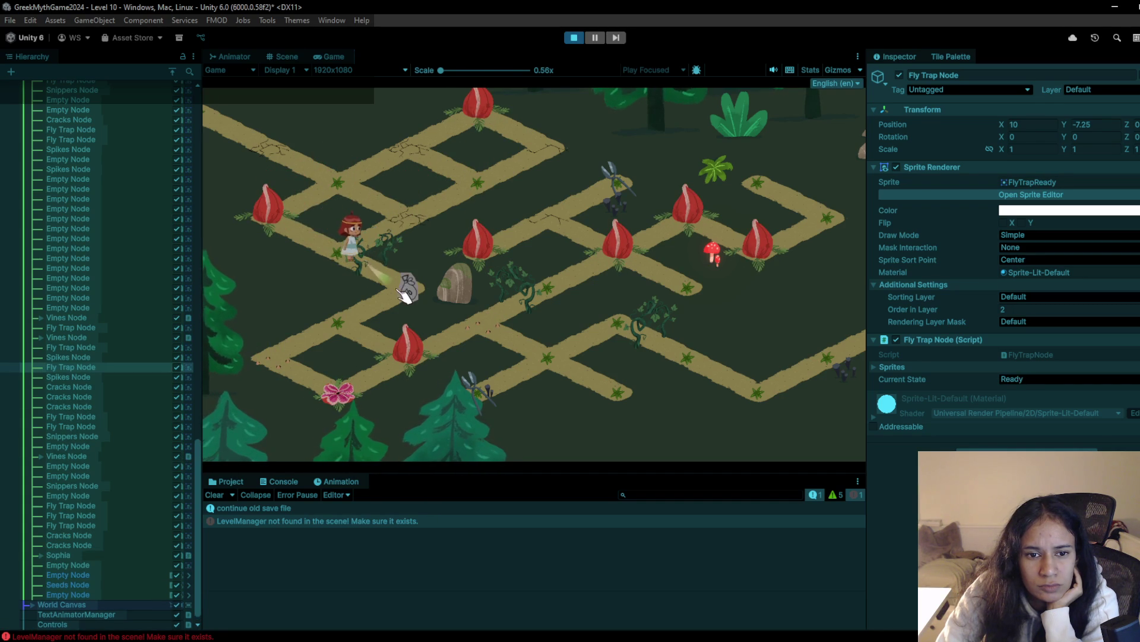
left_click(365, 331)
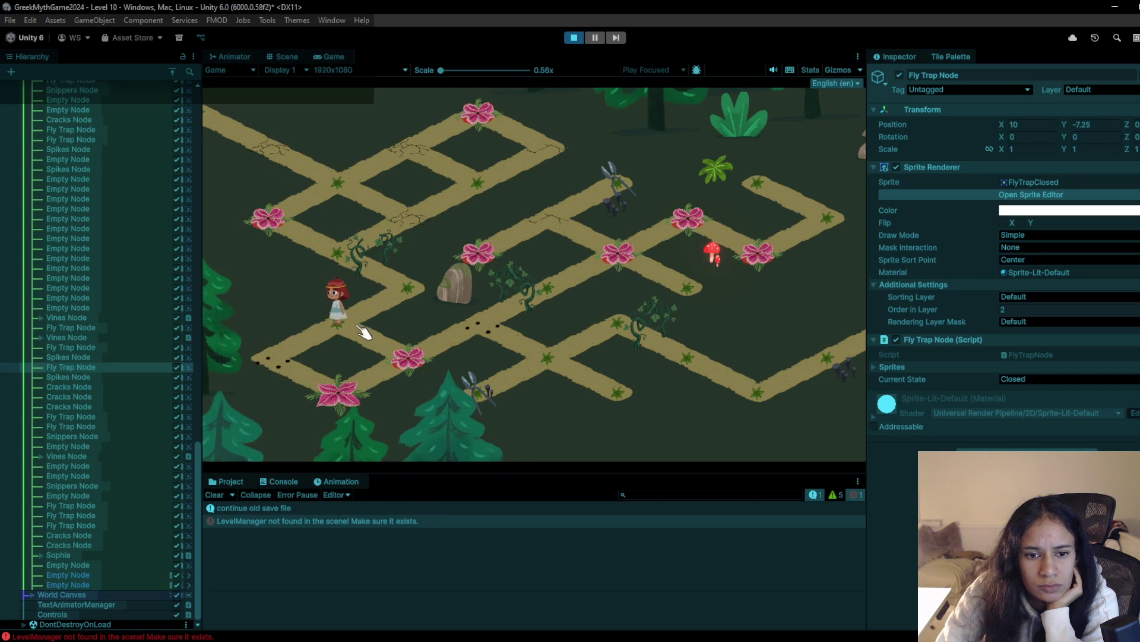
Walk the girl onto the fly-trap node and around the traps, then stop the playtest
left_click(404, 364)
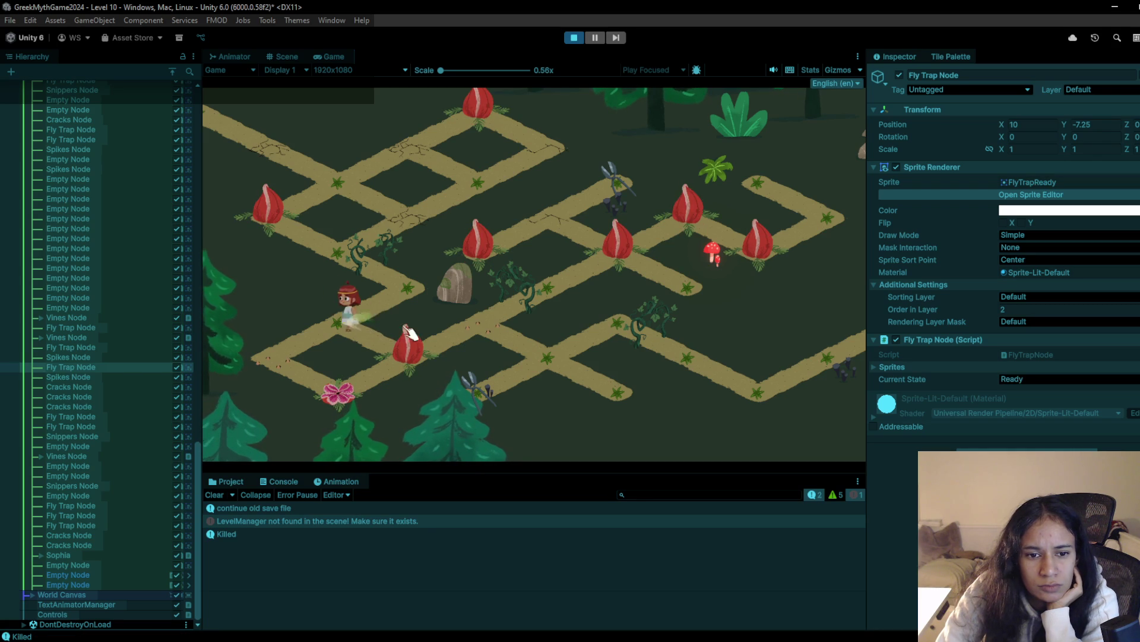
left_click(354, 328)
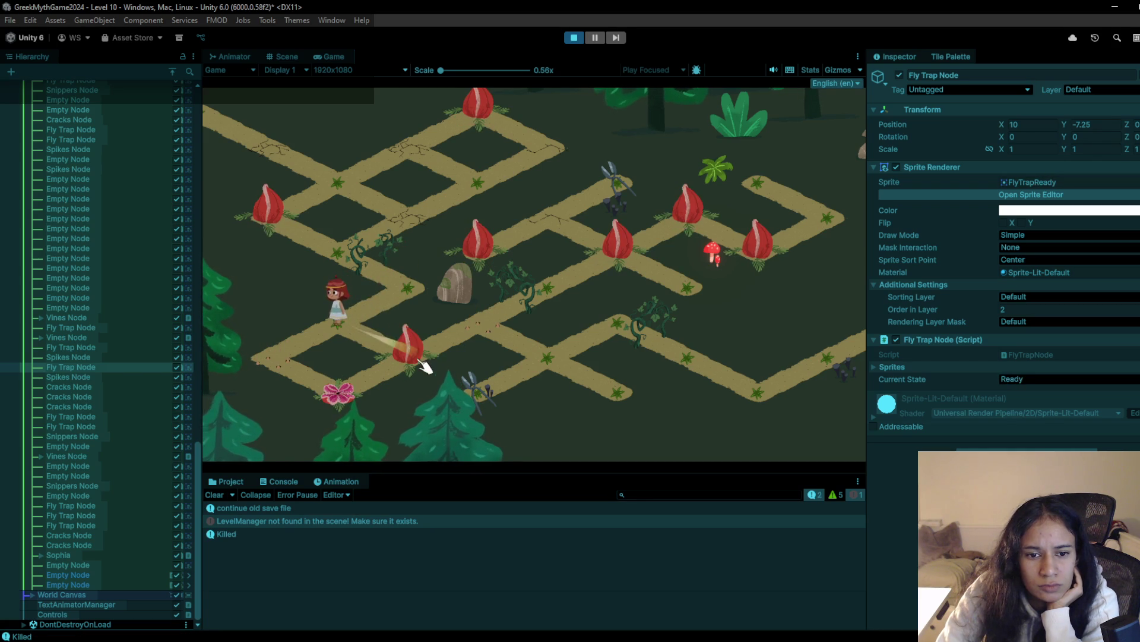
left_click(410, 315)
left_click(408, 363)
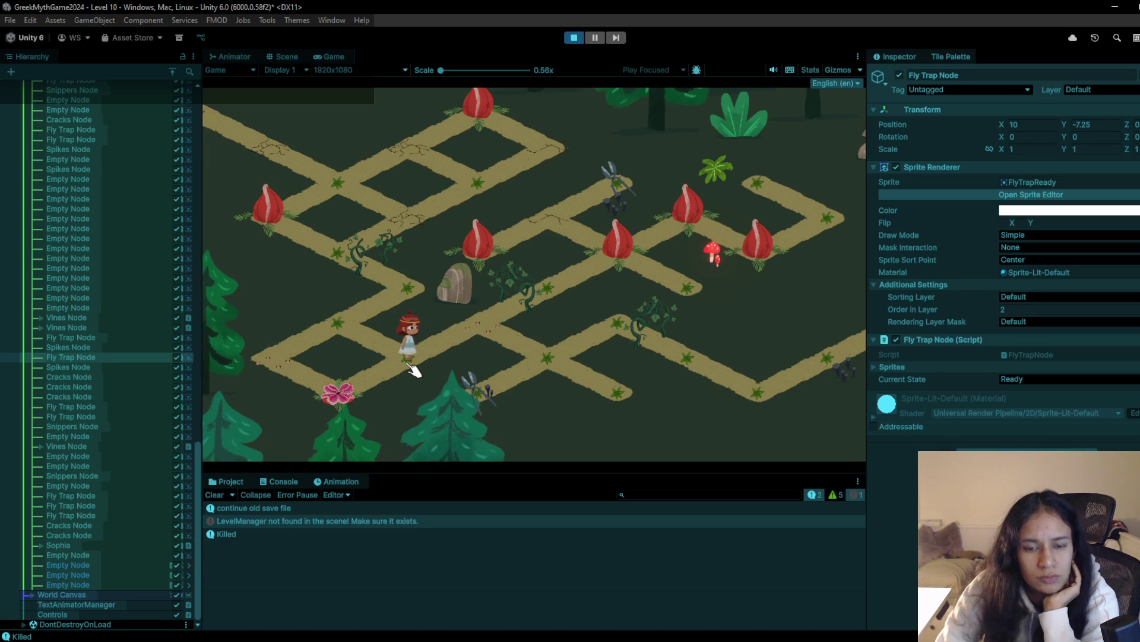
left_click(328, 326)
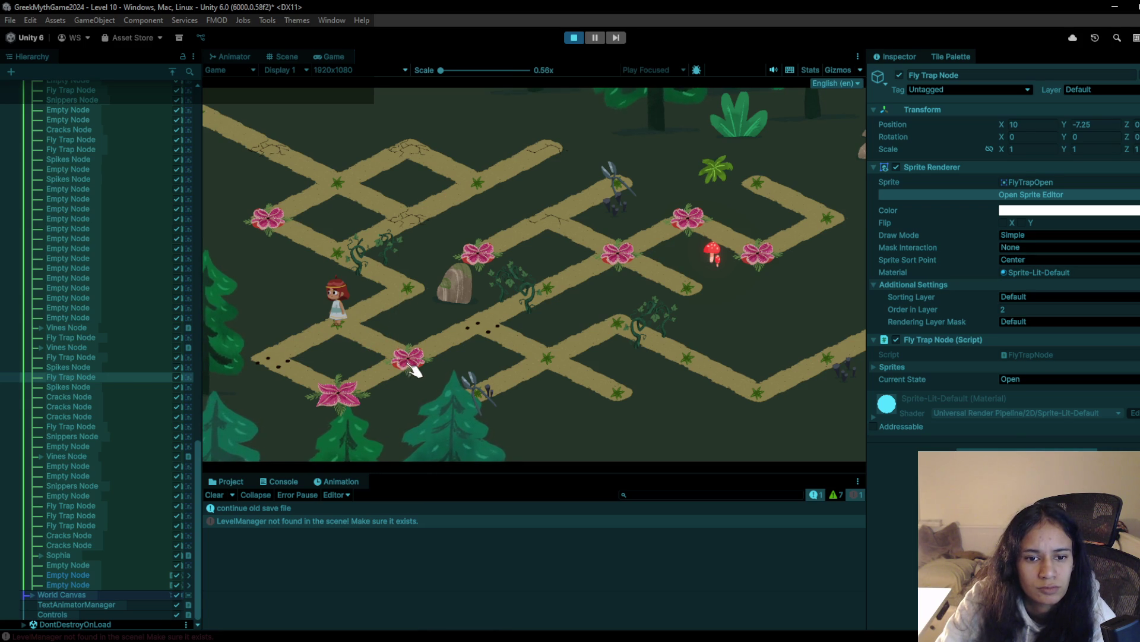
left_click(574, 38)
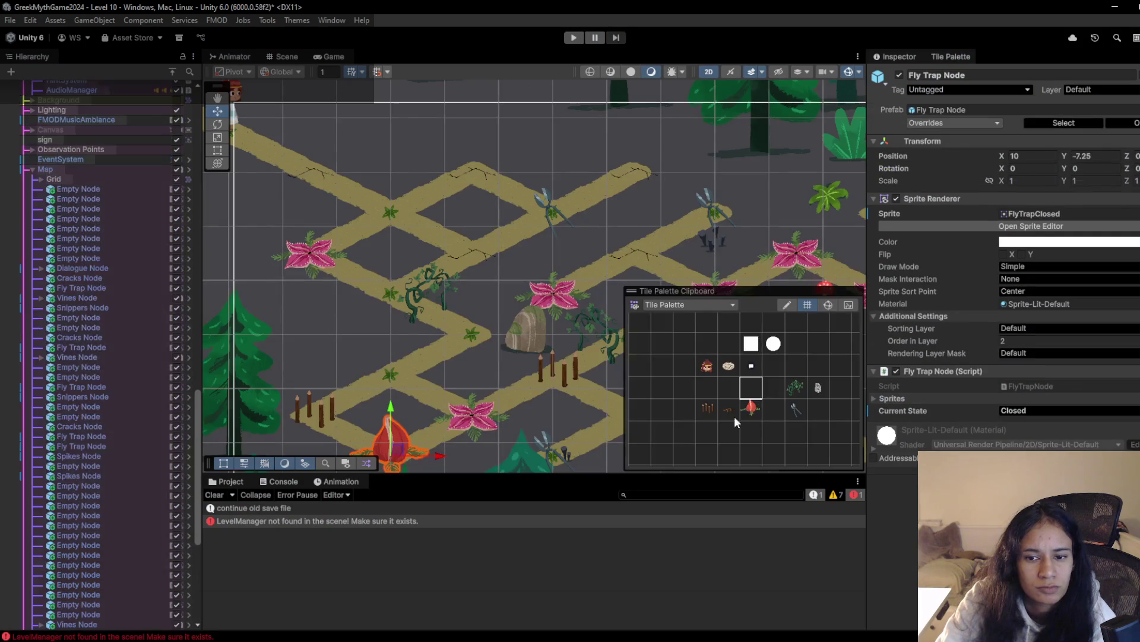
Replace the bottom-left fly trap with spikes and paint a new fly trap below the rock
key("Delete")
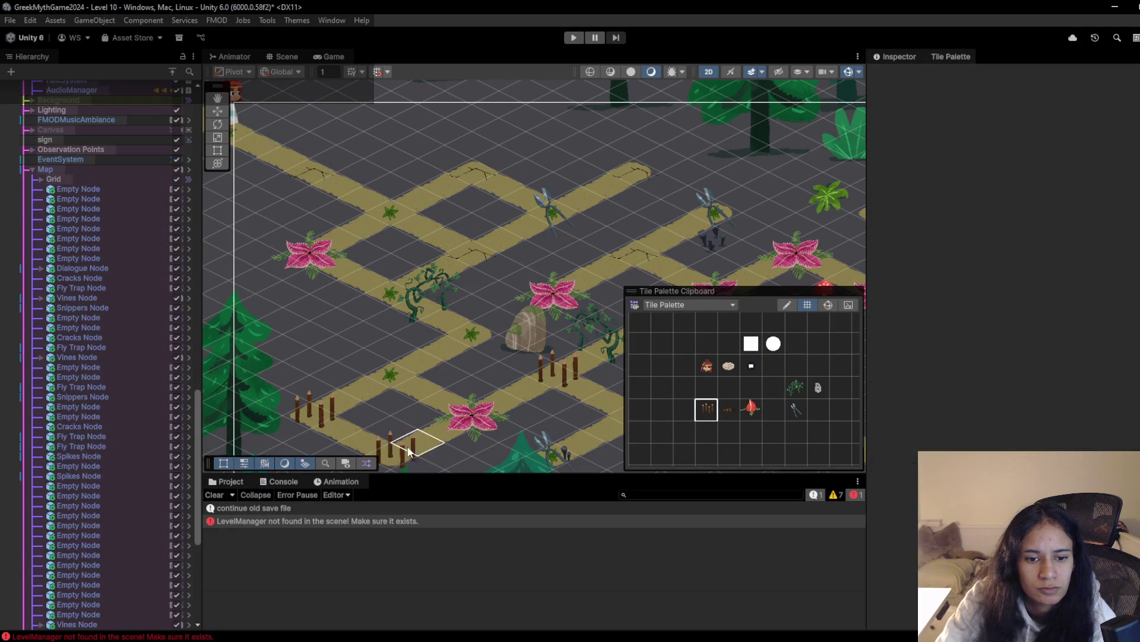
left_click(389, 459)
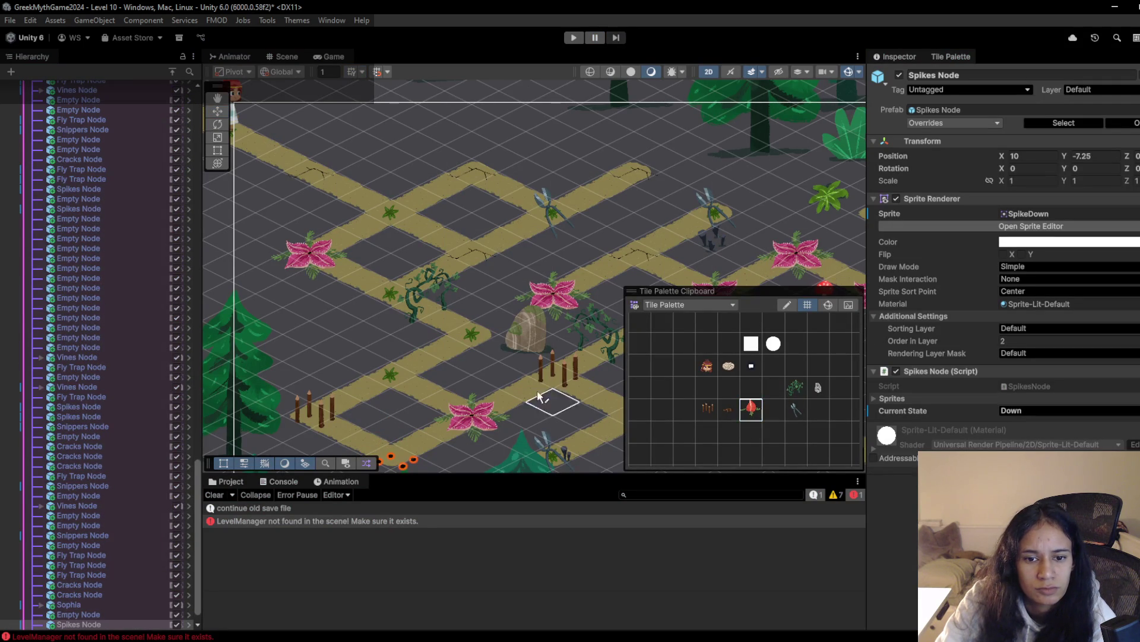
left_click(562, 380)
left_click_drag(559, 335, 495, 254)
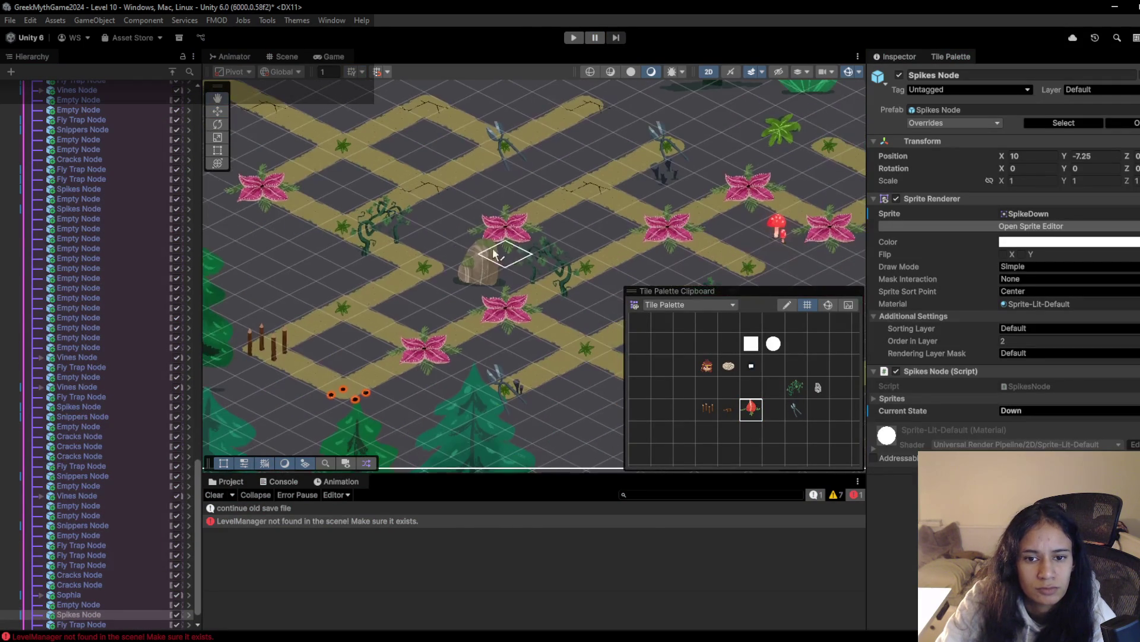
Playtest the level, walking the girl onto the spikes and back to the top node
left_click(573, 38)
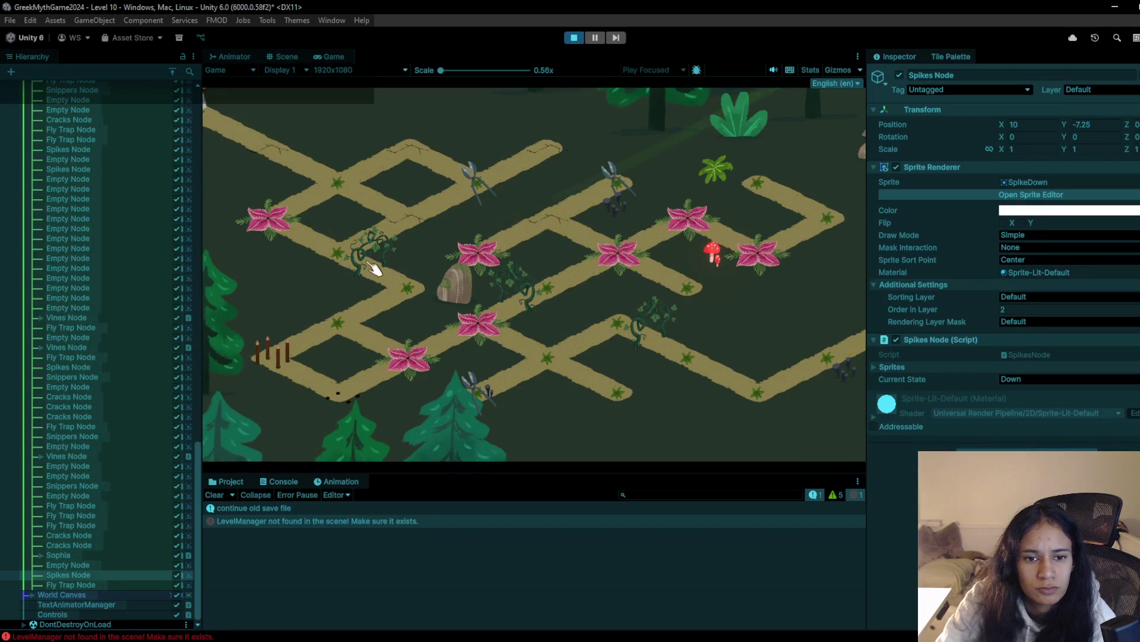
left_click(297, 163)
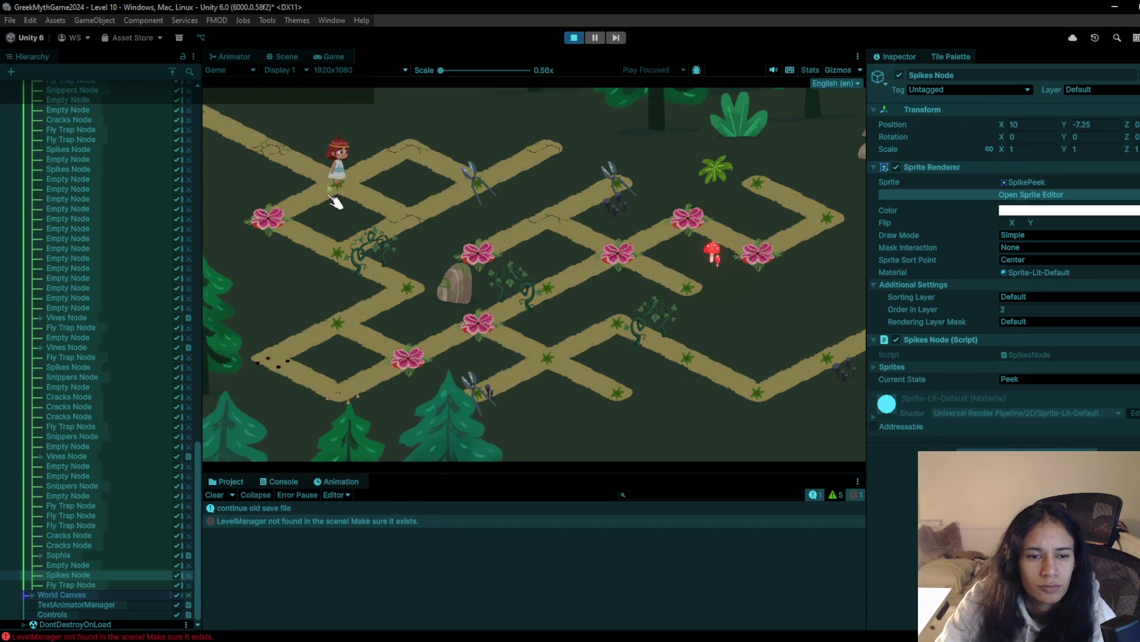
left_click_drag(391, 160, 351, 186)
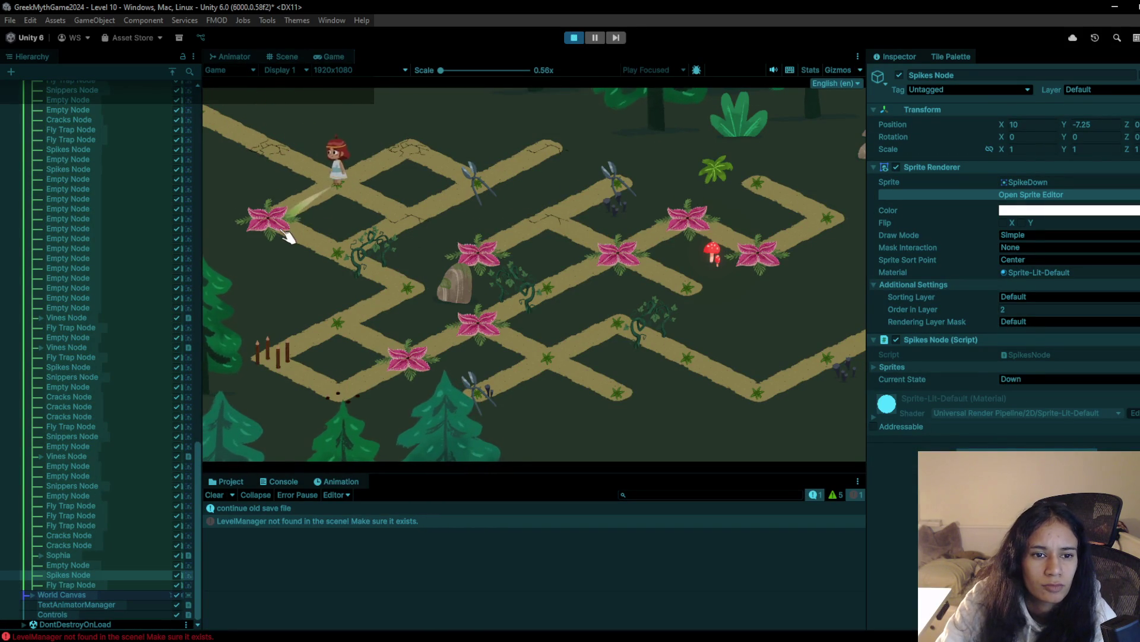
mouse_move(359, 258)
left_mouse_down()
mouse_move(365, 268)
mouse_move(433, 226)
left_mouse_up()
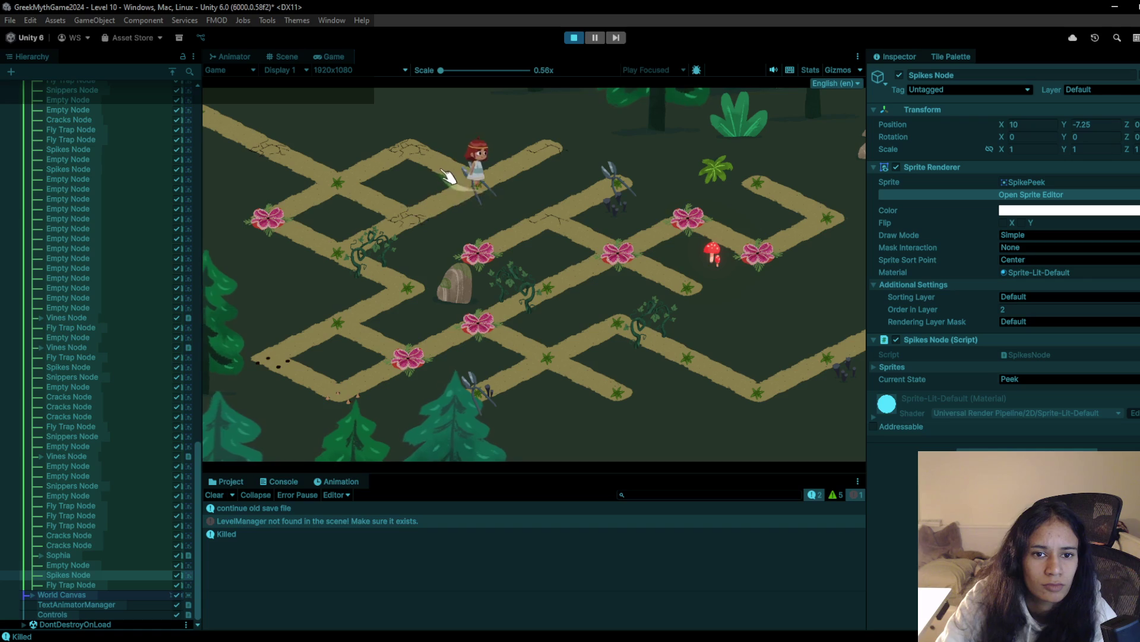
left_click(572, 39)
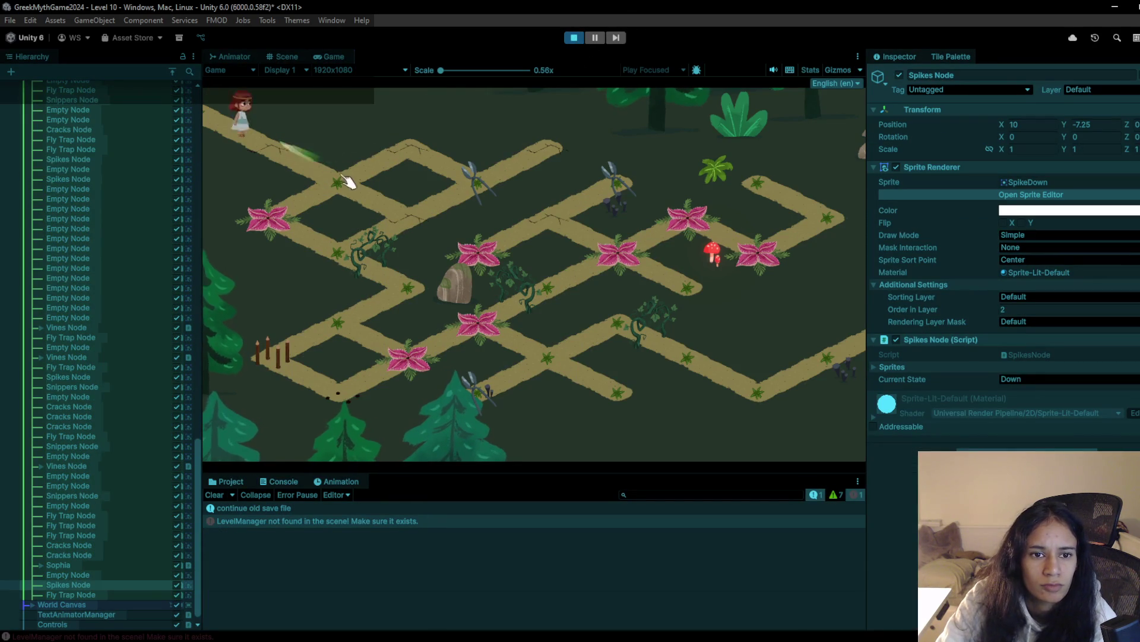
mouse_move(354, 196)
left_mouse_down()
mouse_move(395, 216)
mouse_move(293, 216)
left_mouse_up()
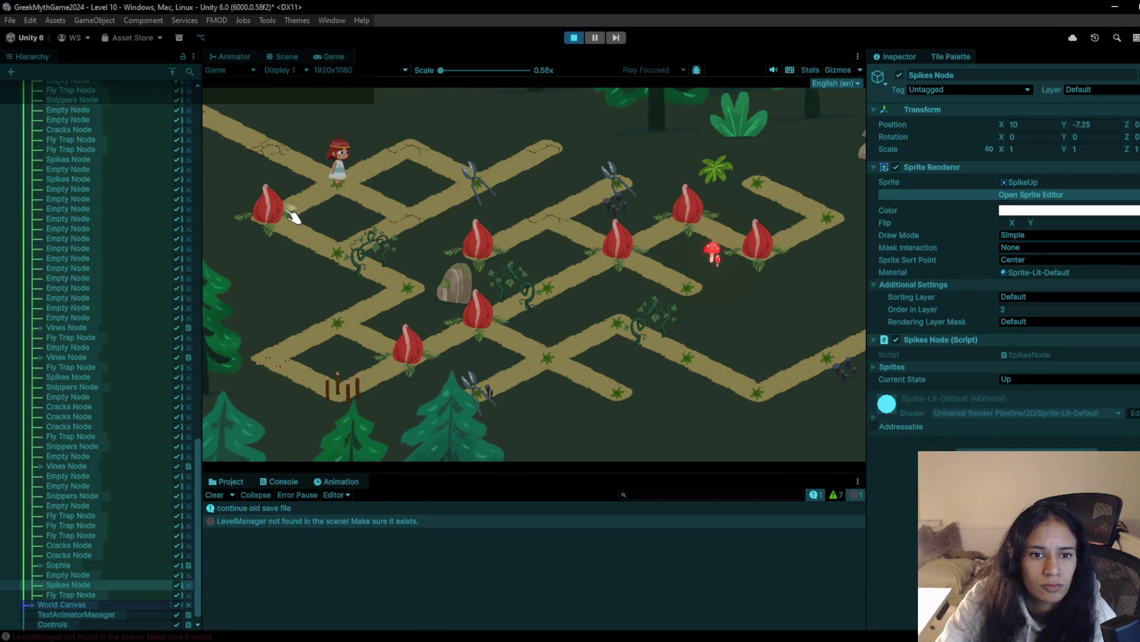
mouse_move(453, 208)
left_mouse_down()
mouse_move(466, 198)
mouse_move(371, 178)
mouse_move(301, 216)
mouse_move(262, 222)
mouse_move(395, 299)
mouse_move(364, 331)
mouse_move(286, 371)
mouse_move(364, 338)
mouse_move(416, 357)
mouse_move(508, 319)
mouse_move(347, 399)
left_mouse_up()
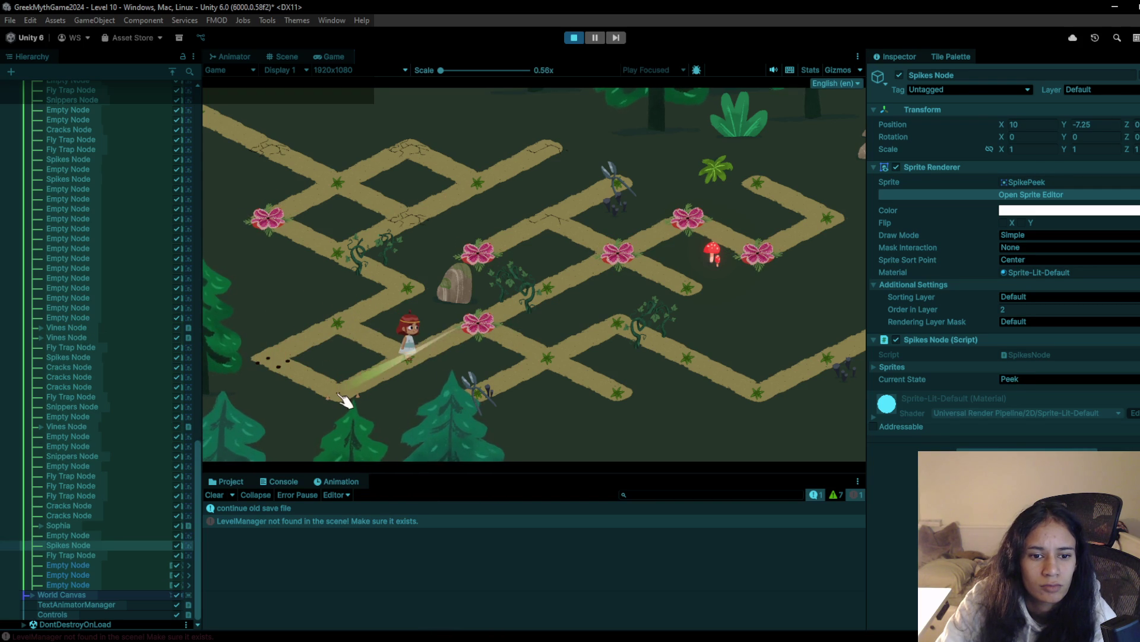
left_click_drag(471, 255, 540, 97)
left_click(573, 38)
Paint a cracked-path tile onto a lower-left path cell, then start a new playtest
left_click(705, 409)
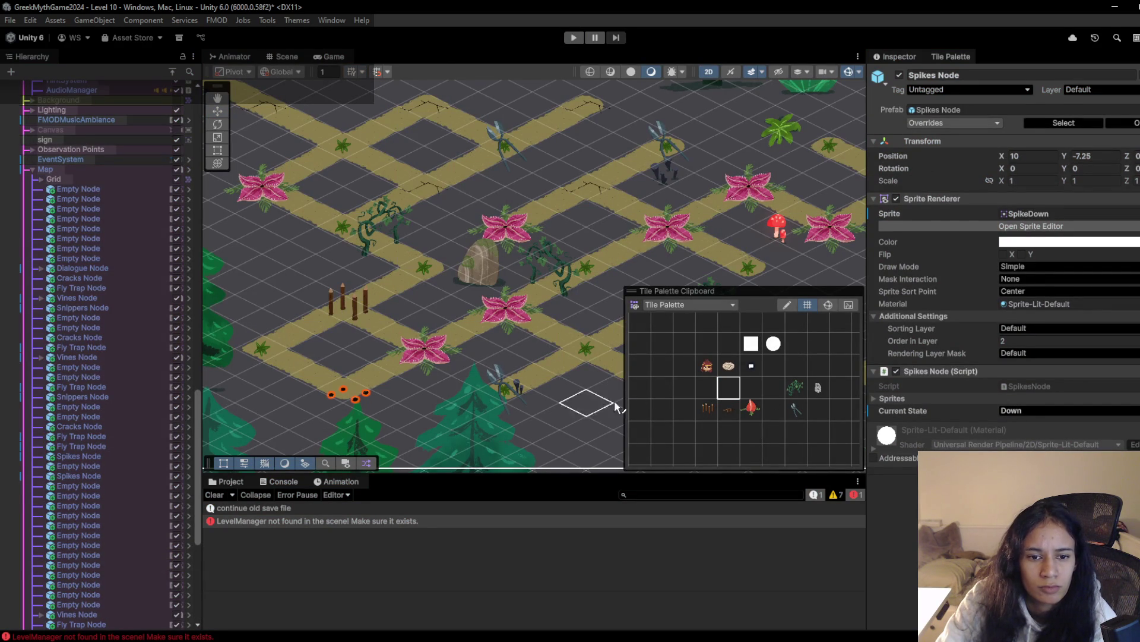
left_click_drag(533, 347, 499, 337)
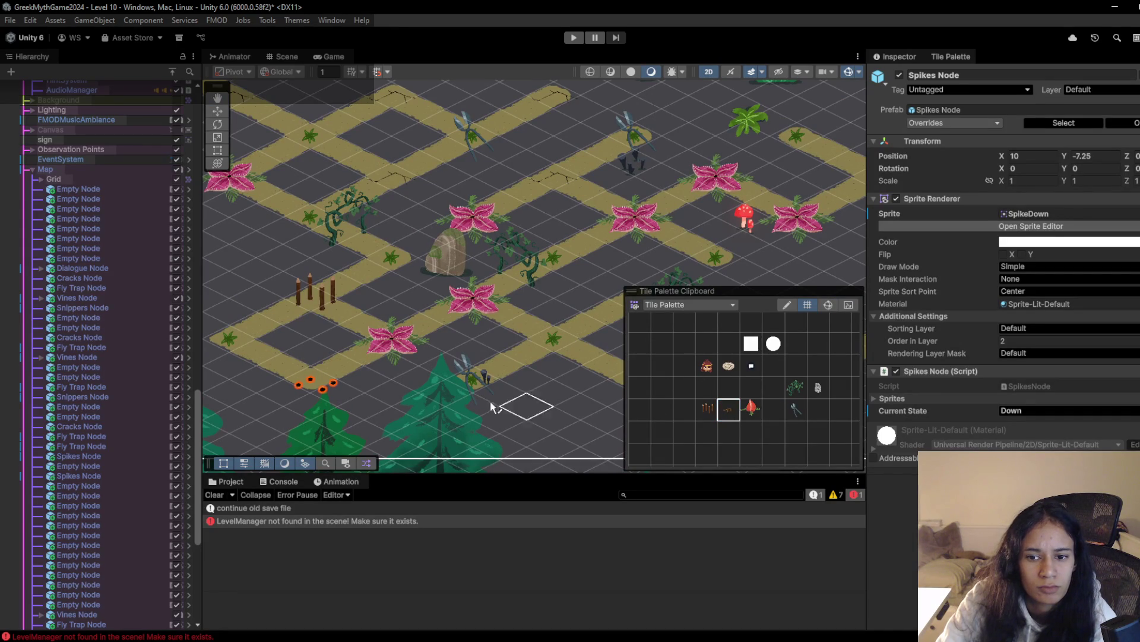
left_click(243, 341)
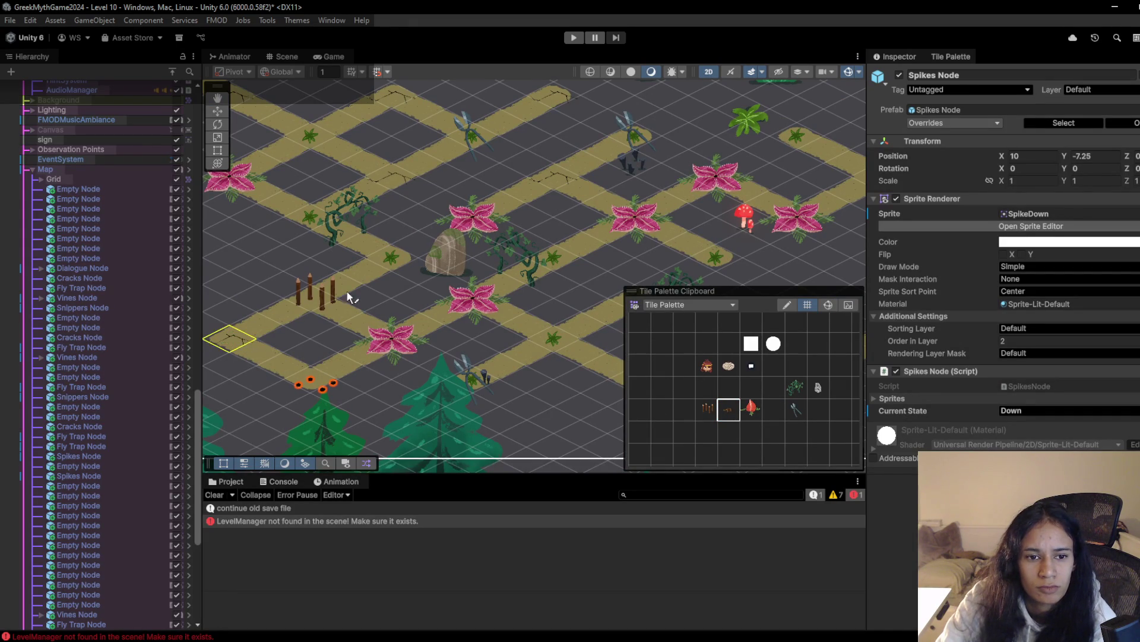
left_click(574, 37)
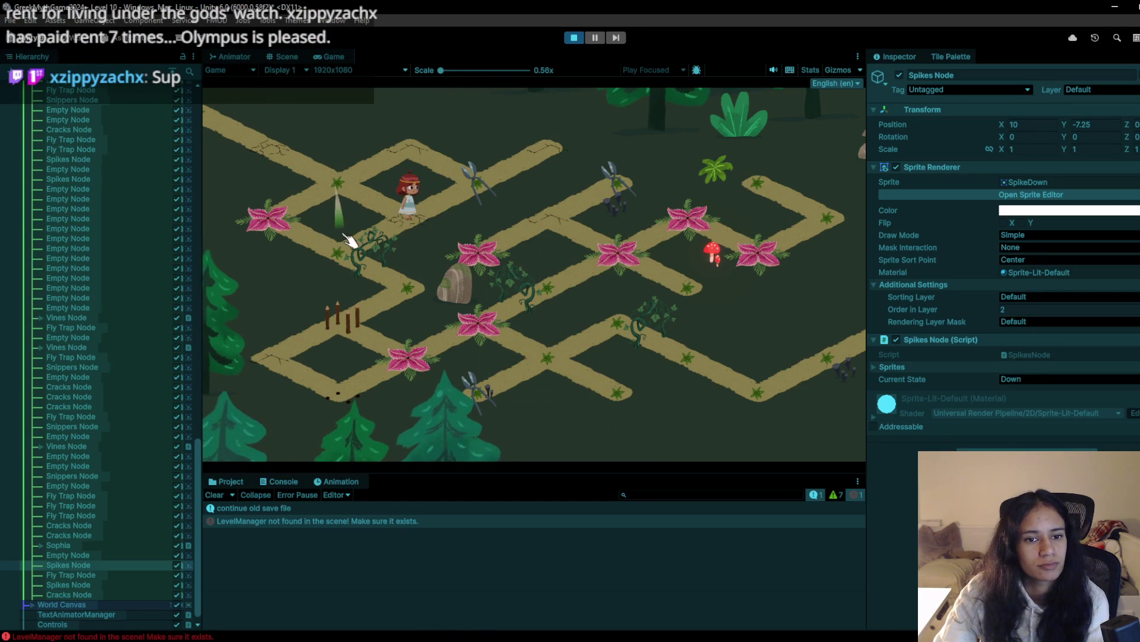
Walk the girl across the top of the maze onto the cracked tile and left flower node
left_click(351, 241)
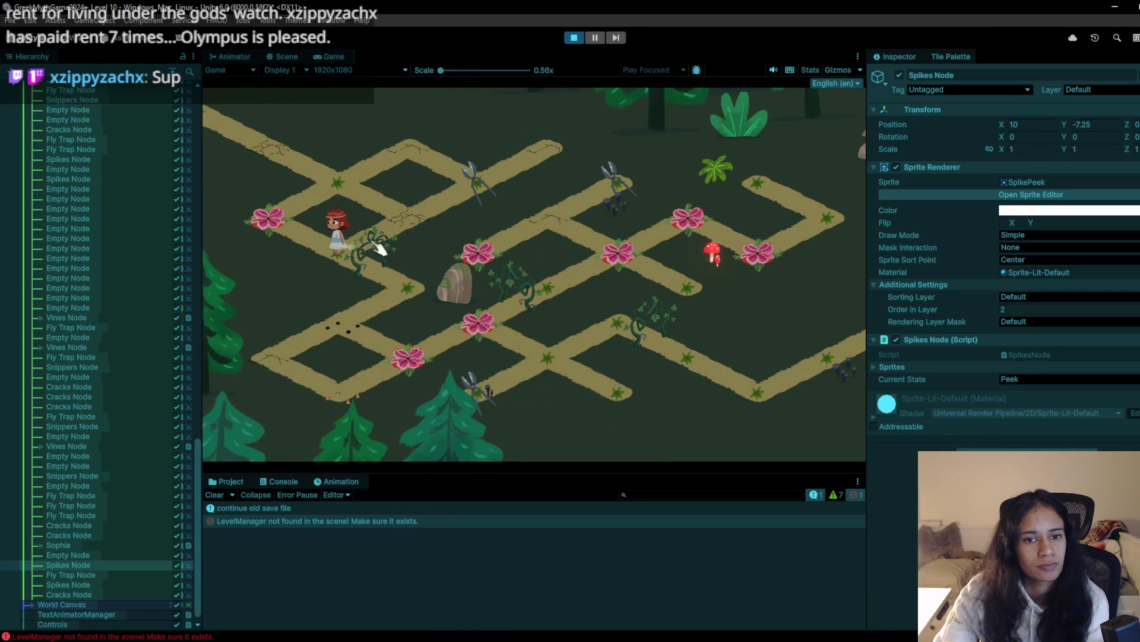
left_click(431, 225)
left_click(479, 179)
left_click(432, 151)
left_click(359, 189)
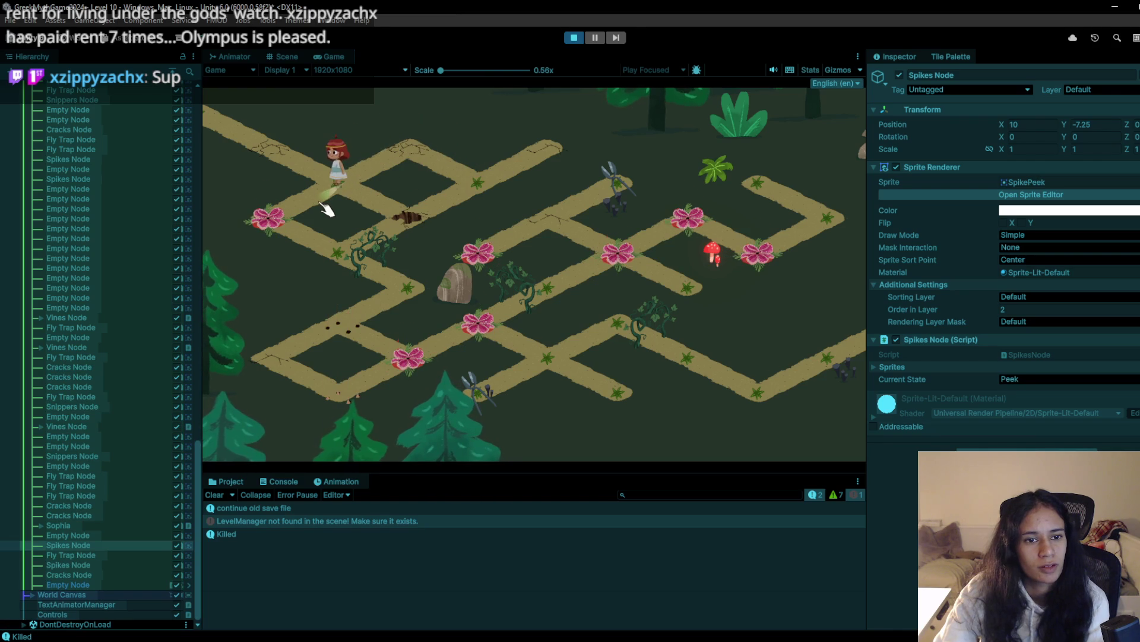
left_click(295, 159)
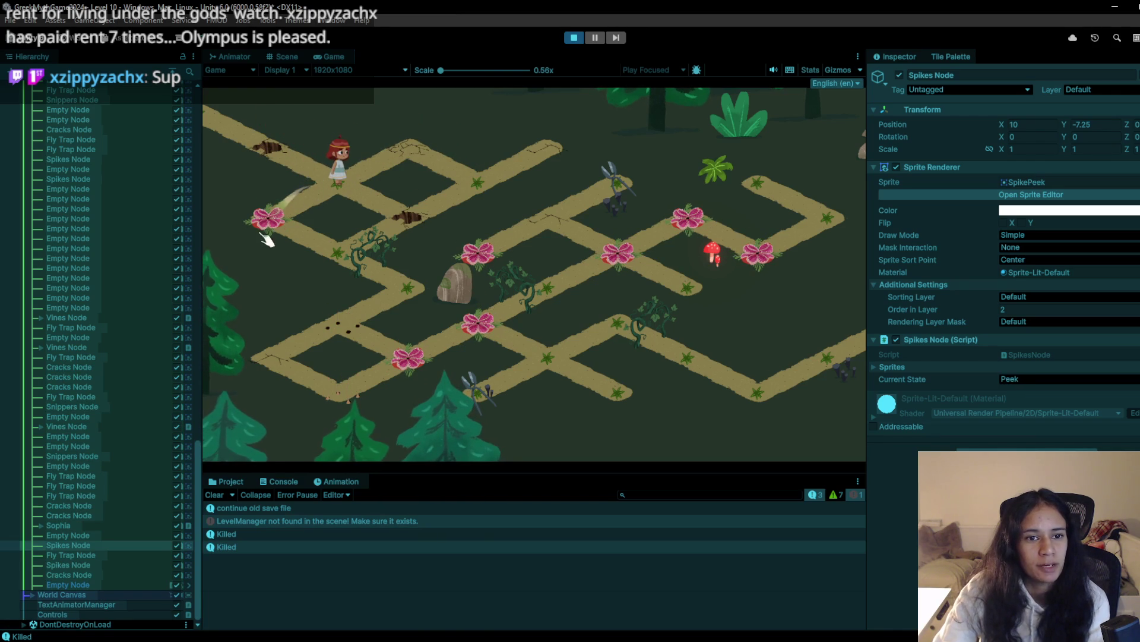
left_click(288, 224)
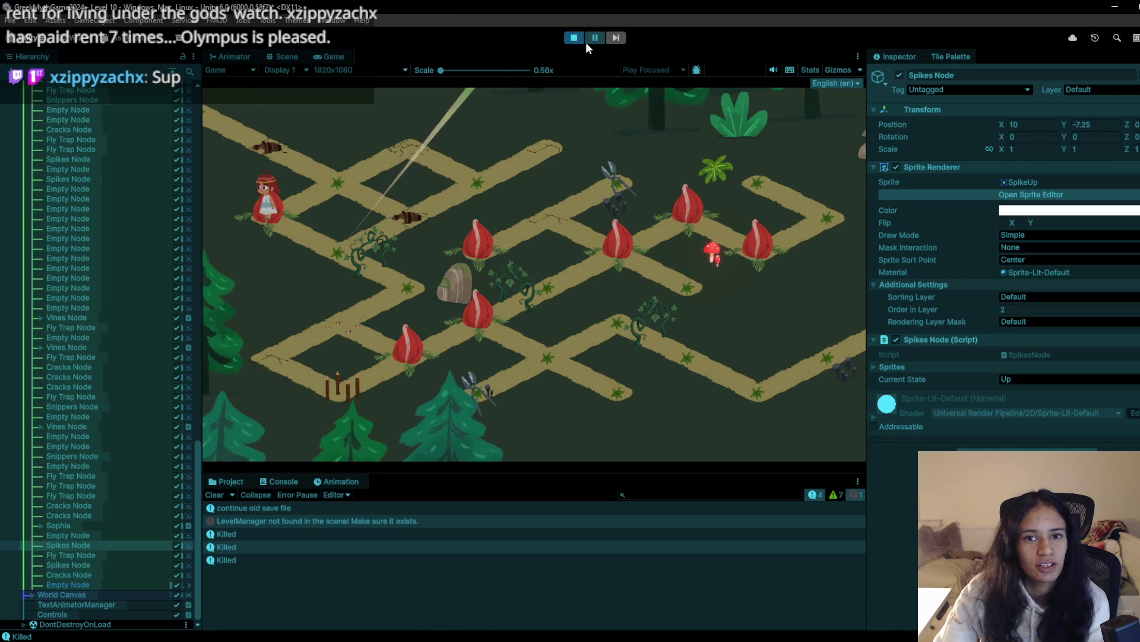
Restart the playtest and walk the character via the upper path to the left flower and vine nodes
left_click(576, 38)
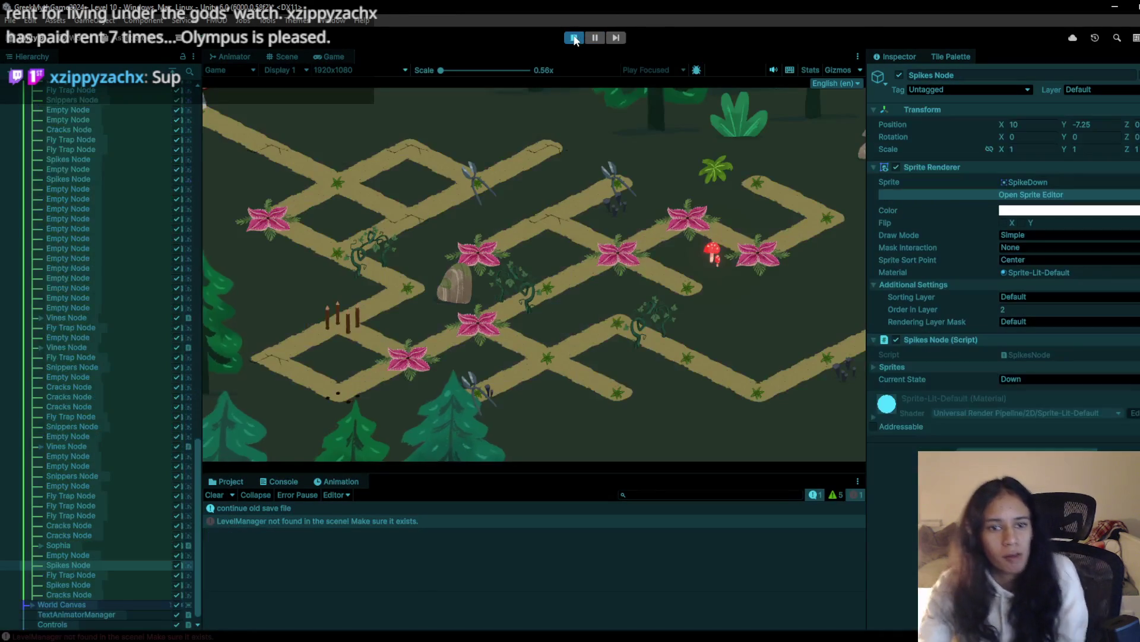
left_click(335, 178)
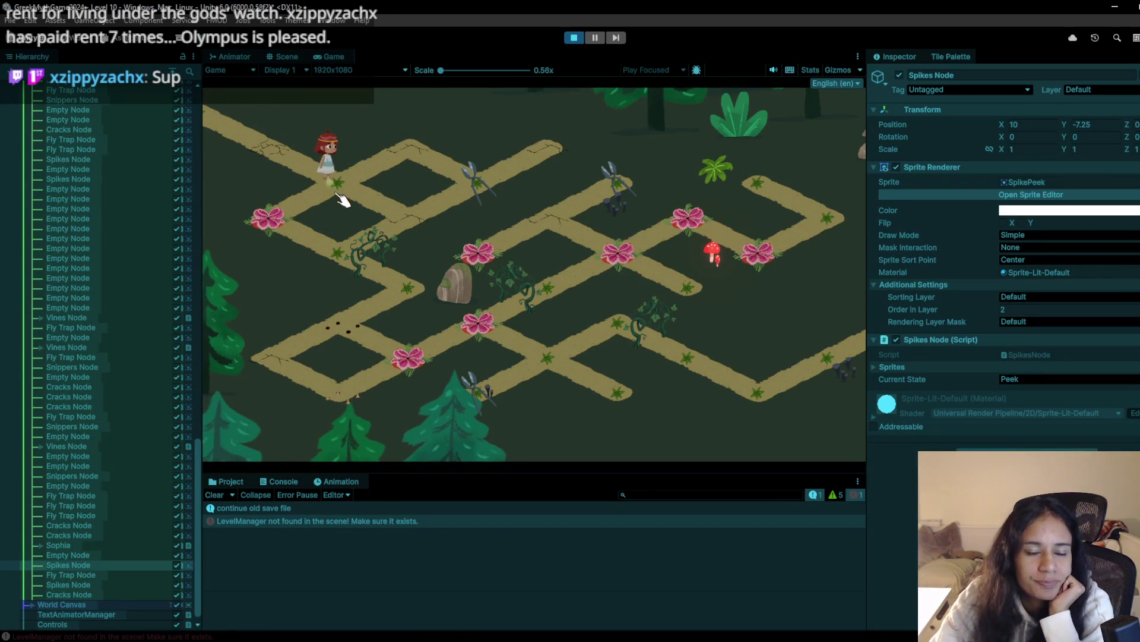
left_click(389, 208)
left_click(465, 172)
left_click(414, 159)
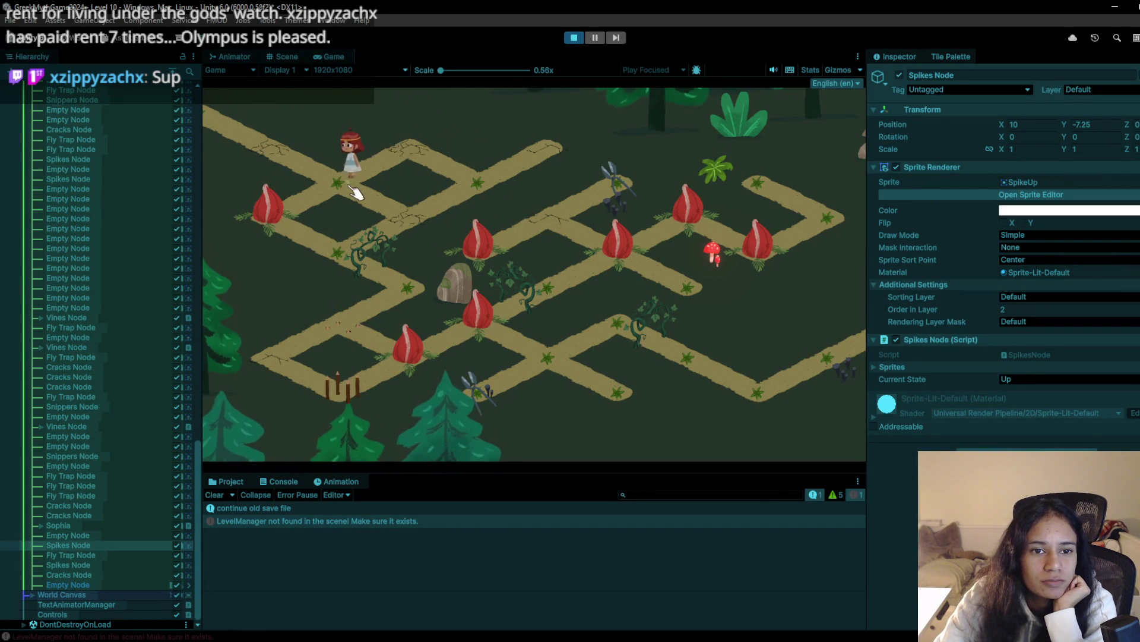
left_click(288, 216)
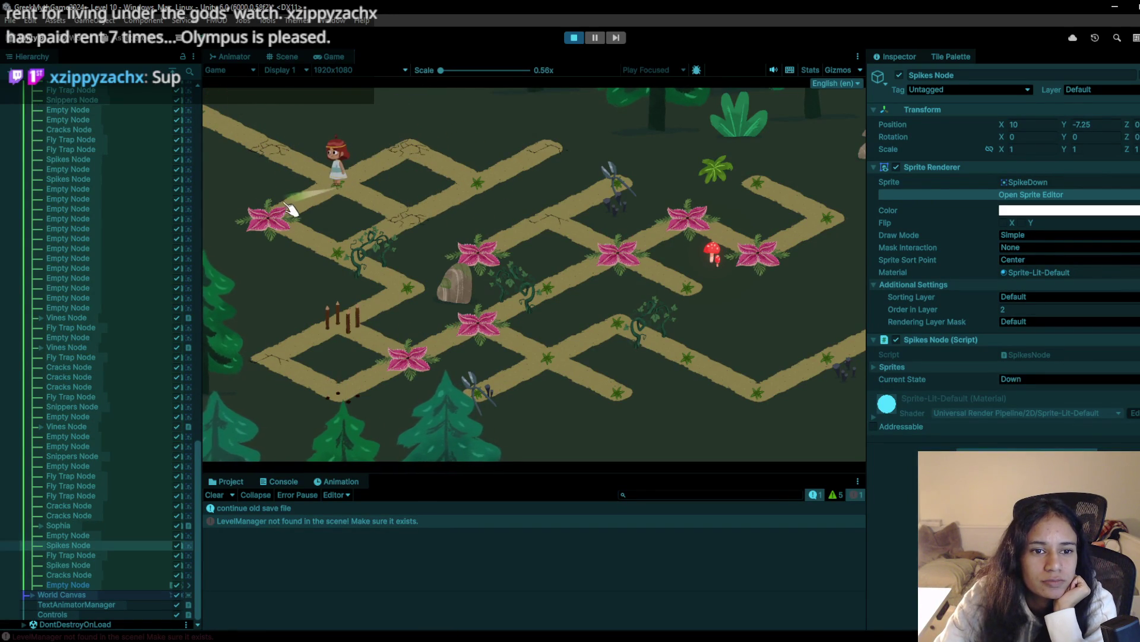
left_click(352, 271)
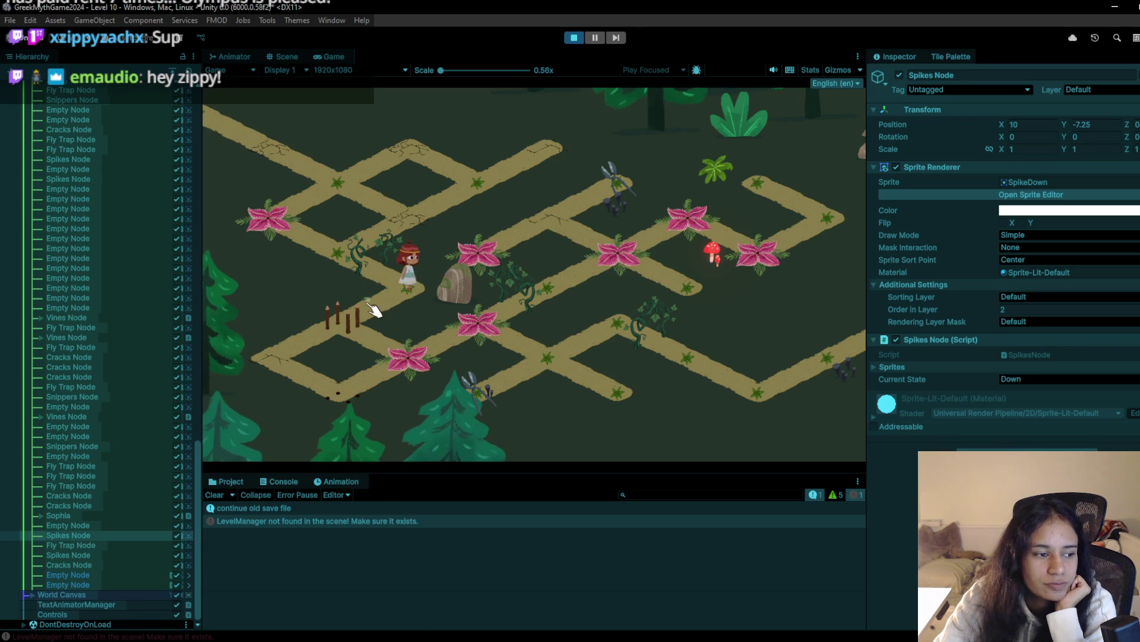
left_click(352, 267)
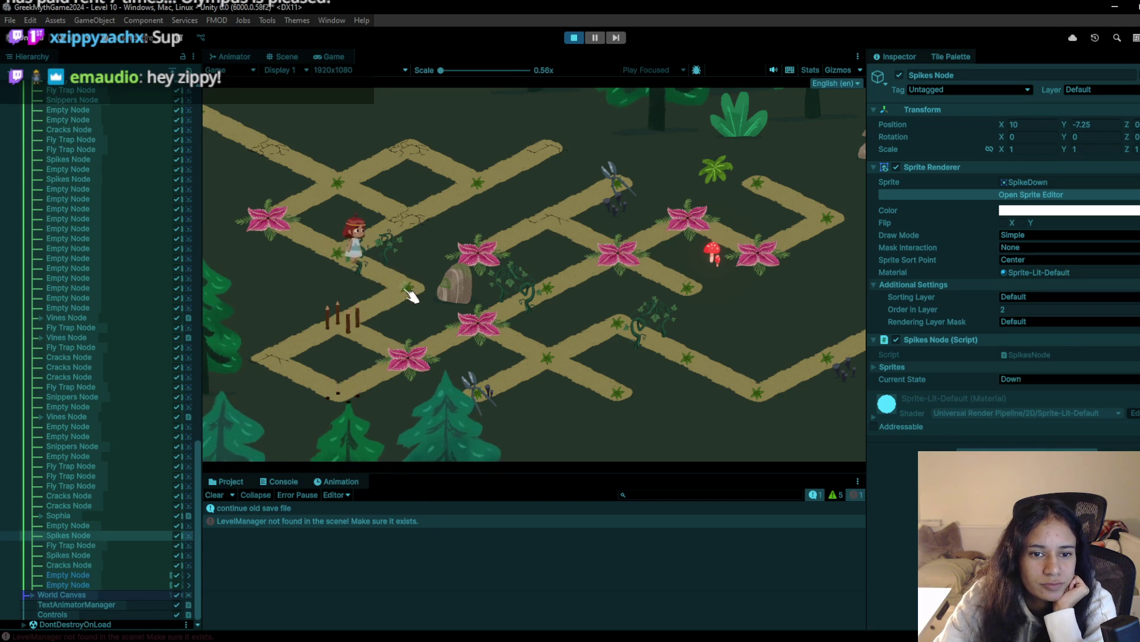
Walk the character along the lower paths until it is killed, then stop the playtest
left_click(359, 328)
left_click(355, 331)
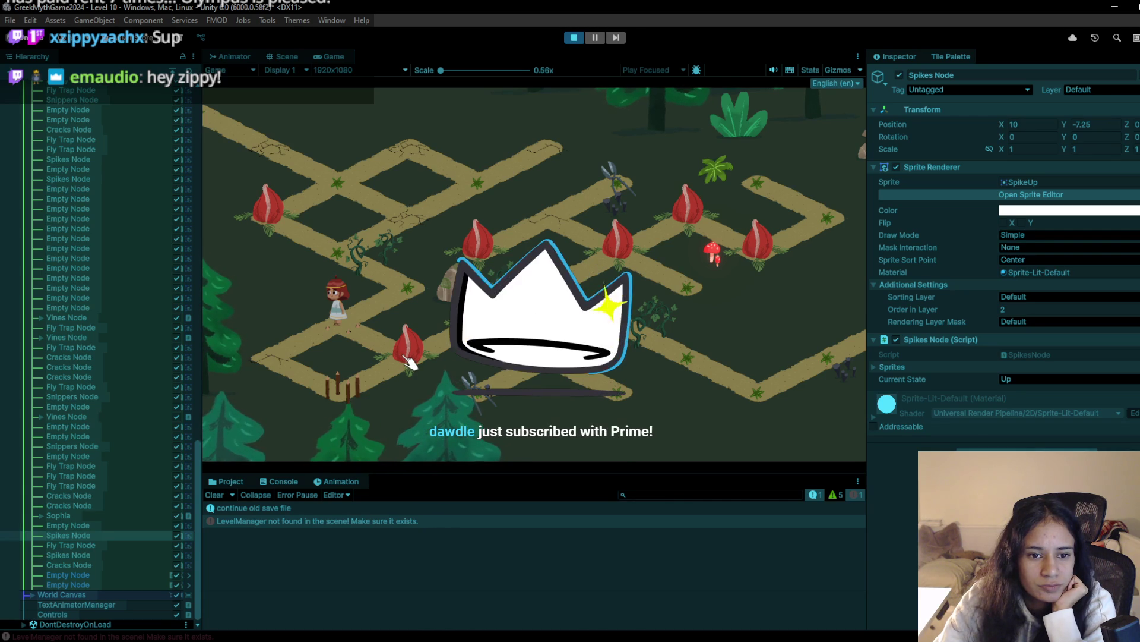
left_click(333, 388)
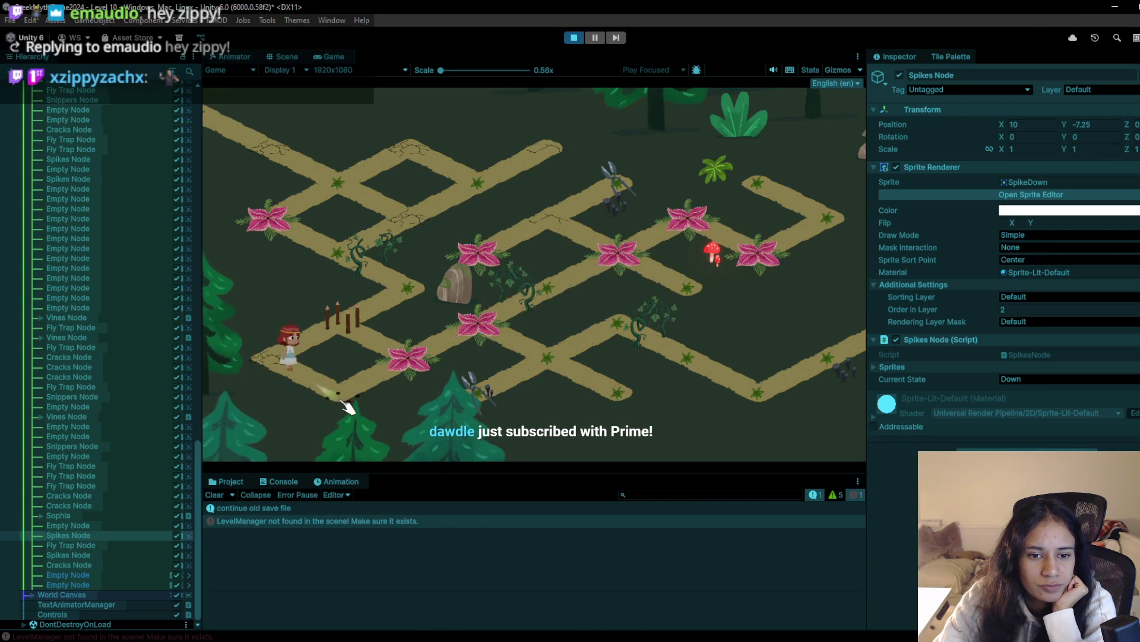
left_click(408, 366)
left_click(411, 367)
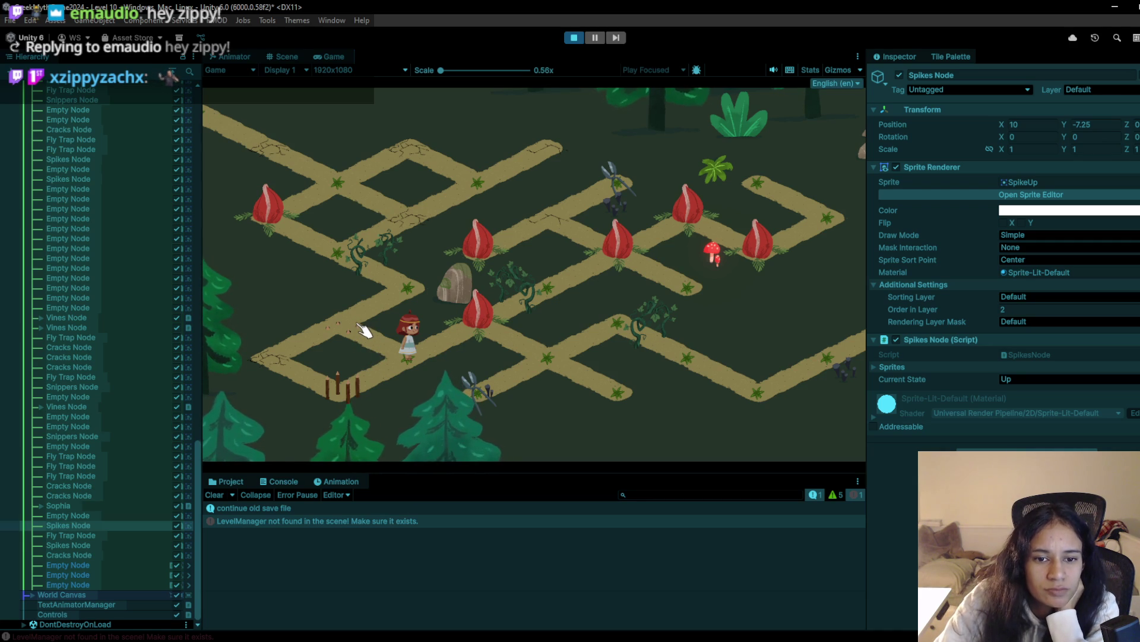
left_click(404, 284)
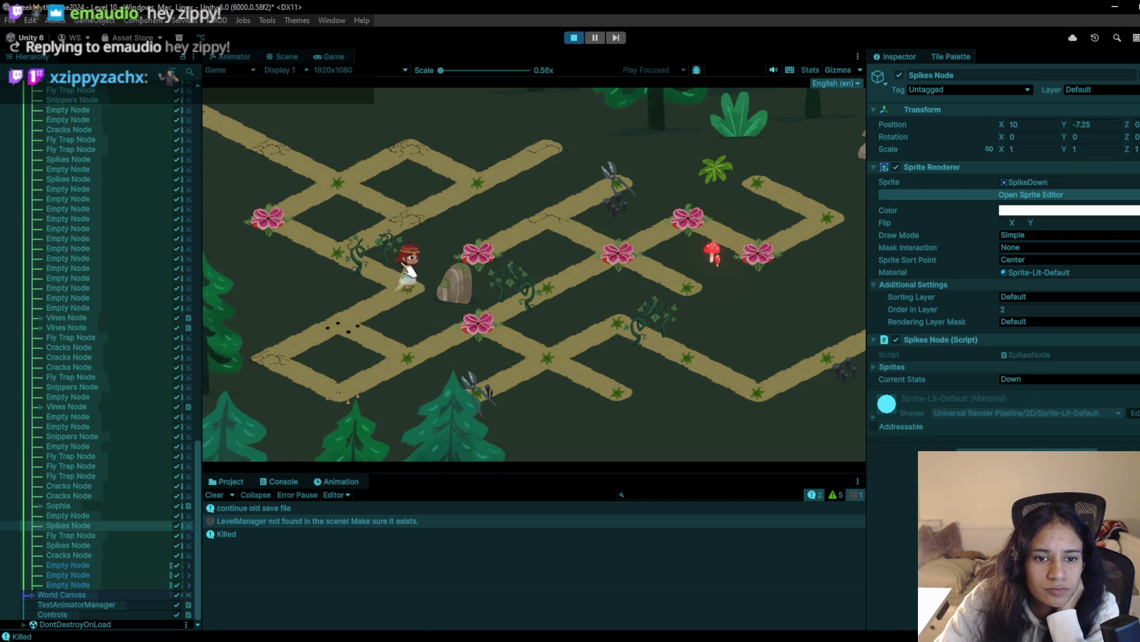
left_click(573, 38)
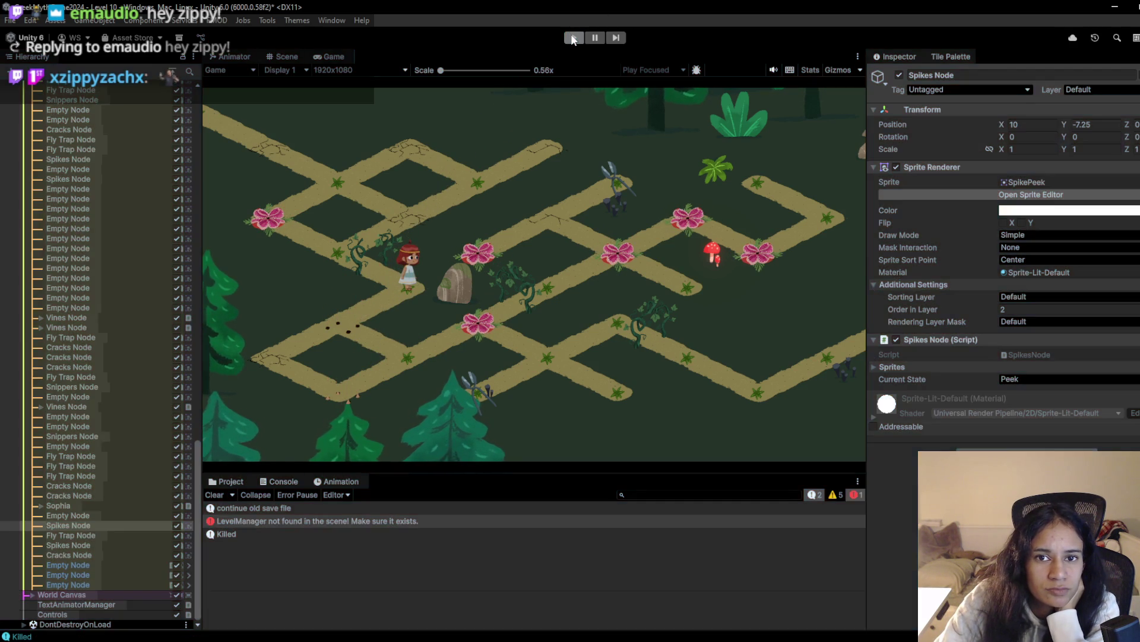
Restart the playtest, walk the character toward the upper-right node, then stop
left_click(573, 37)
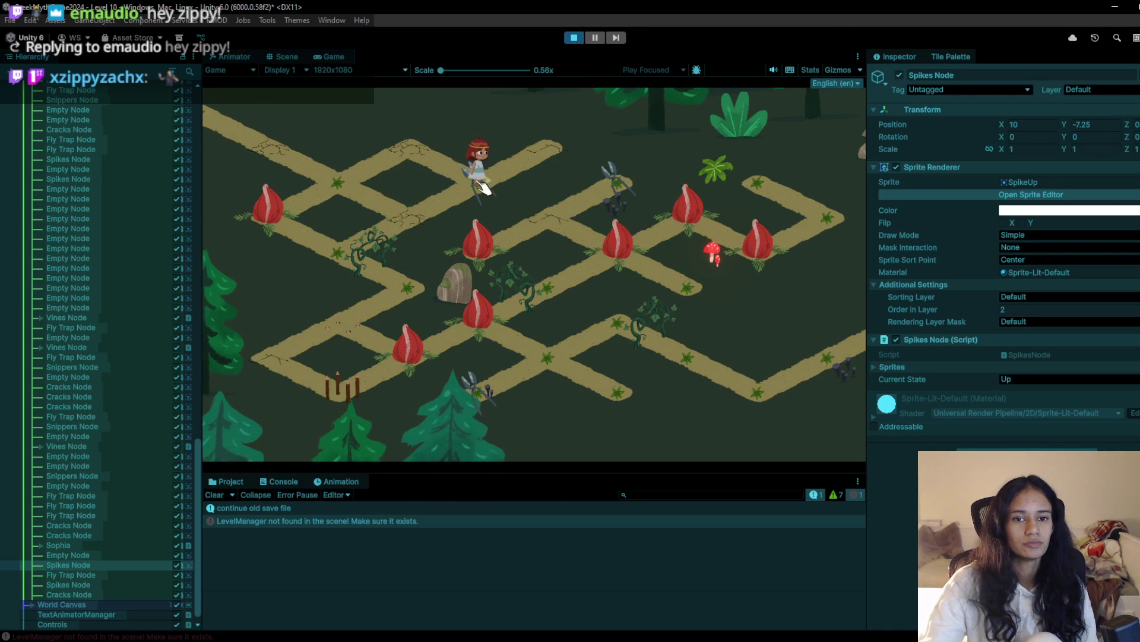
left_click(572, 39)
left_click(572, 39)
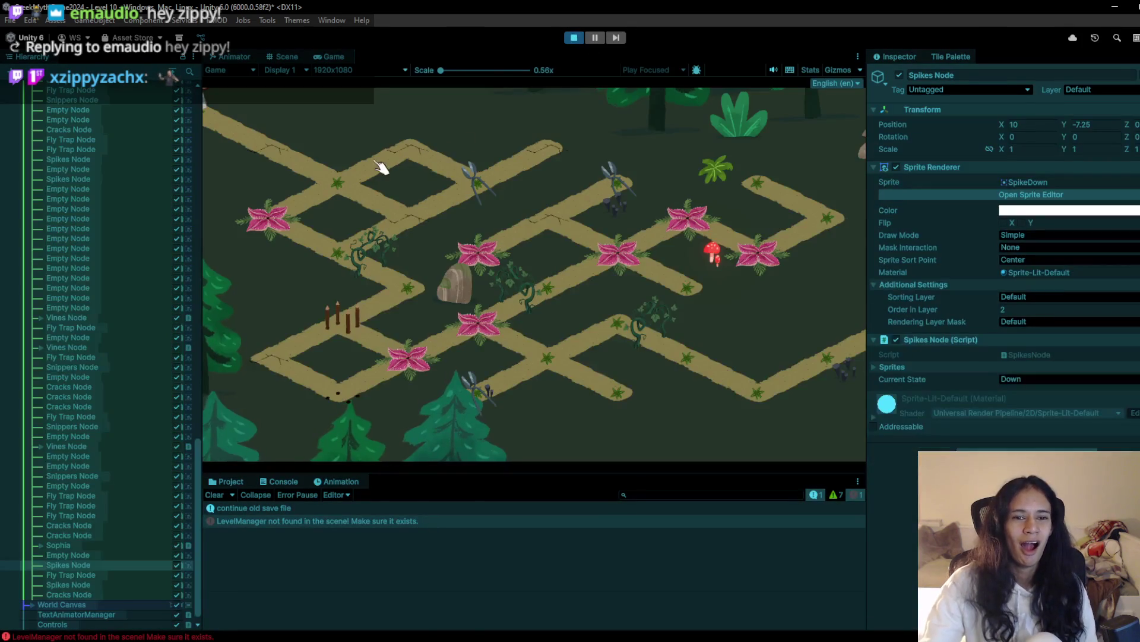
left_click(419, 148)
left_click(355, 186)
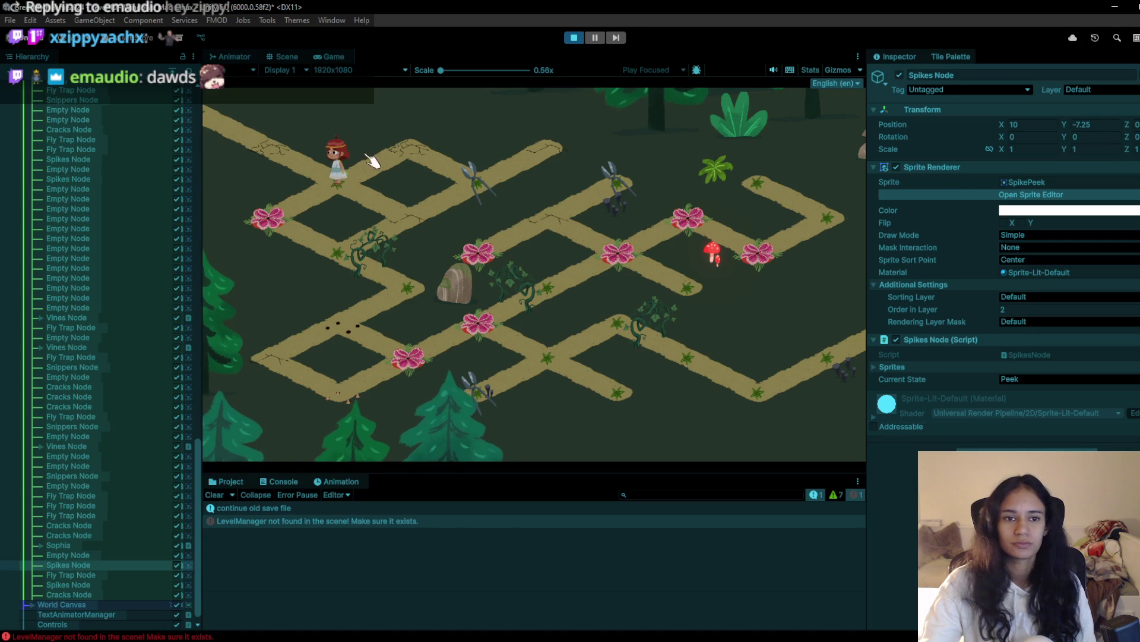
left_click(574, 38)
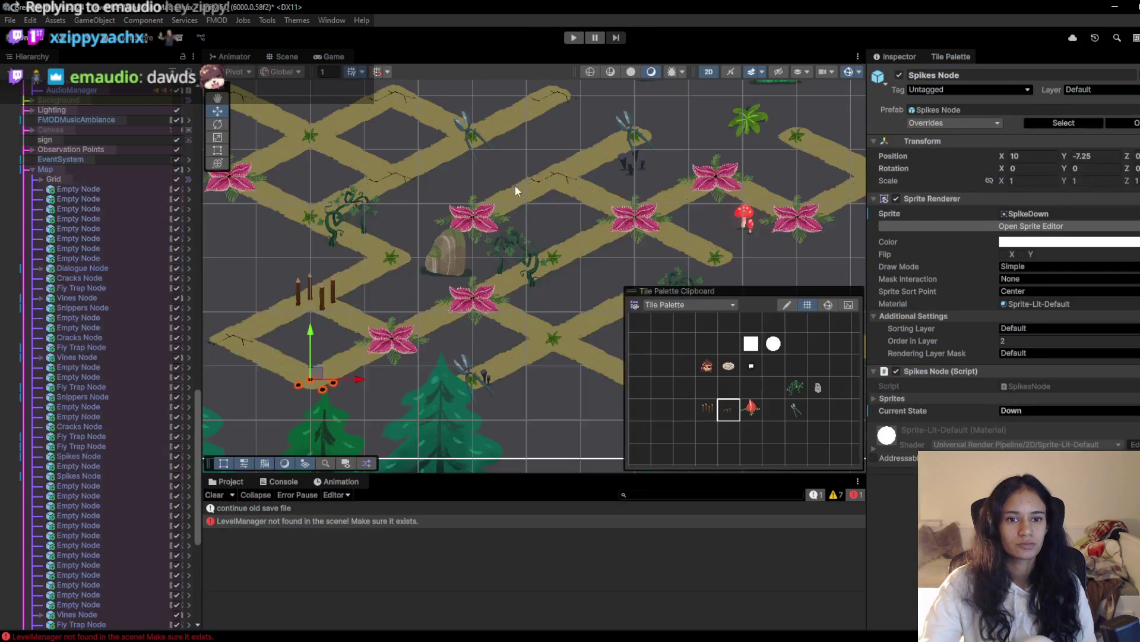
Test the first two path nodes, then switch the brush to the empty tile and relaunch
left_click(571, 37)
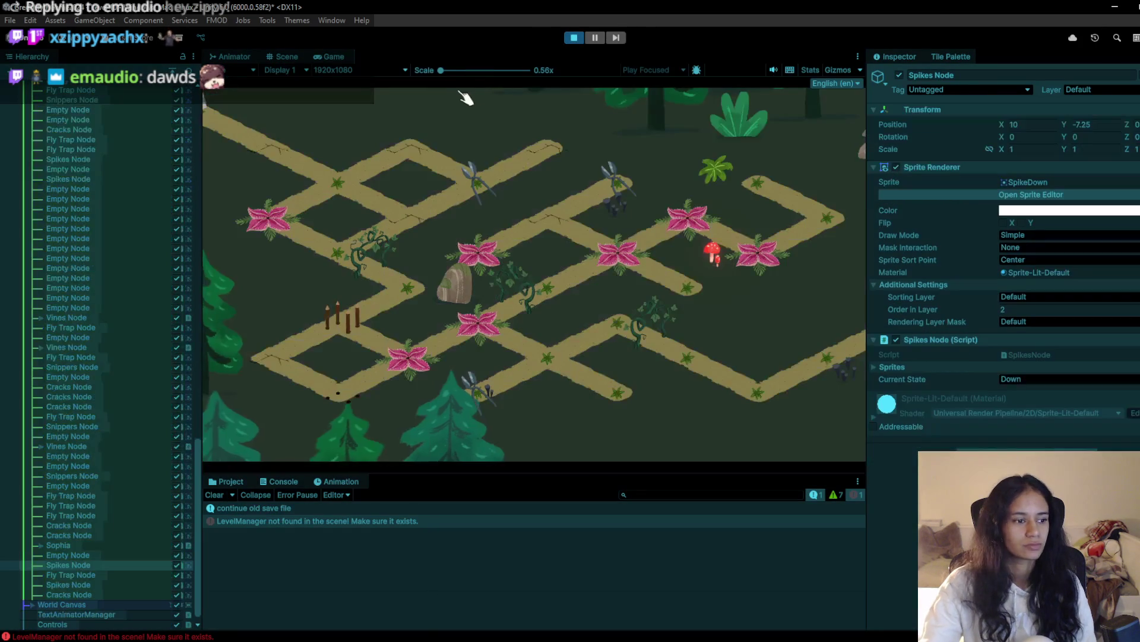
left_click(319, 173)
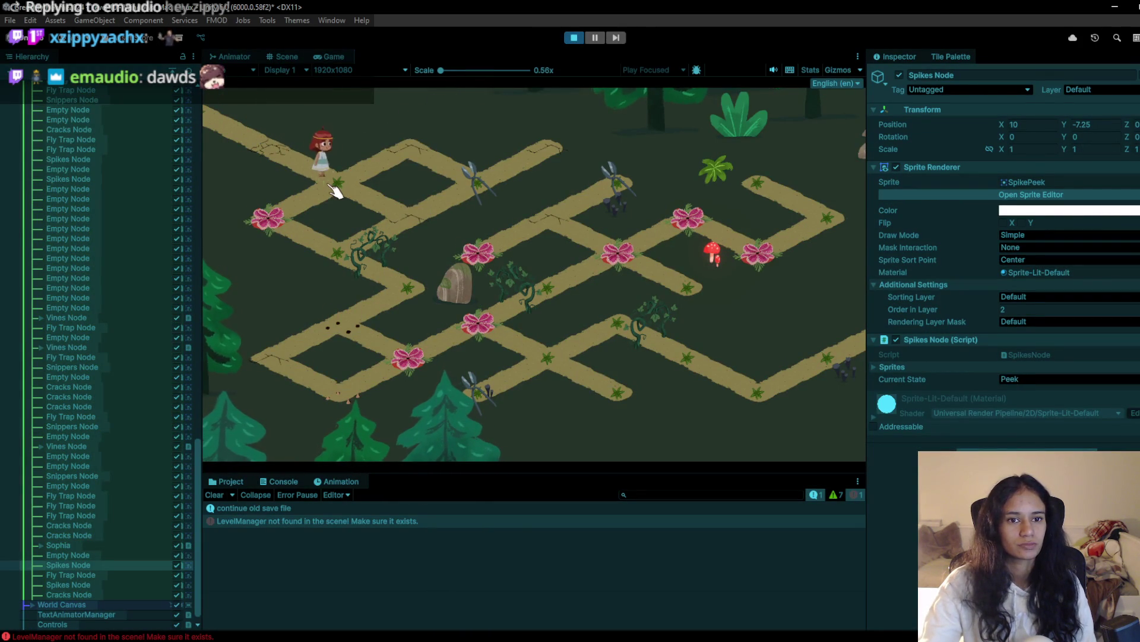
left_click(453, 216)
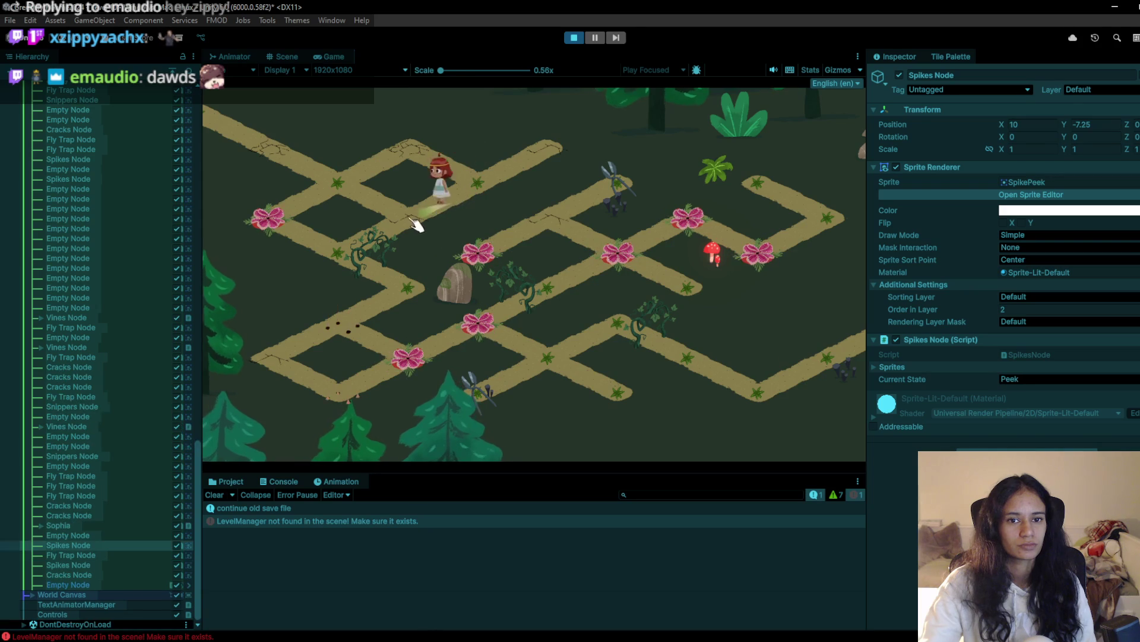
left_click(575, 38)
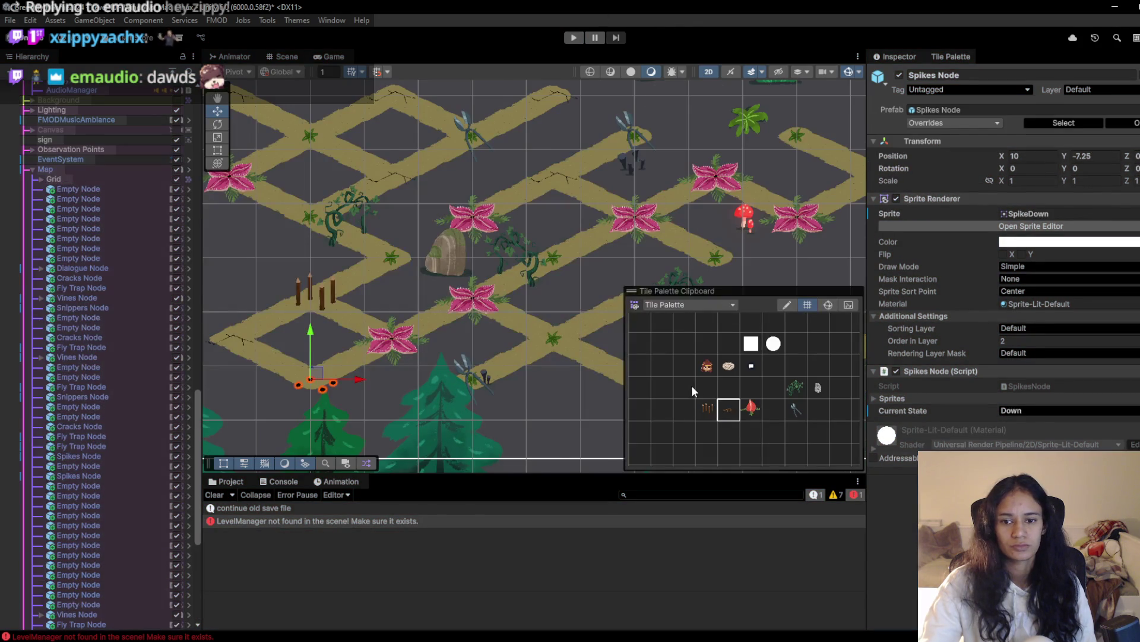
left_click(692, 389)
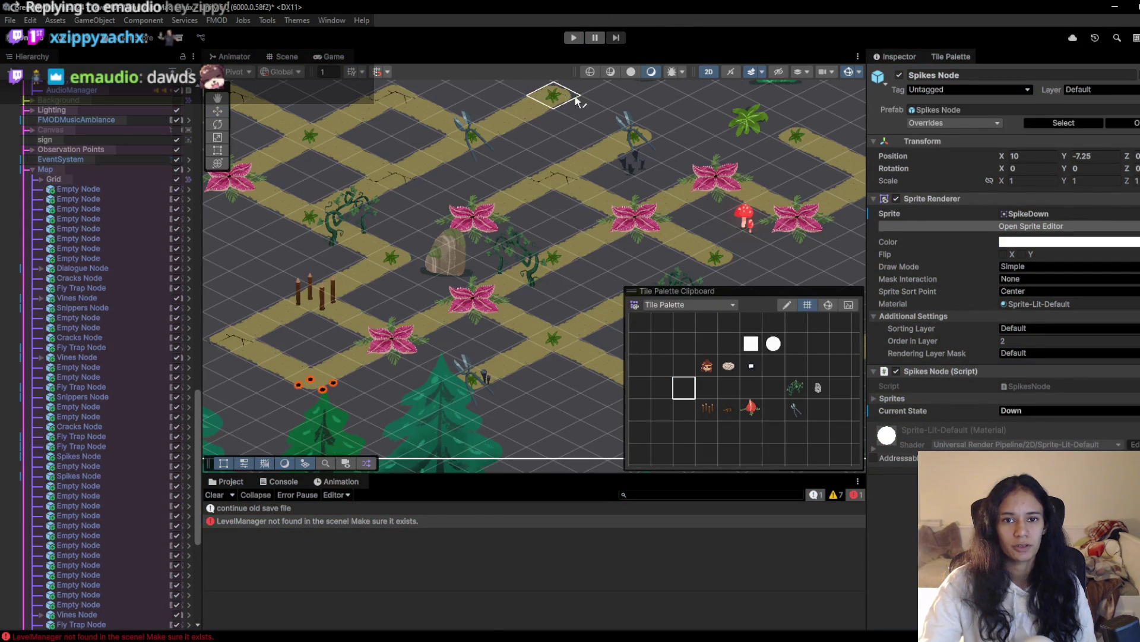
left_click(575, 38)
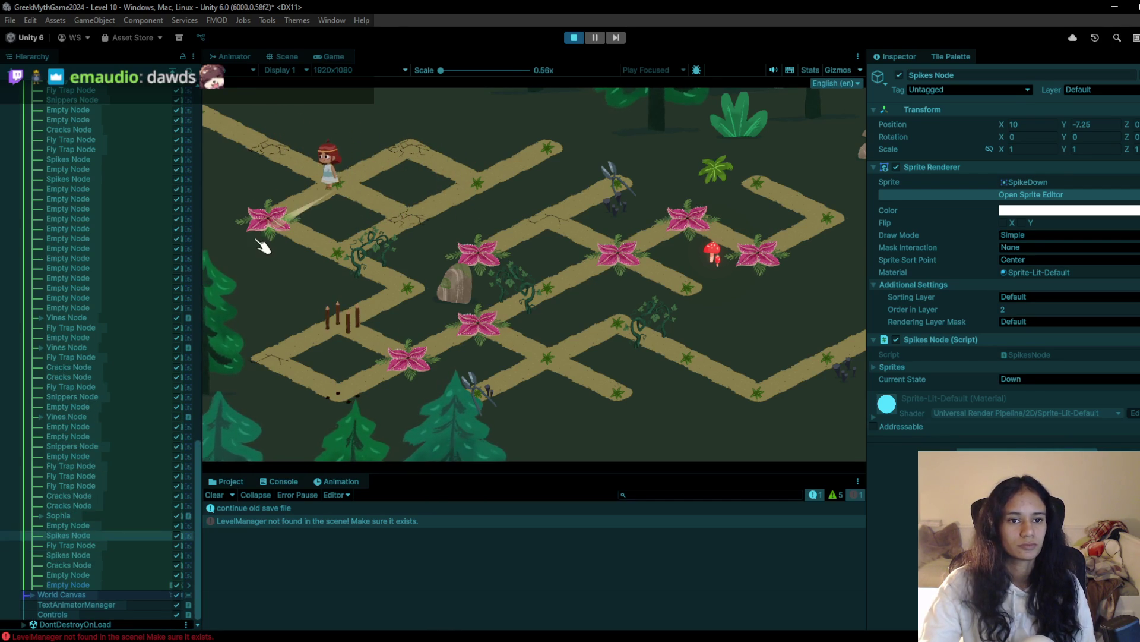
Walk the character from the first path tile down past the vines to the lower-left path node
left_click(343, 256)
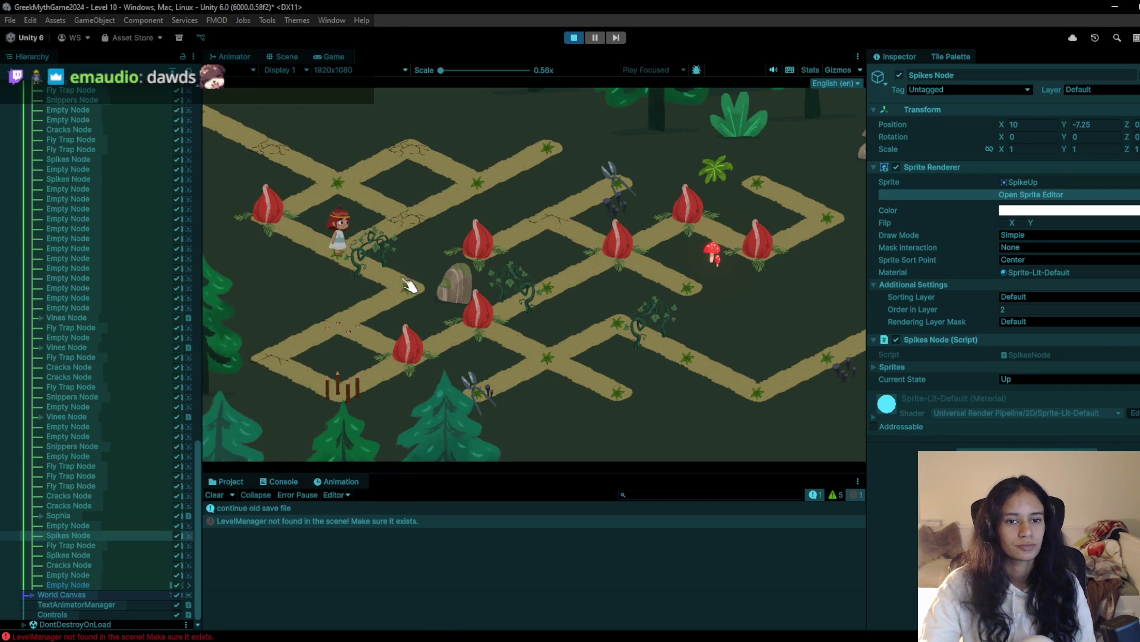
left_click(378, 268)
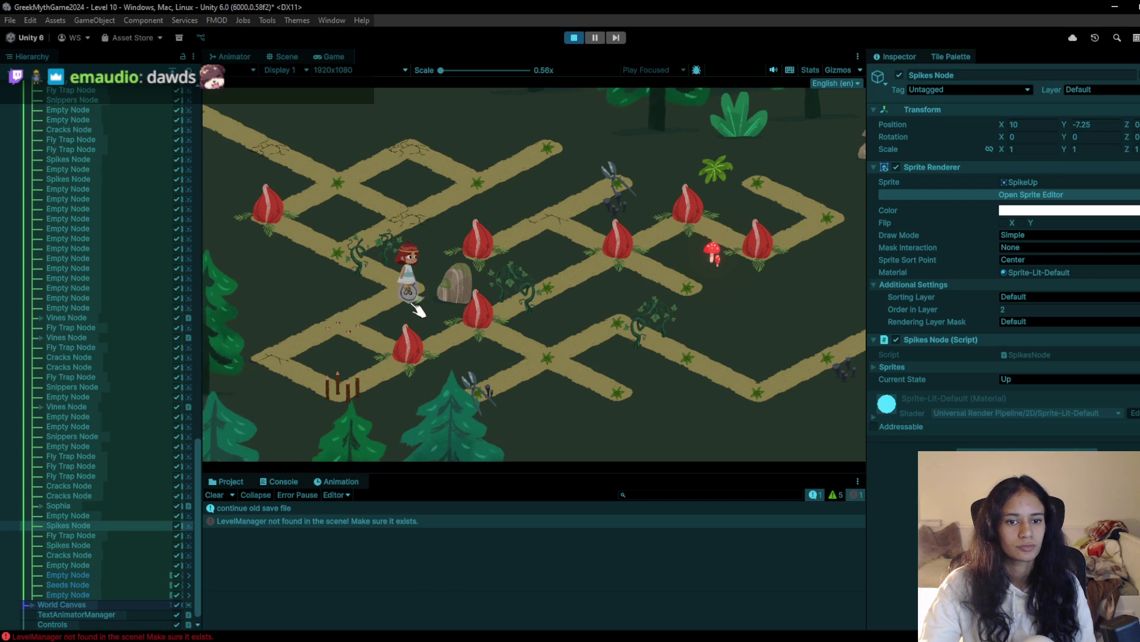
left_click(392, 317)
left_click(407, 293)
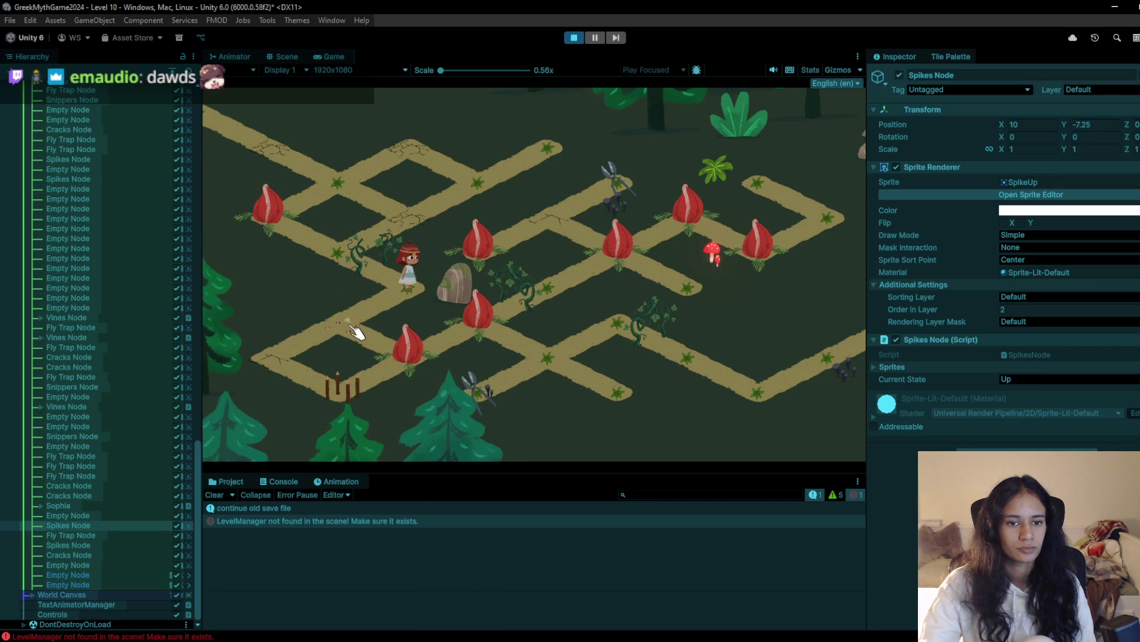
left_click(343, 253)
left_click(407, 300)
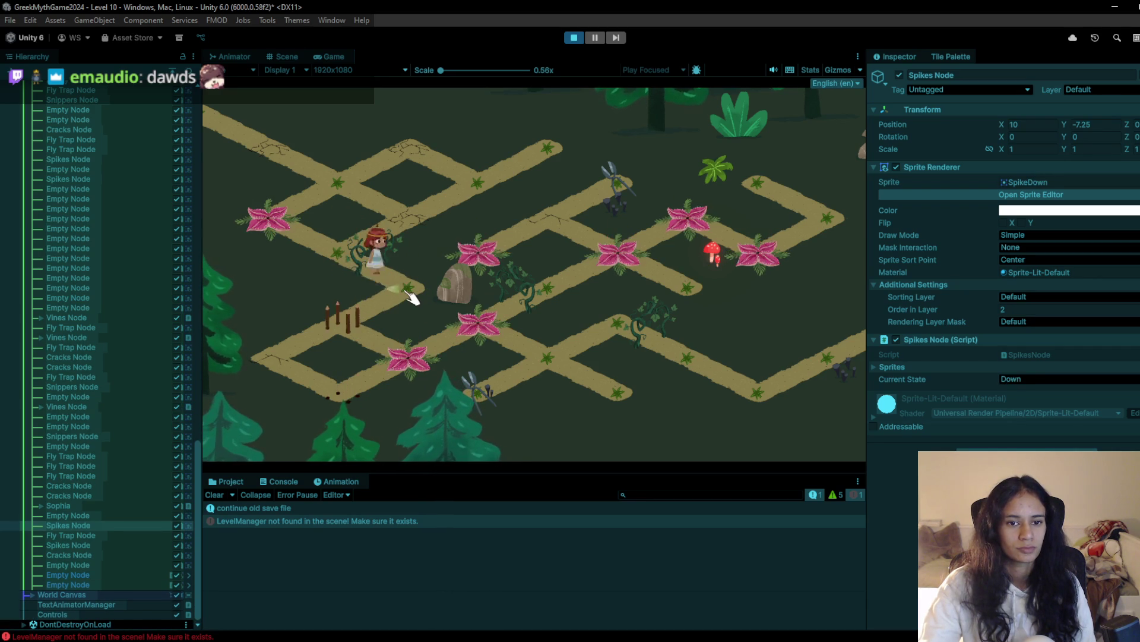
left_click(351, 339)
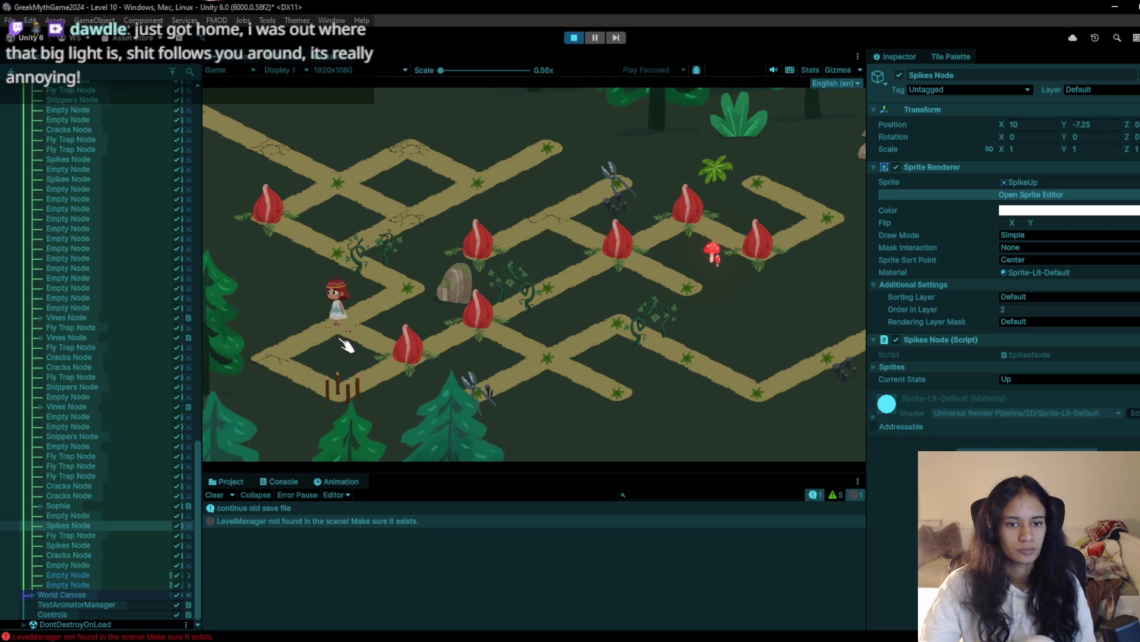
left_click(289, 365)
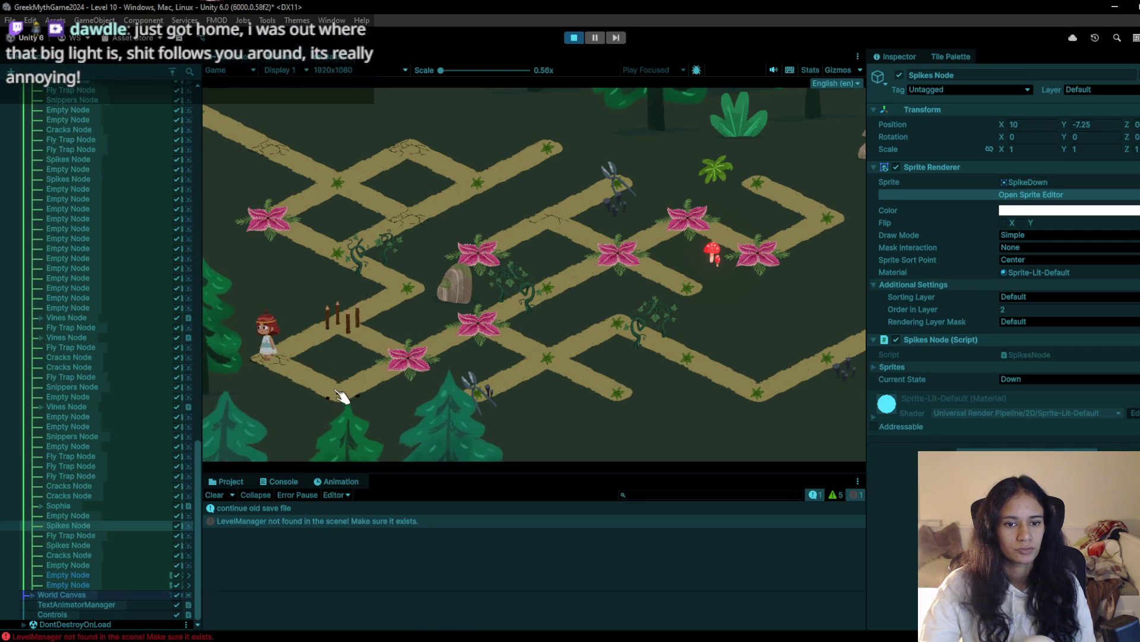
left_click(342, 395)
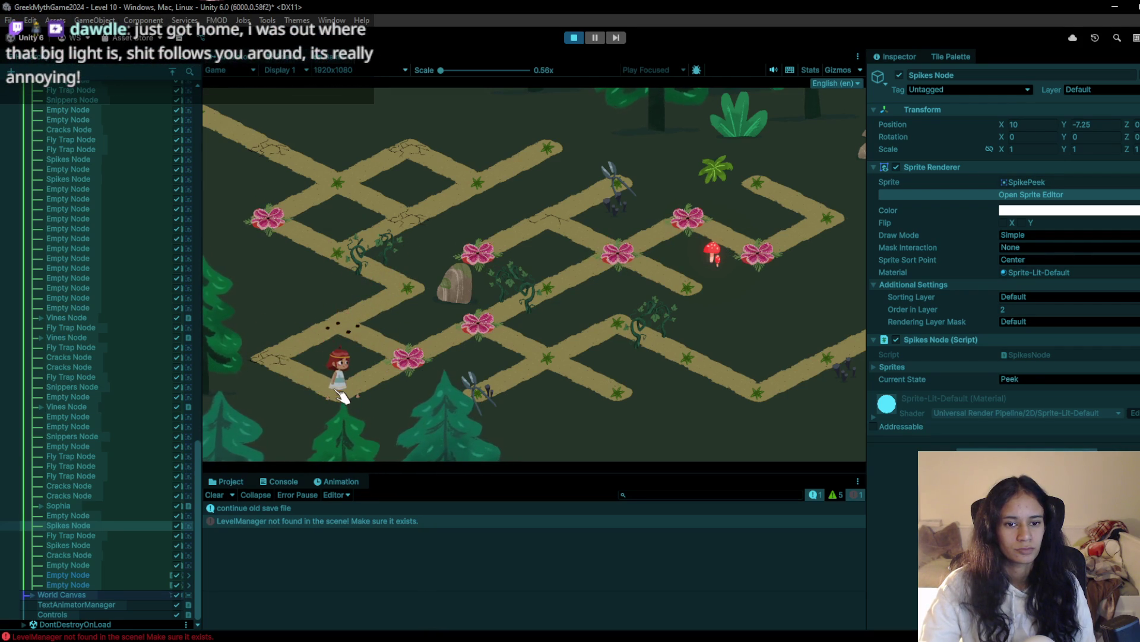
Stop the playtest, choose the empty tile in the Tile Palette, and relaunch the level
left_click(576, 42)
left_click(652, 364)
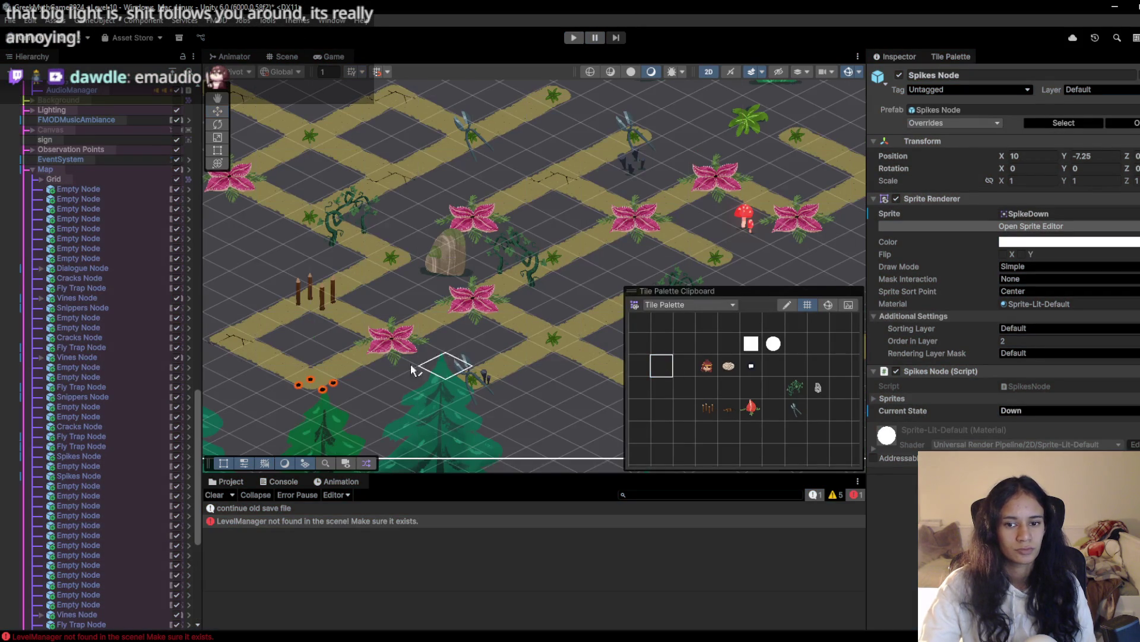
left_click(574, 38)
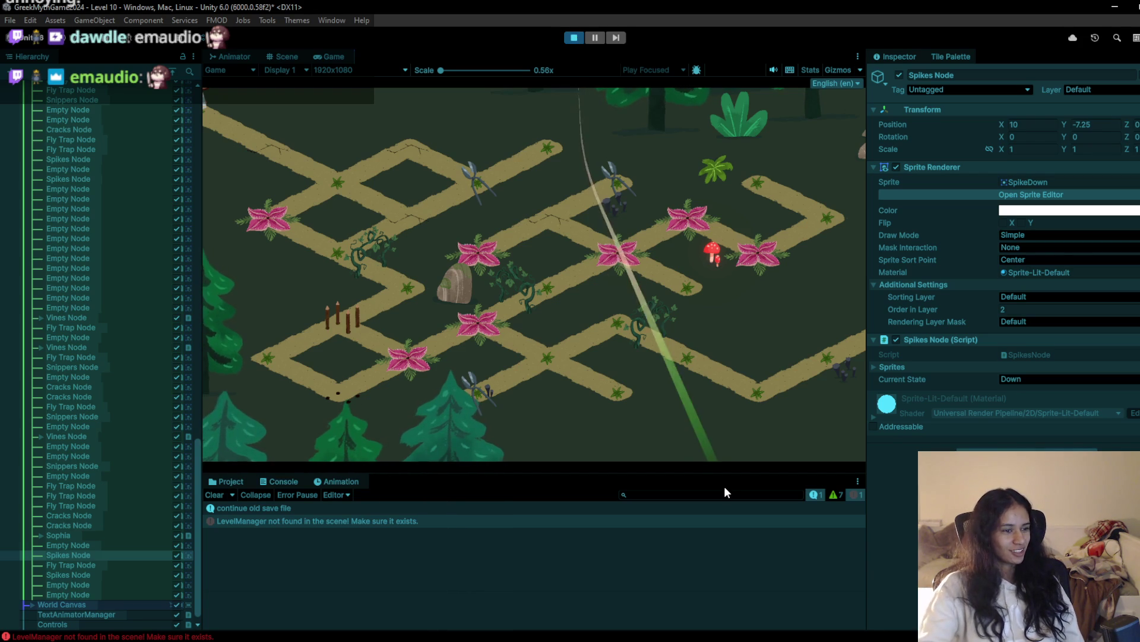
Walk a few nodes, restart, then send the character past the snippers and spikes to the vines
left_click(282, 158)
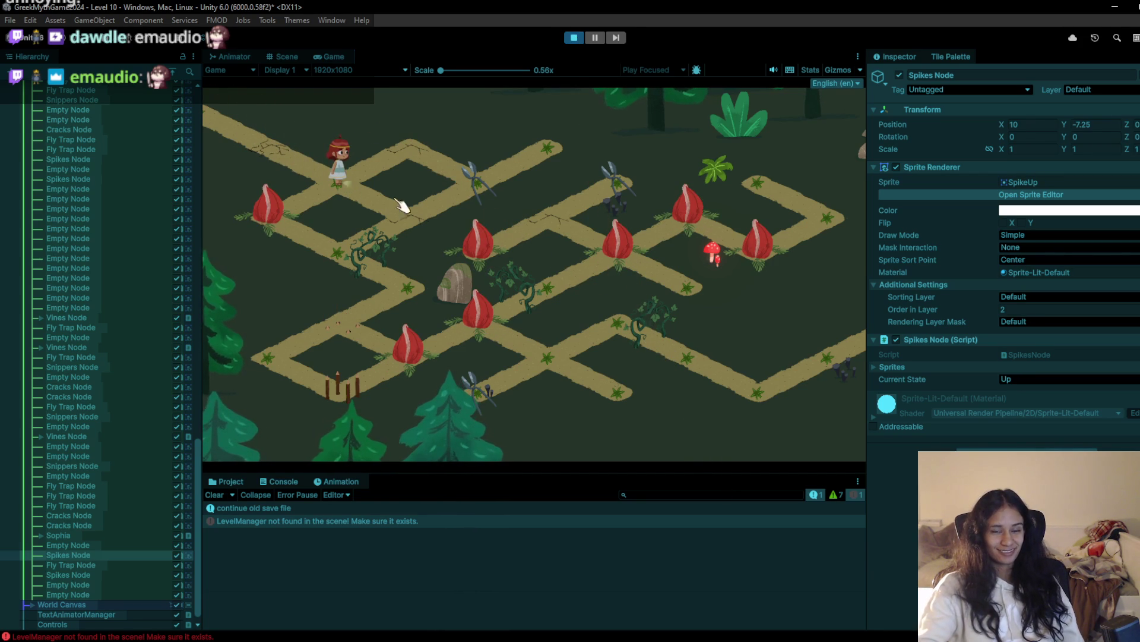
left_click(409, 181)
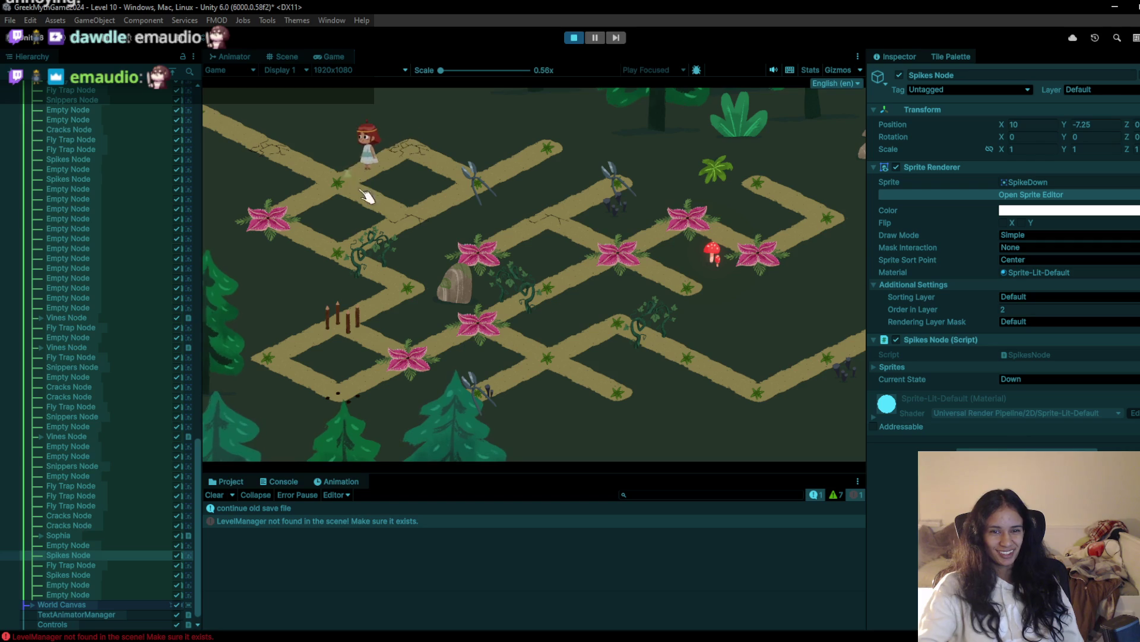
left_click(410, 224)
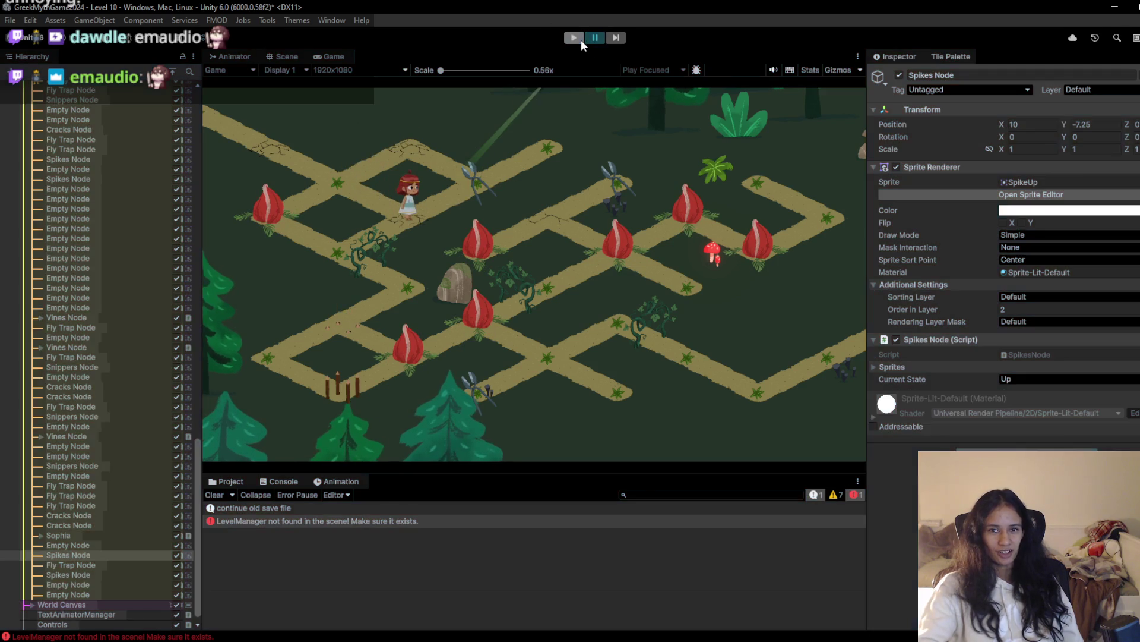
left_click(575, 42)
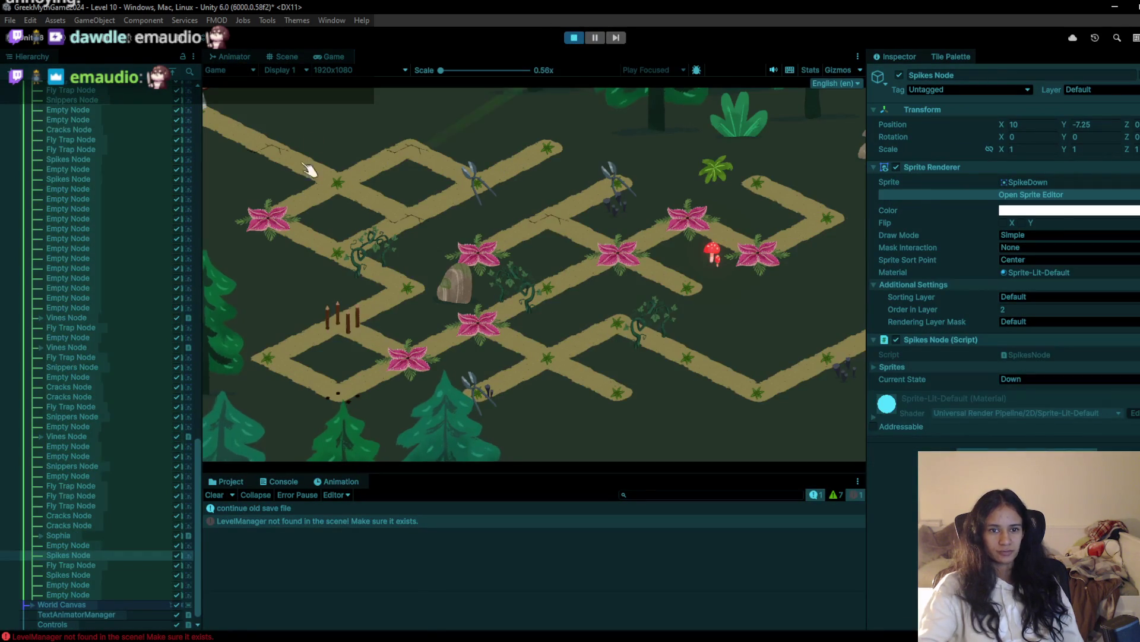
left_click(456, 191)
left_click(356, 195)
left_click(300, 223)
left_click(333, 256)
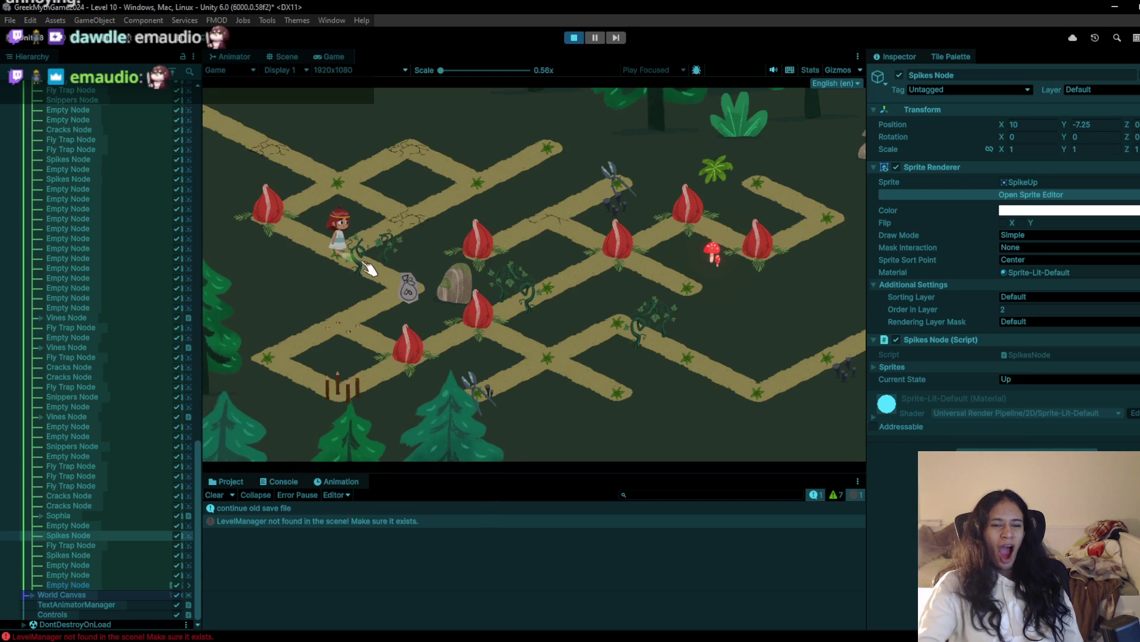
Pick up the bag and walk the character down the left side to the bottom node and back
left_click(409, 294)
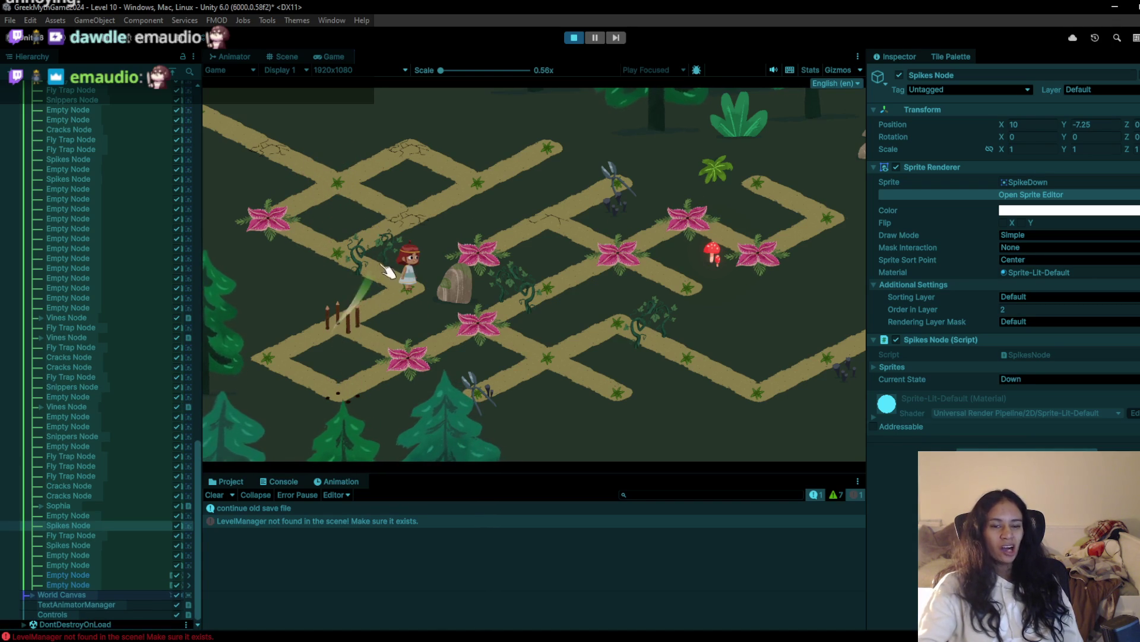
left_click(387, 272)
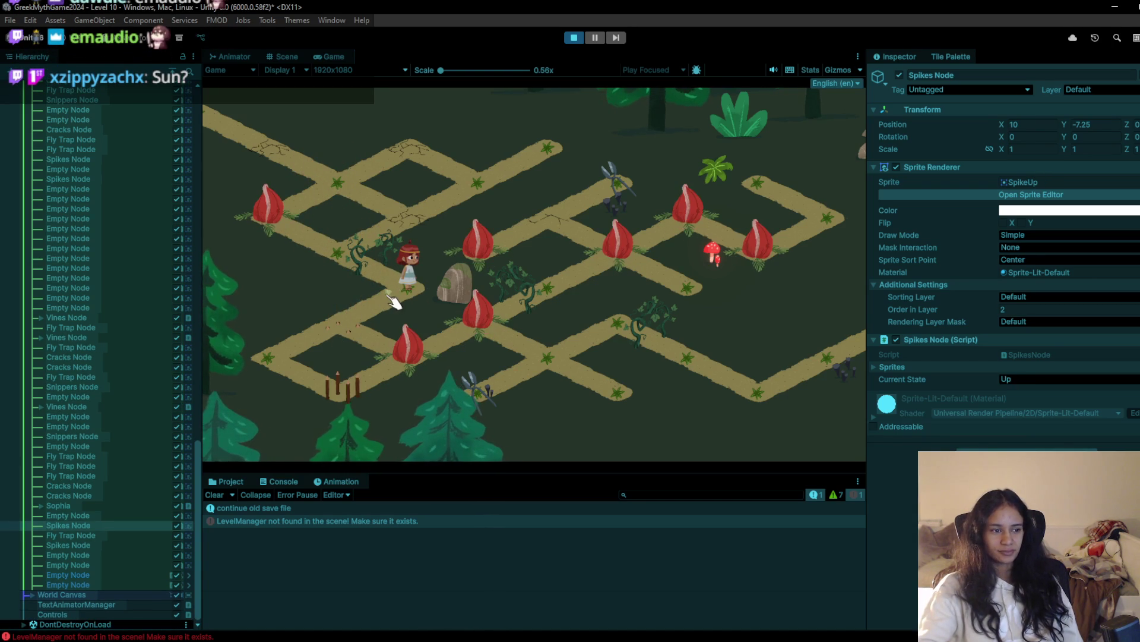
left_click(355, 332)
left_click(357, 339)
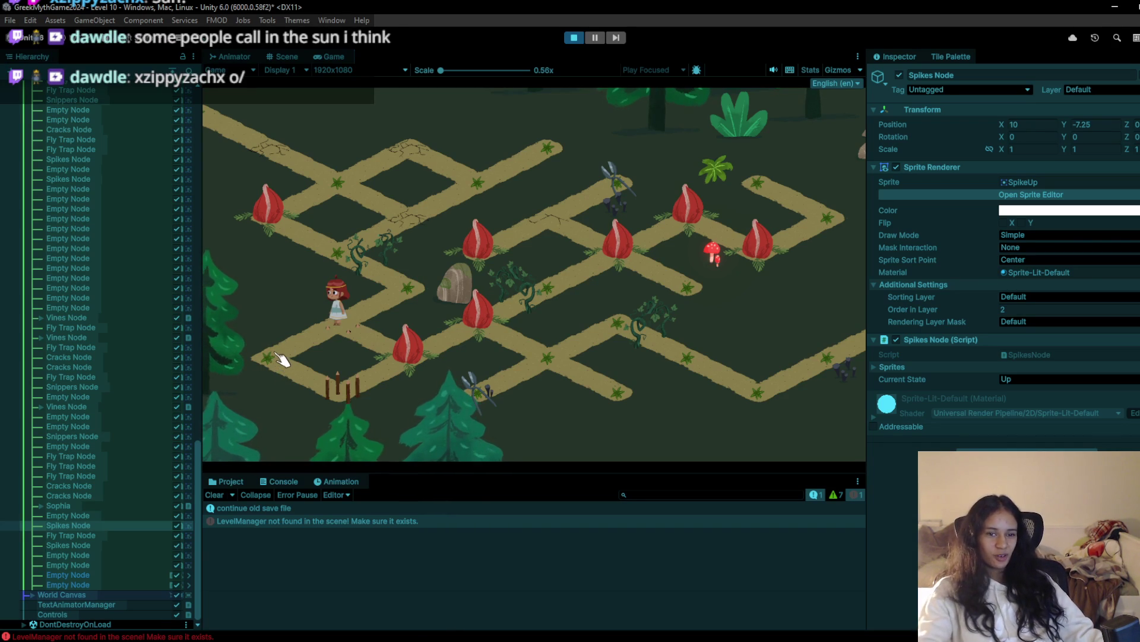
left_click(271, 360)
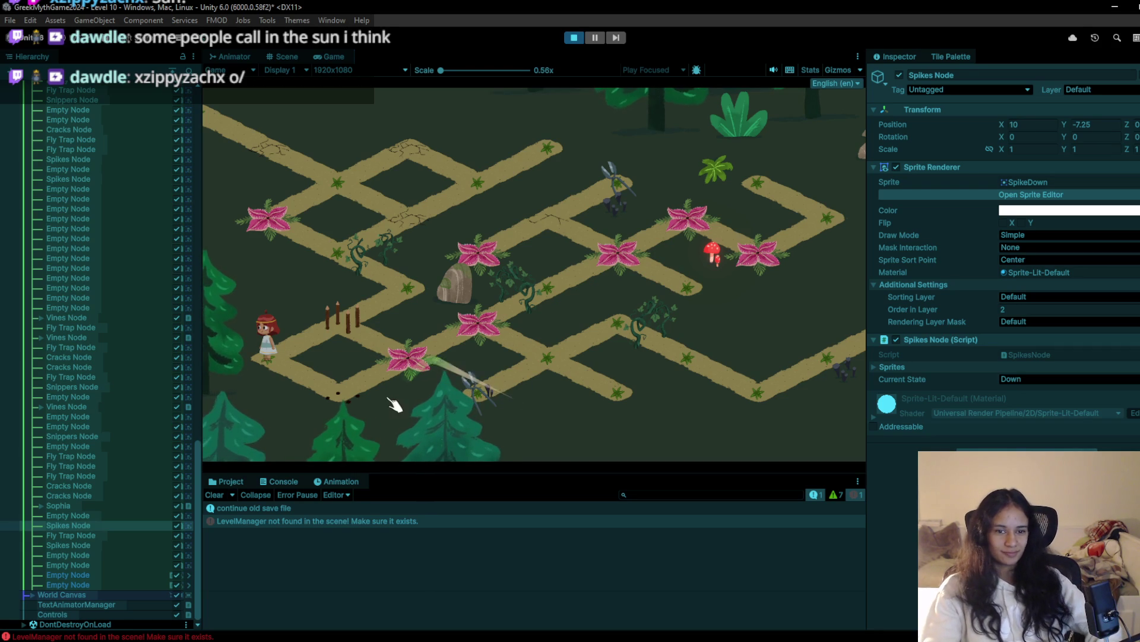
left_click(333, 399)
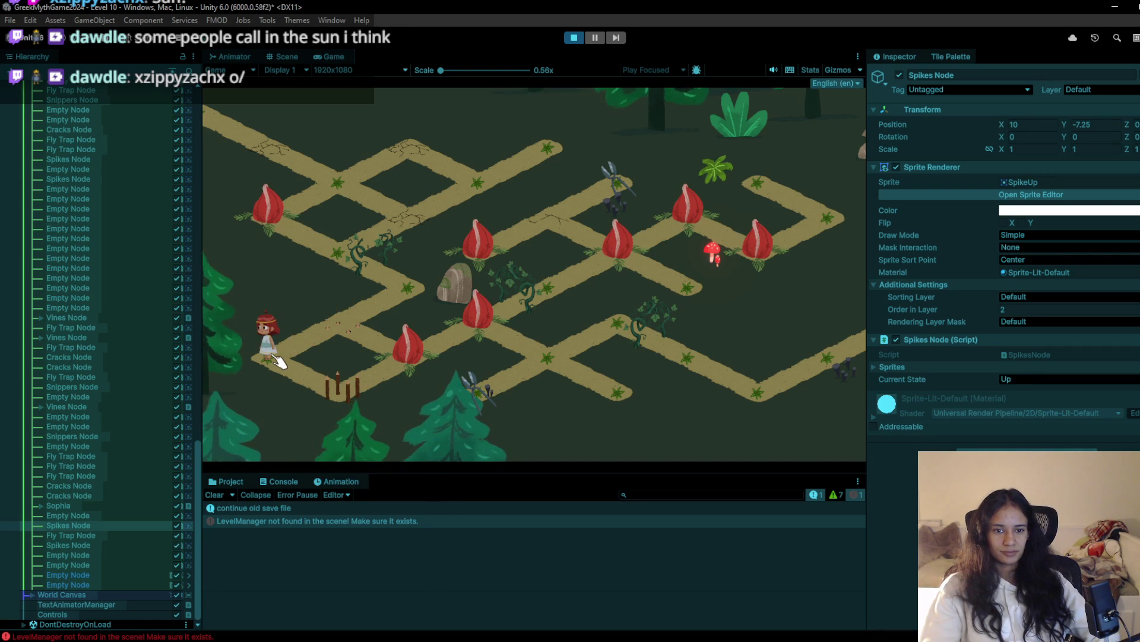
left_click(368, 321)
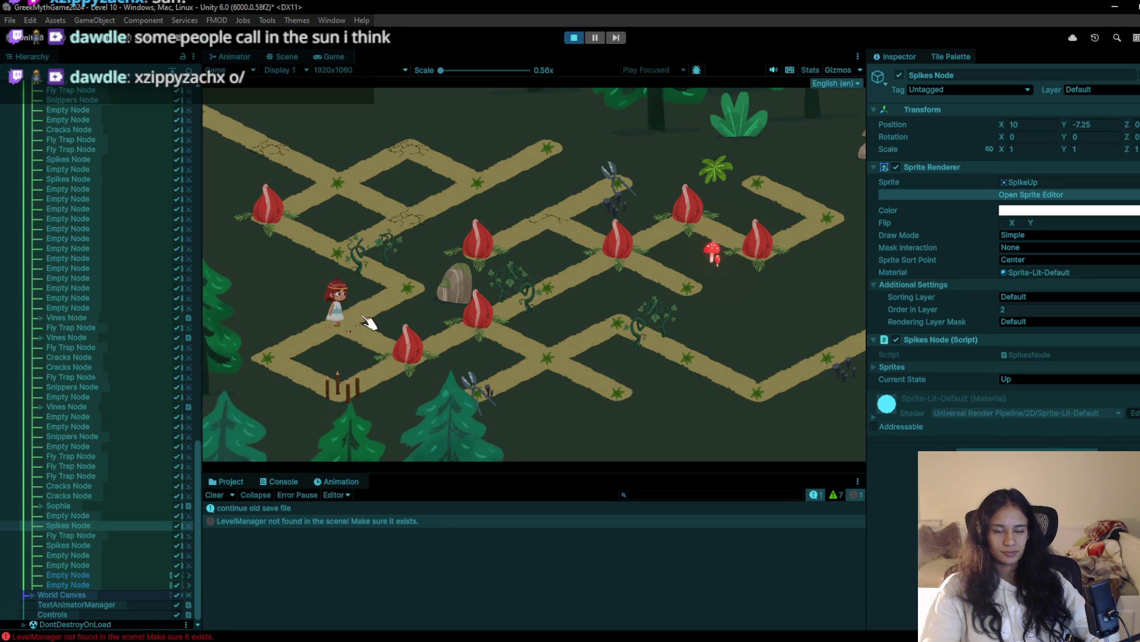
left_click(405, 290)
left_click(404, 291)
After respawning, walk via the rock and fence nodes, then stop the playtest and pick another tile
left_click(413, 299)
left_click(372, 276)
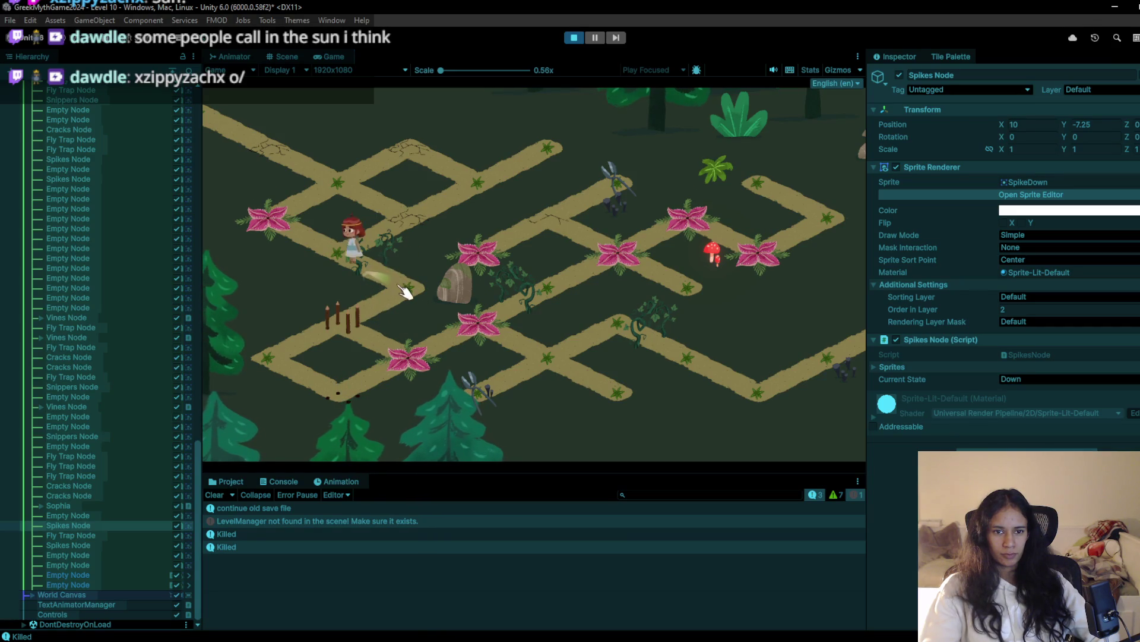
left_click(423, 297)
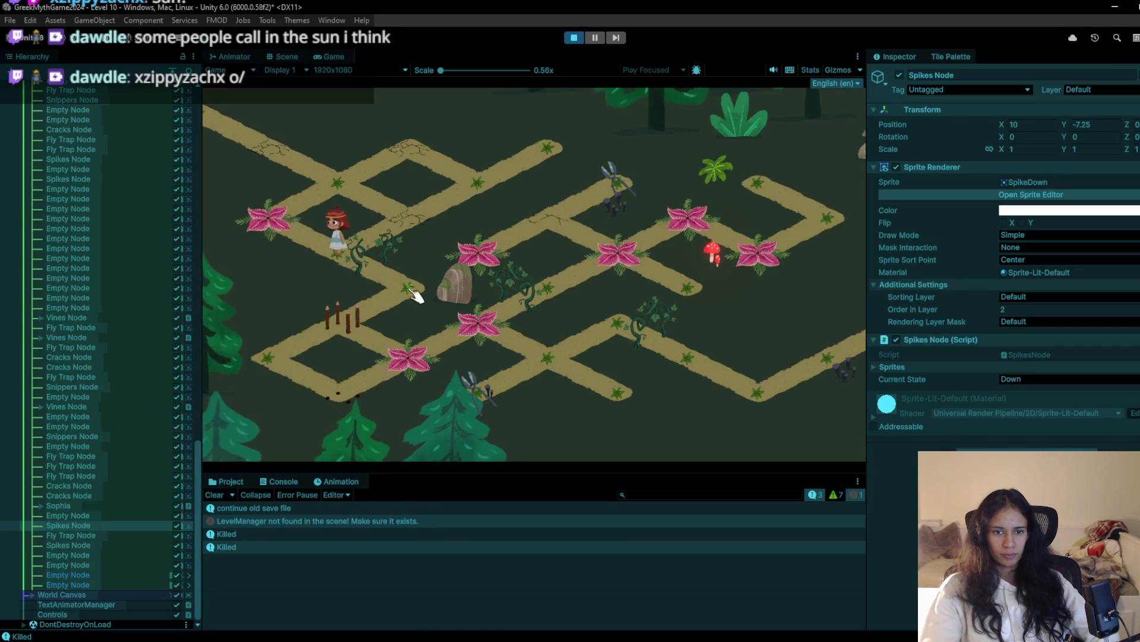
left_click(370, 334)
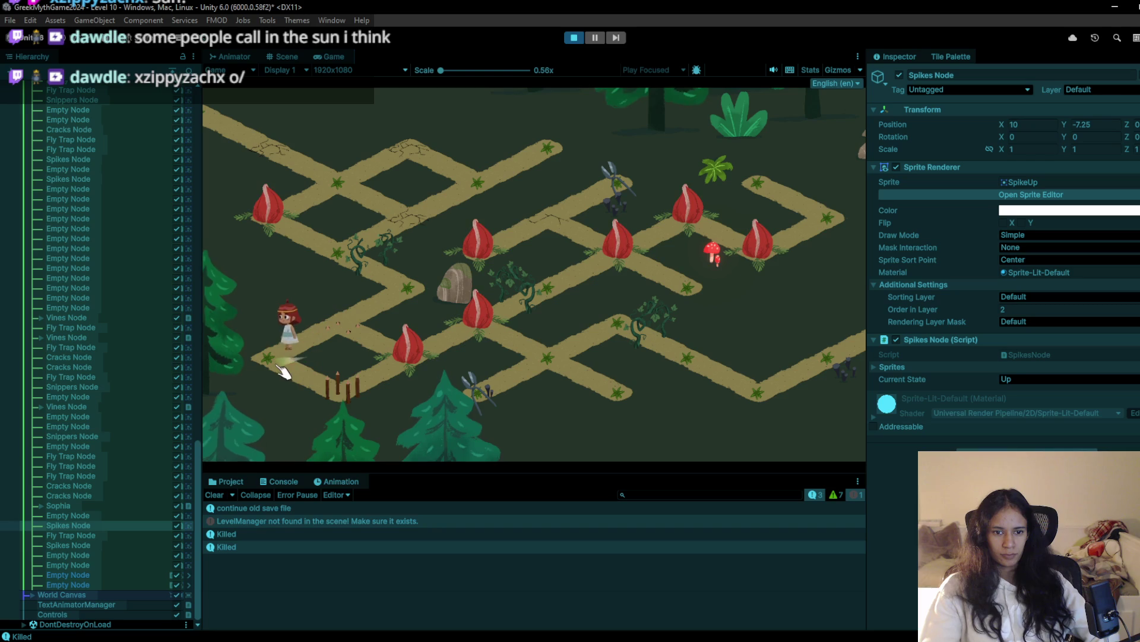
left_click(339, 389)
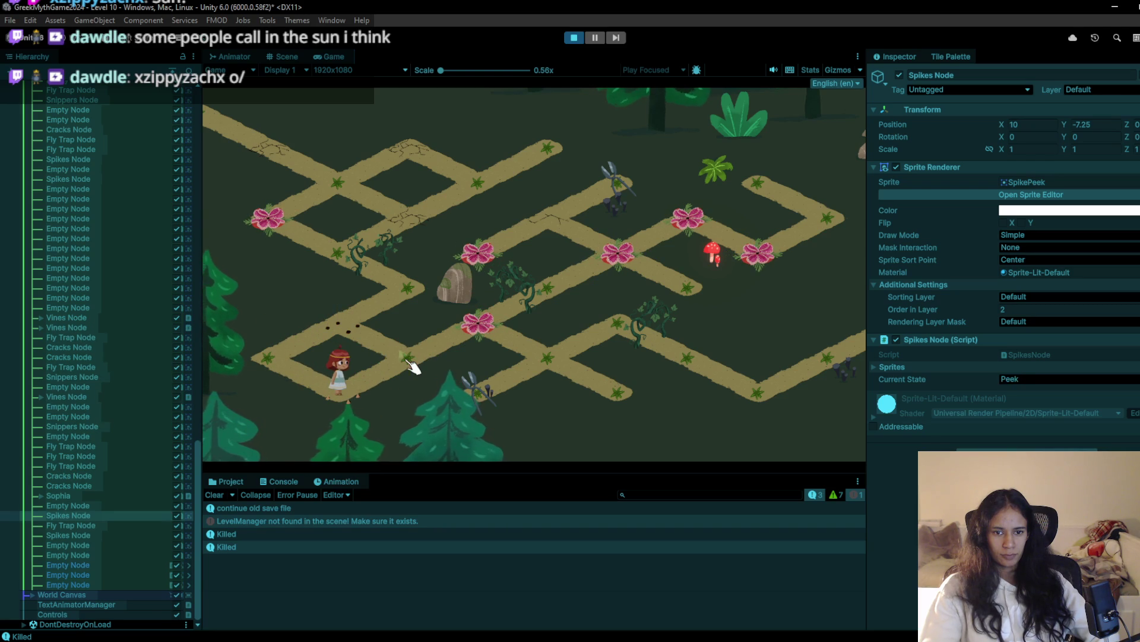
left_click(412, 363)
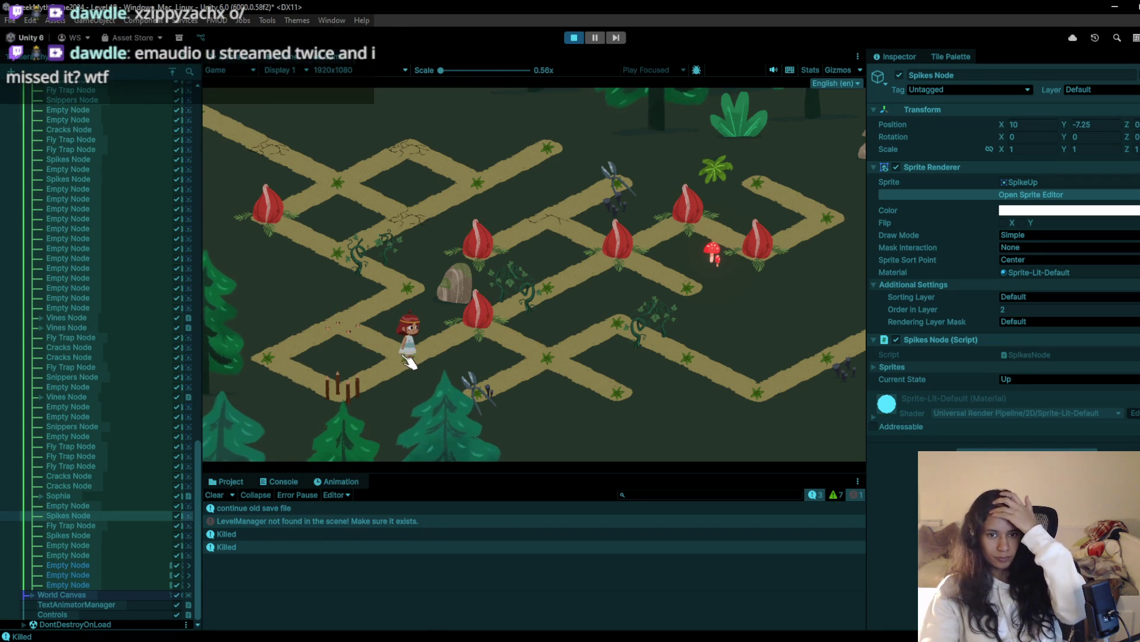
left_click(590, 33)
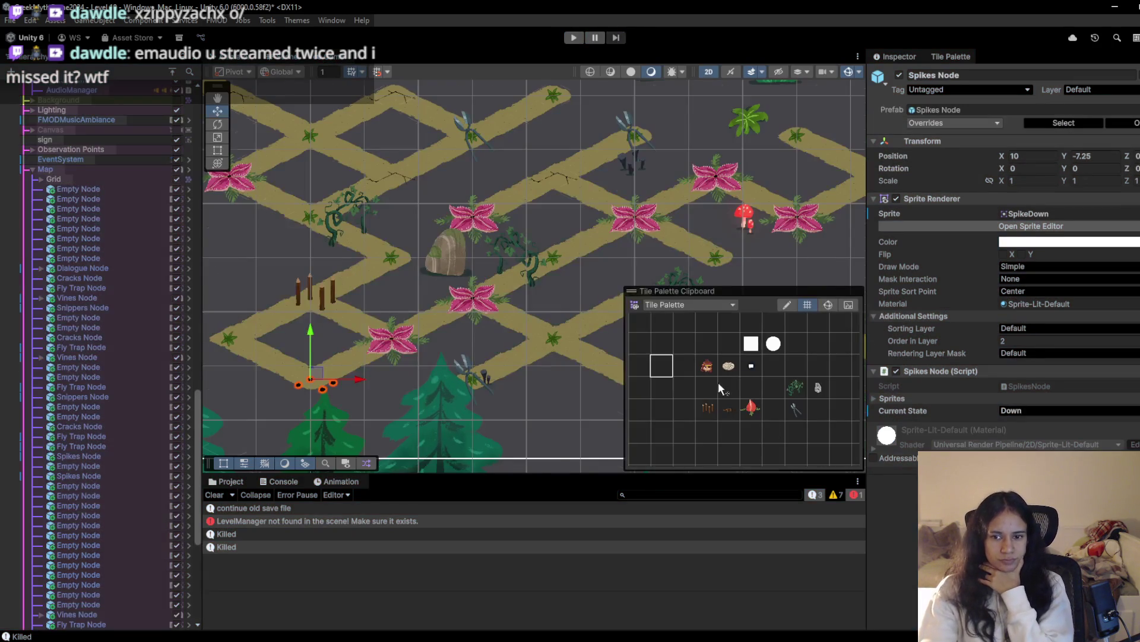
left_click(719, 387)
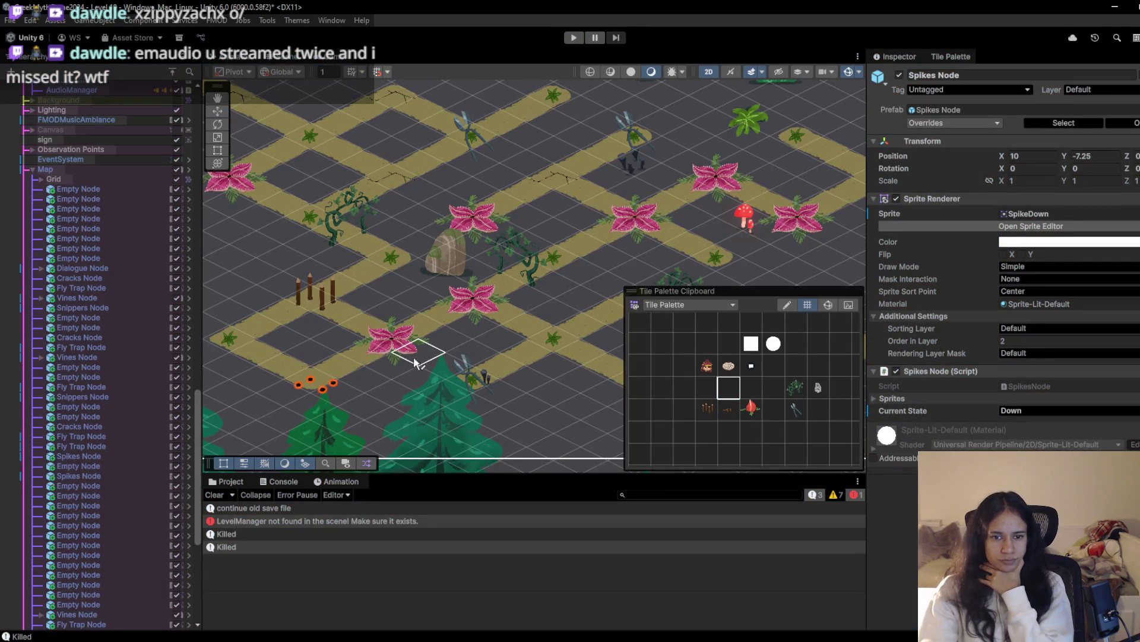
left_click(574, 37)
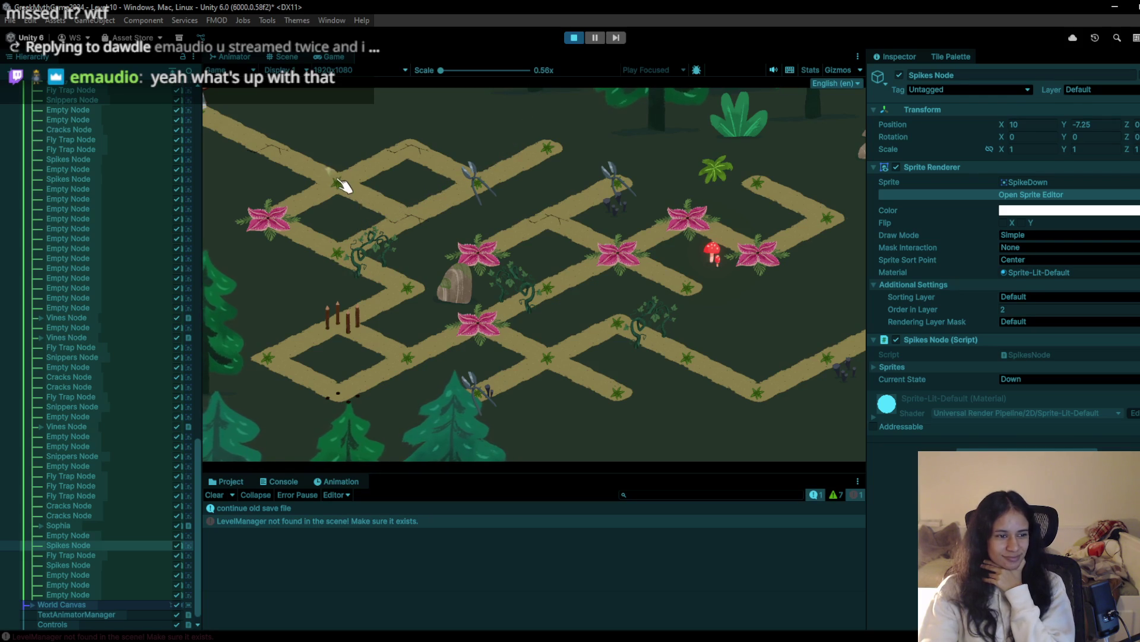
left_click(321, 172)
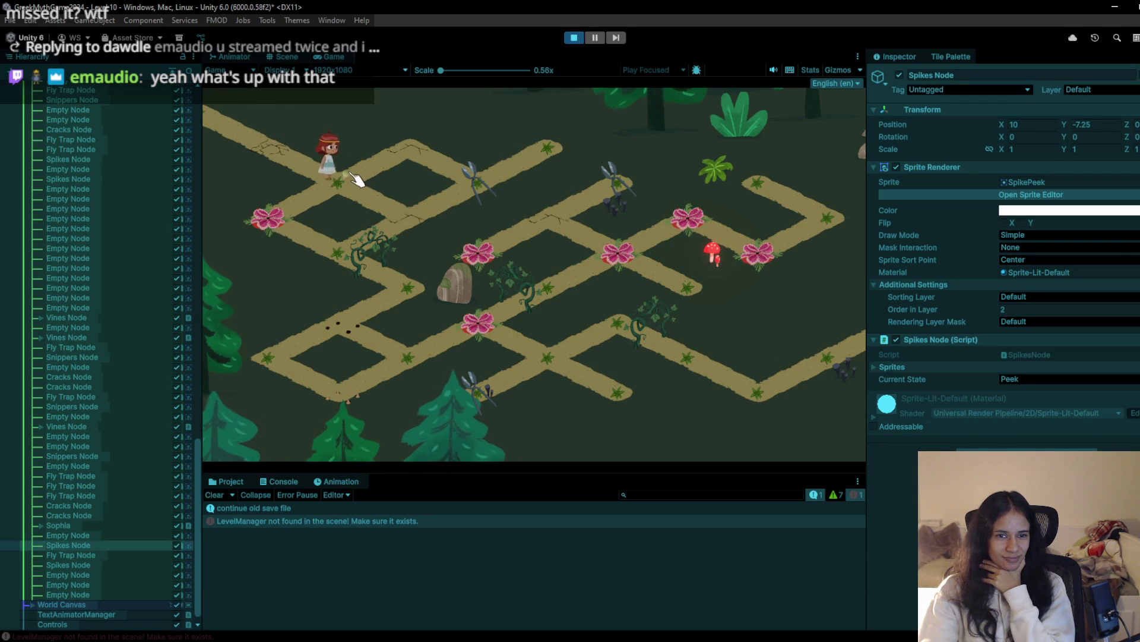
left_click(427, 153)
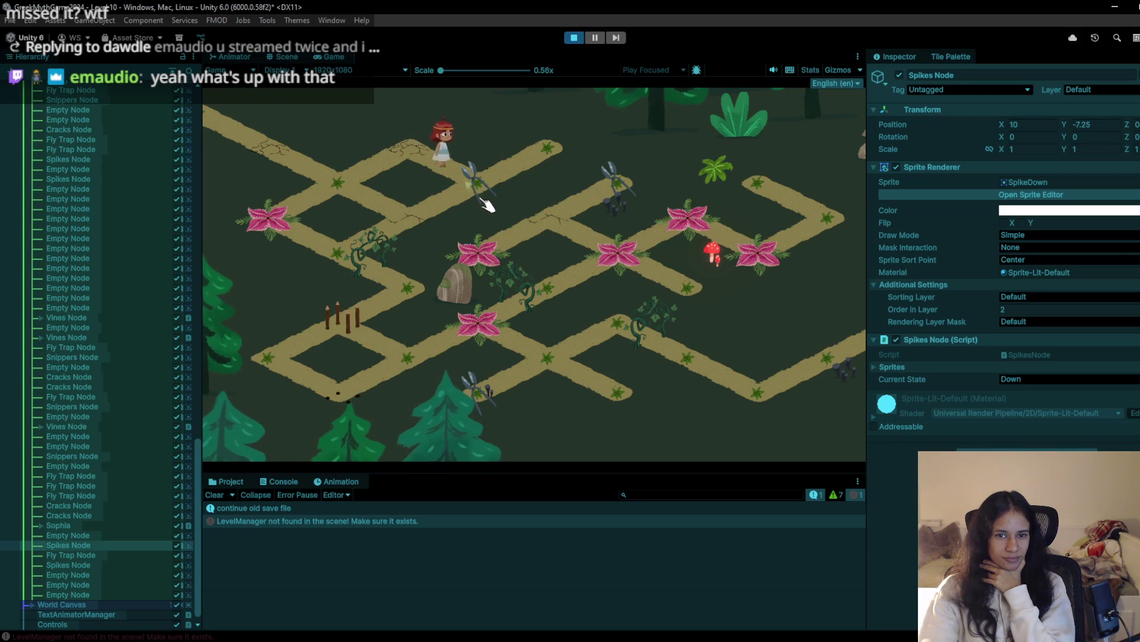
left_click(425, 219)
left_click(348, 184)
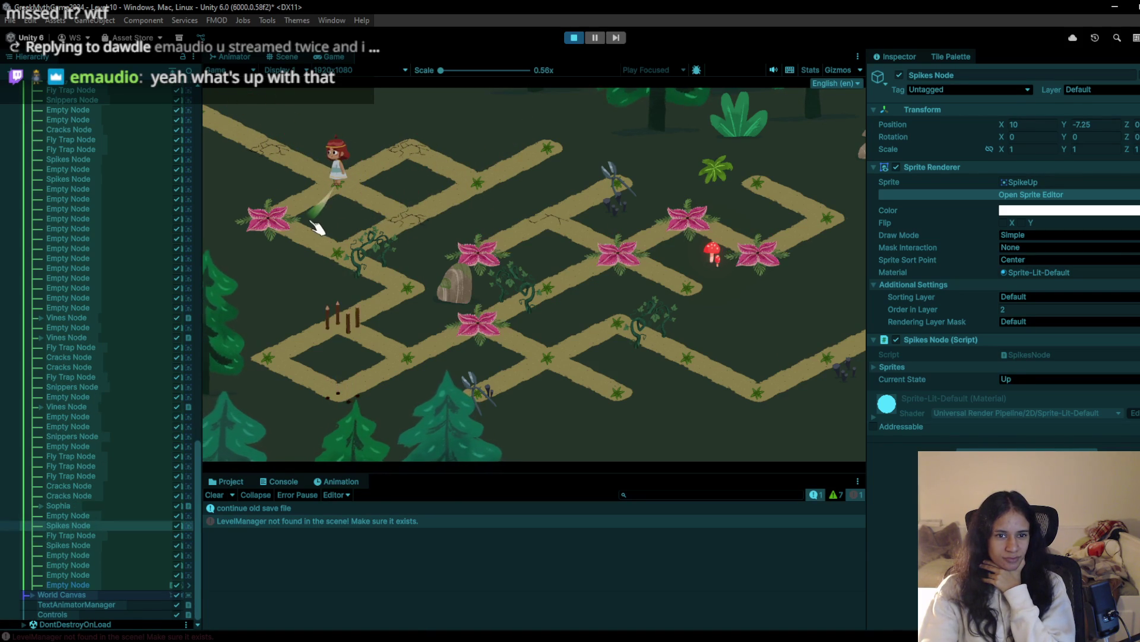
left_click(327, 246)
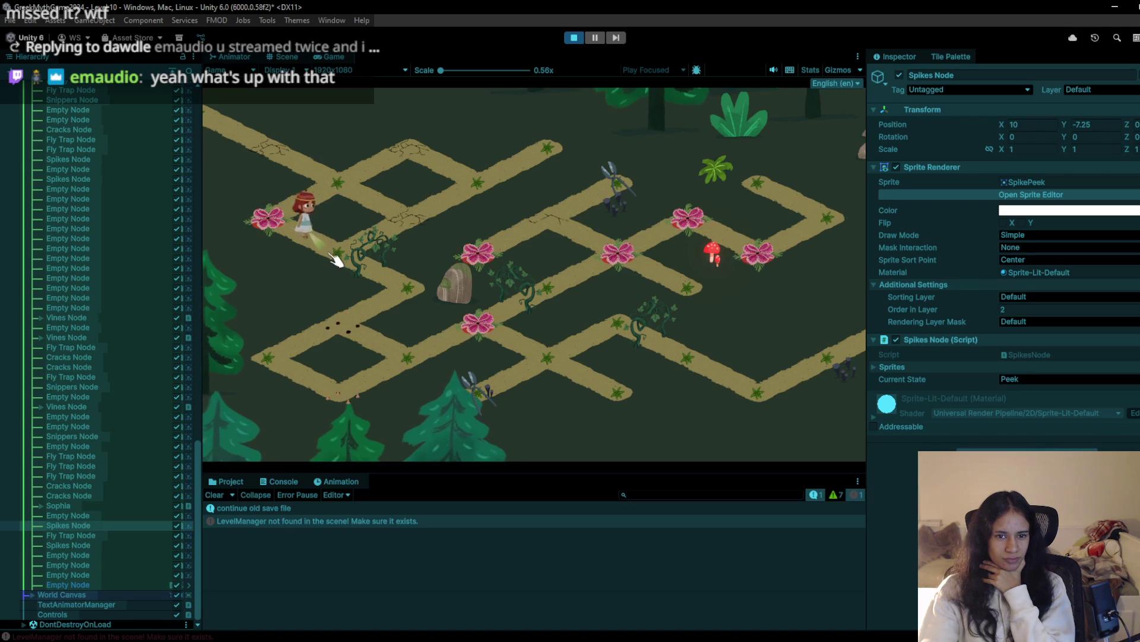
left_click(408, 310)
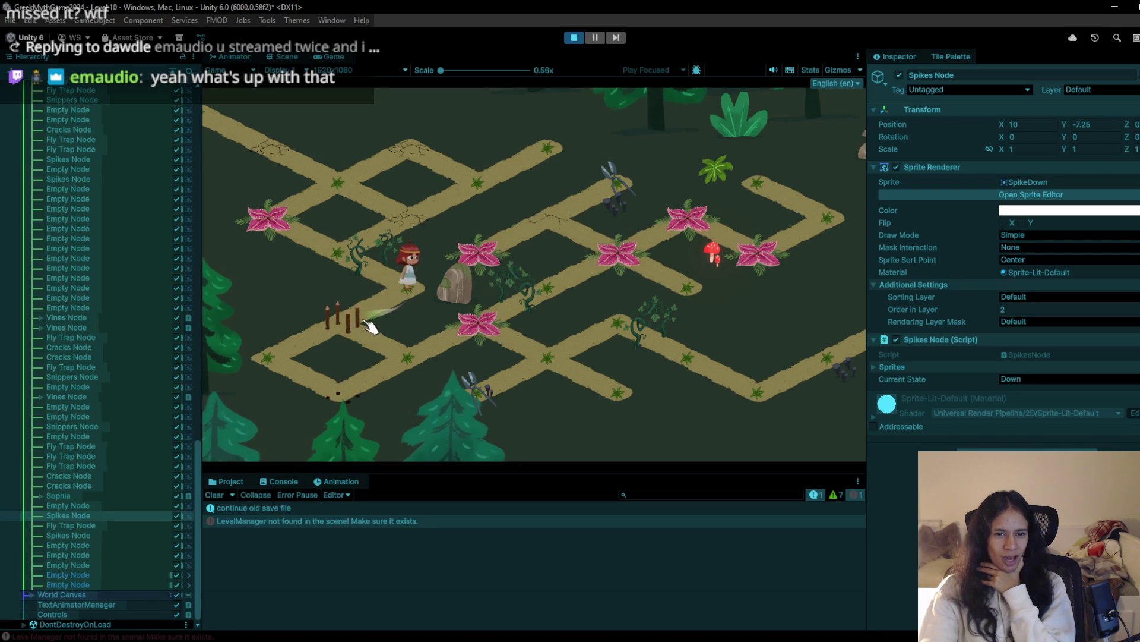
left_click(359, 271)
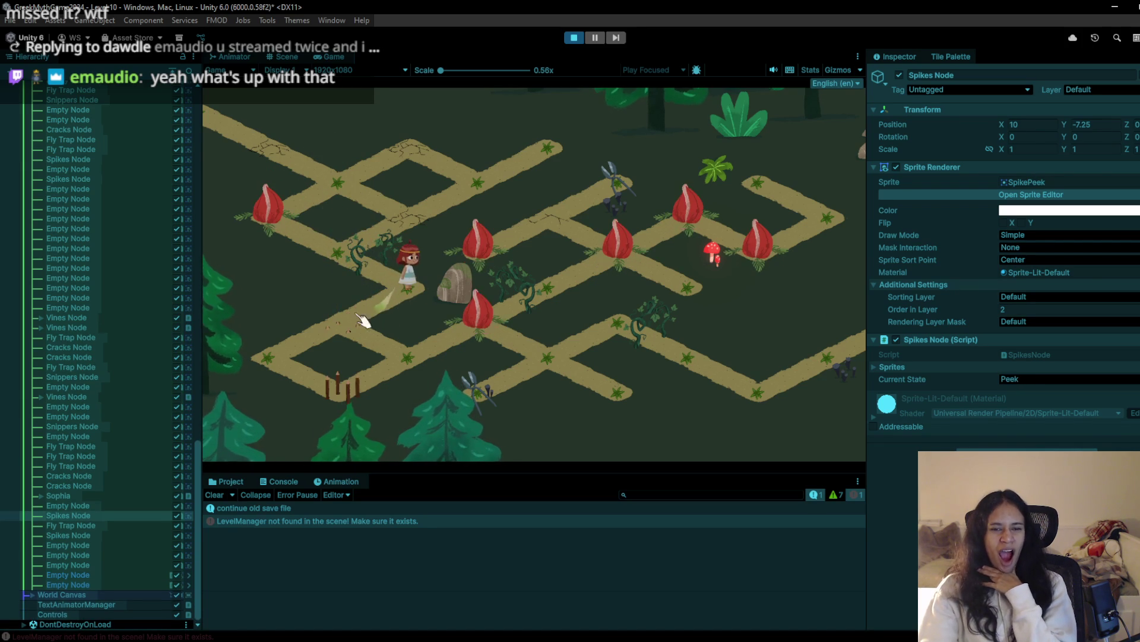
left_click(350, 324)
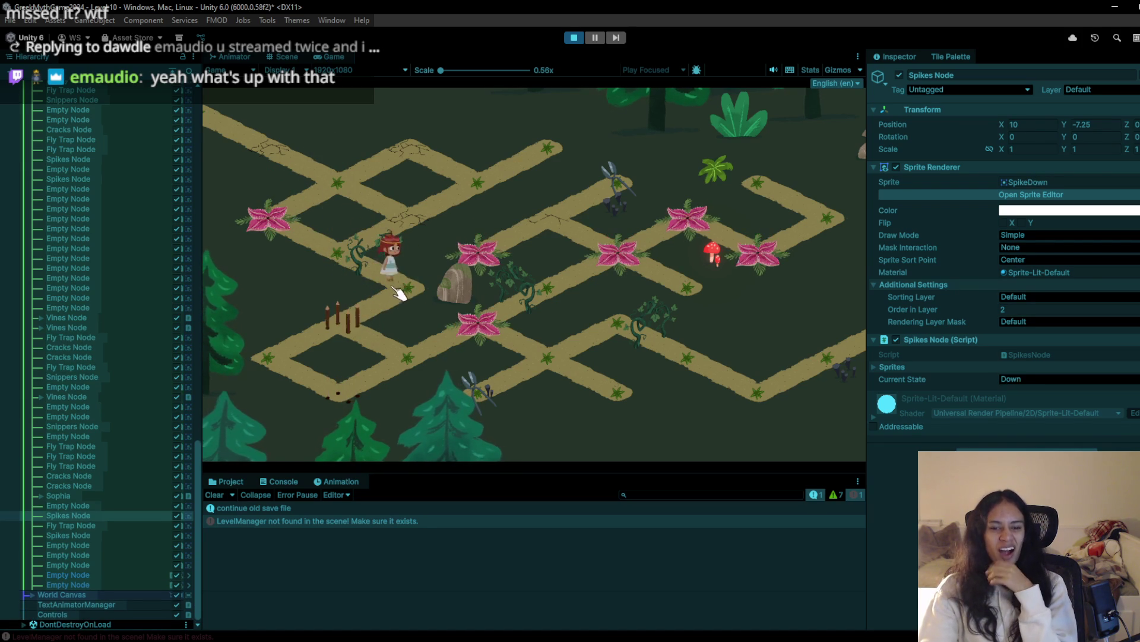
left_click(407, 367)
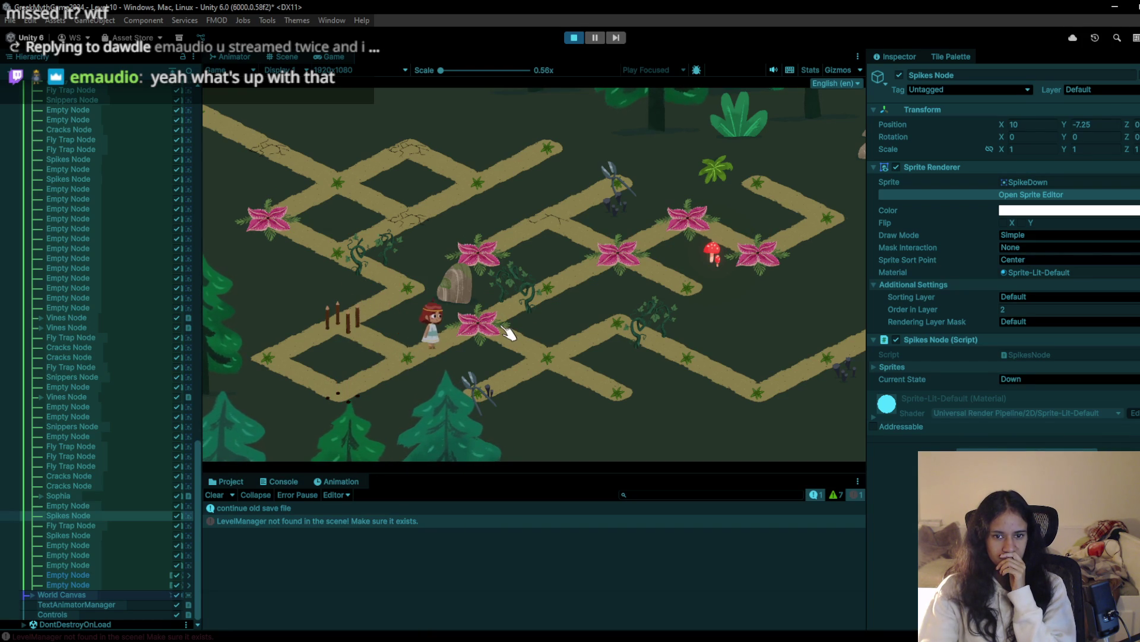
left_click(507, 332)
left_click(573, 38)
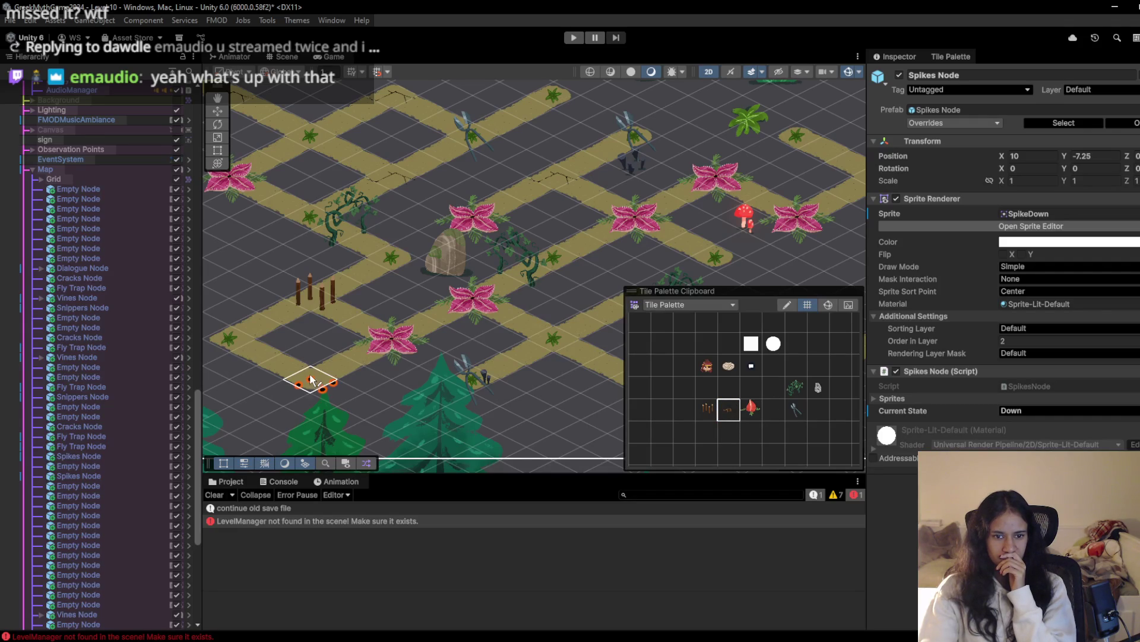
Start another playtest and walk the character past the vines to collect the seed bag
left_click(575, 37)
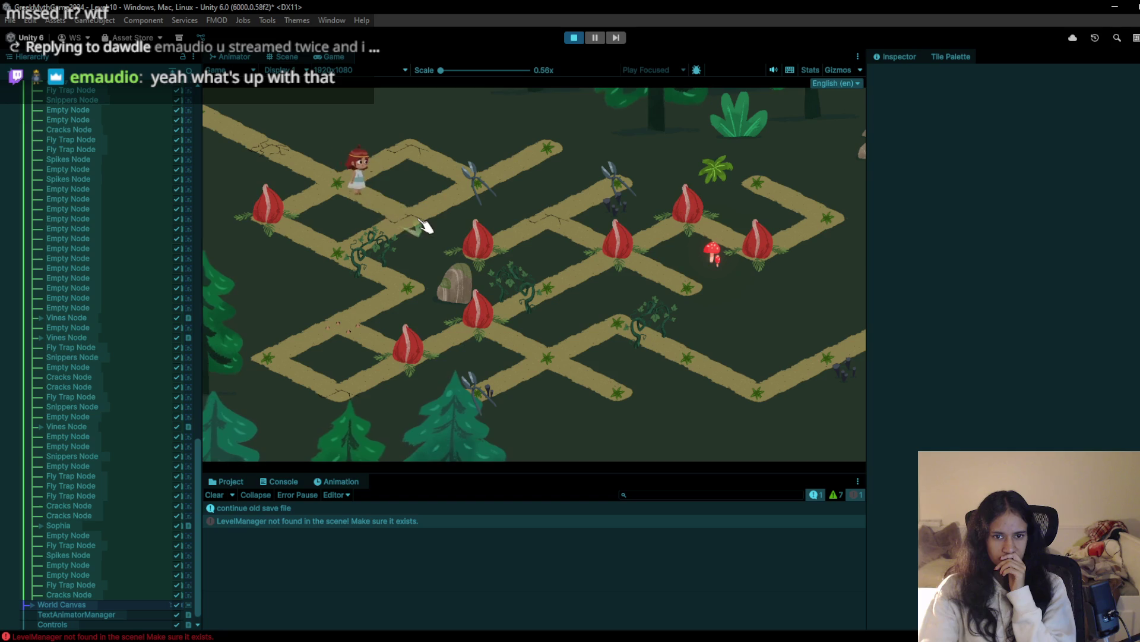
left_click(415, 157)
left_click(367, 200)
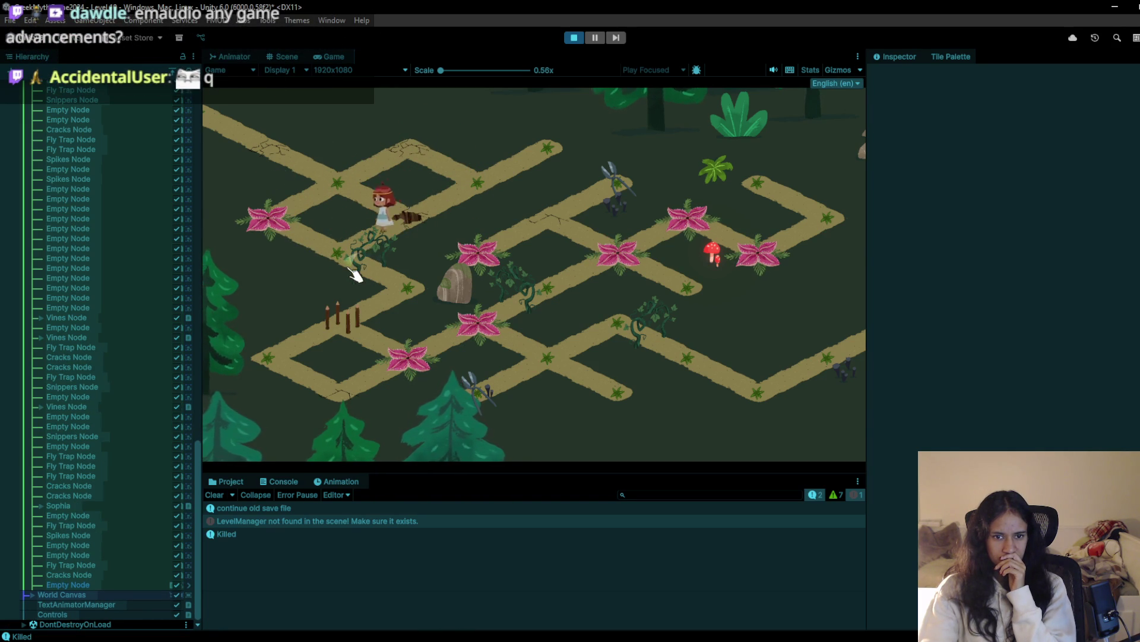
left_click(416, 302)
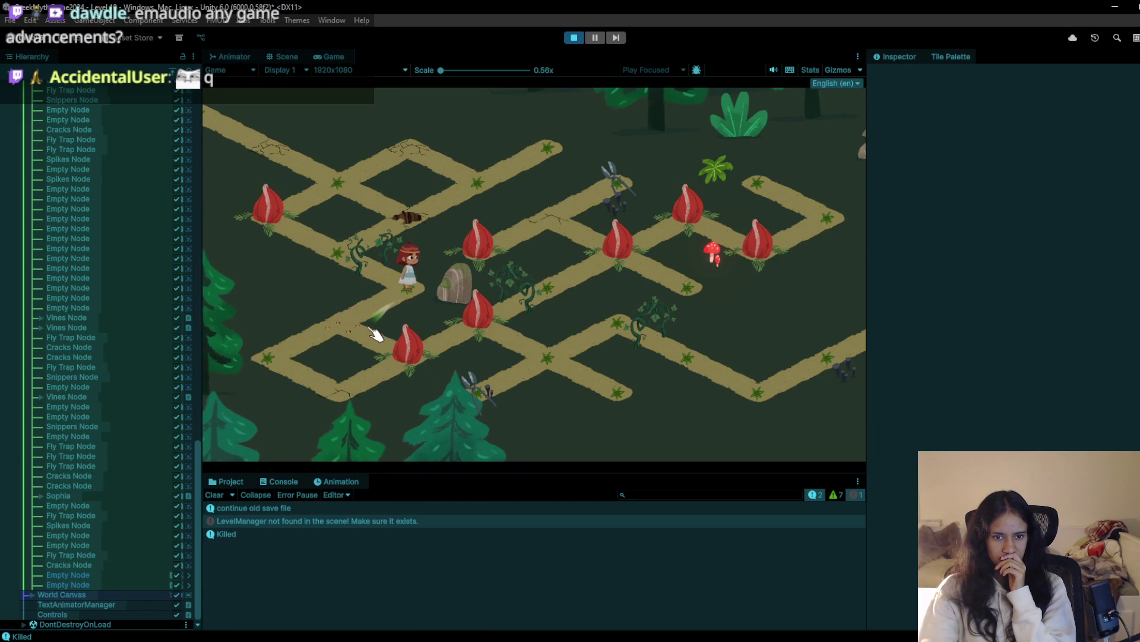
left_click(335, 275)
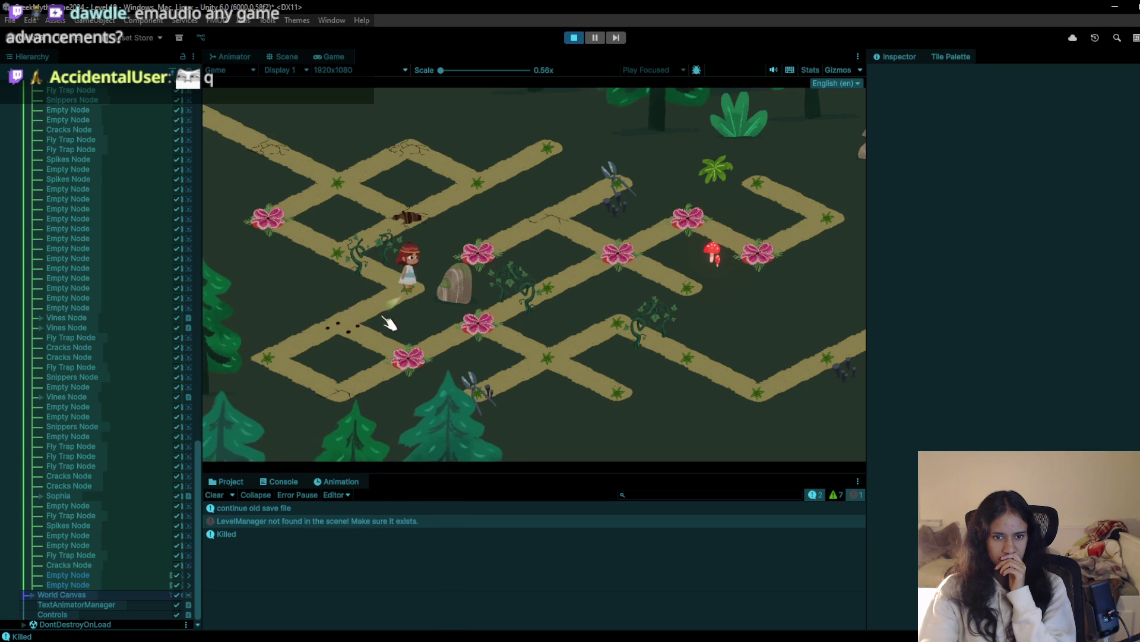
Walk the character back and forth across the lower-left path nodes, then stop the playtest
left_click(361, 337)
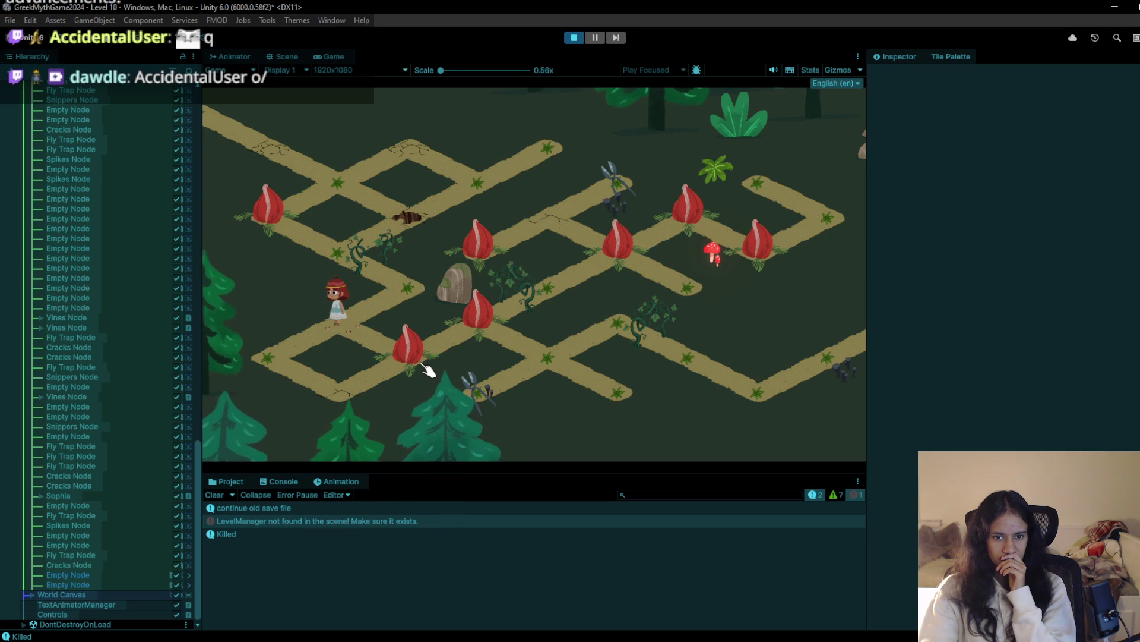
left_click(295, 363)
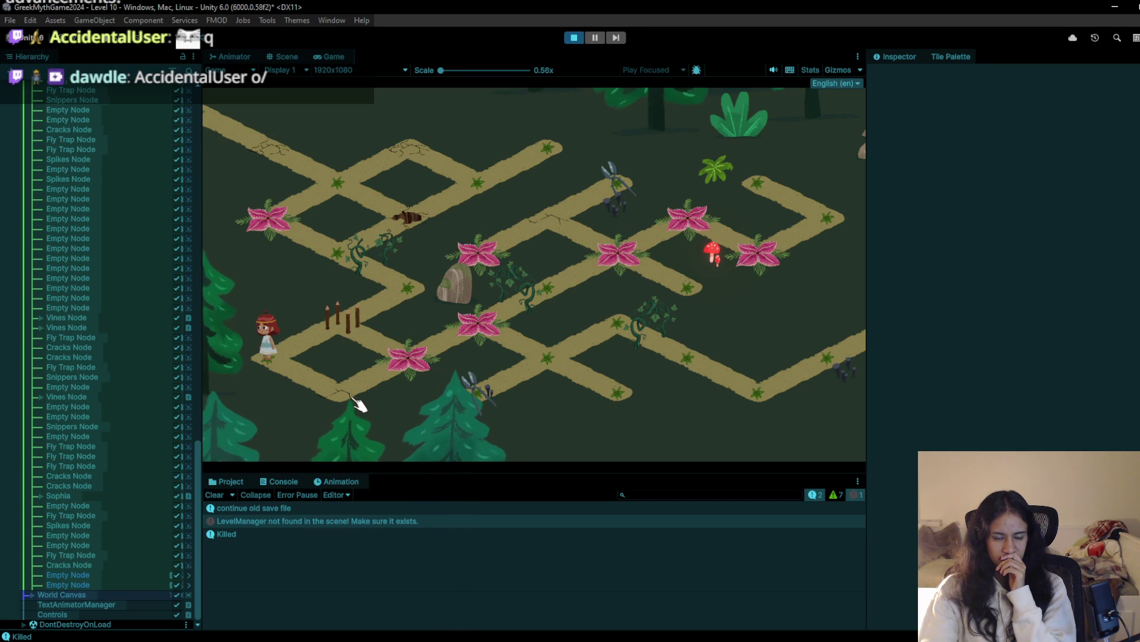
left_click(285, 342)
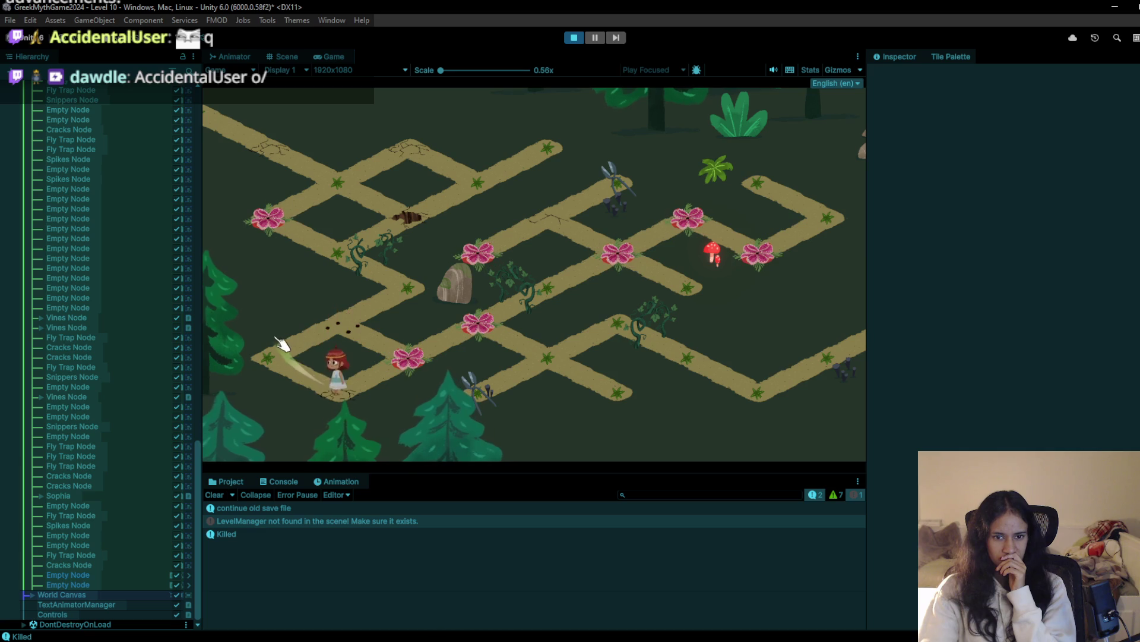
left_click(351, 337)
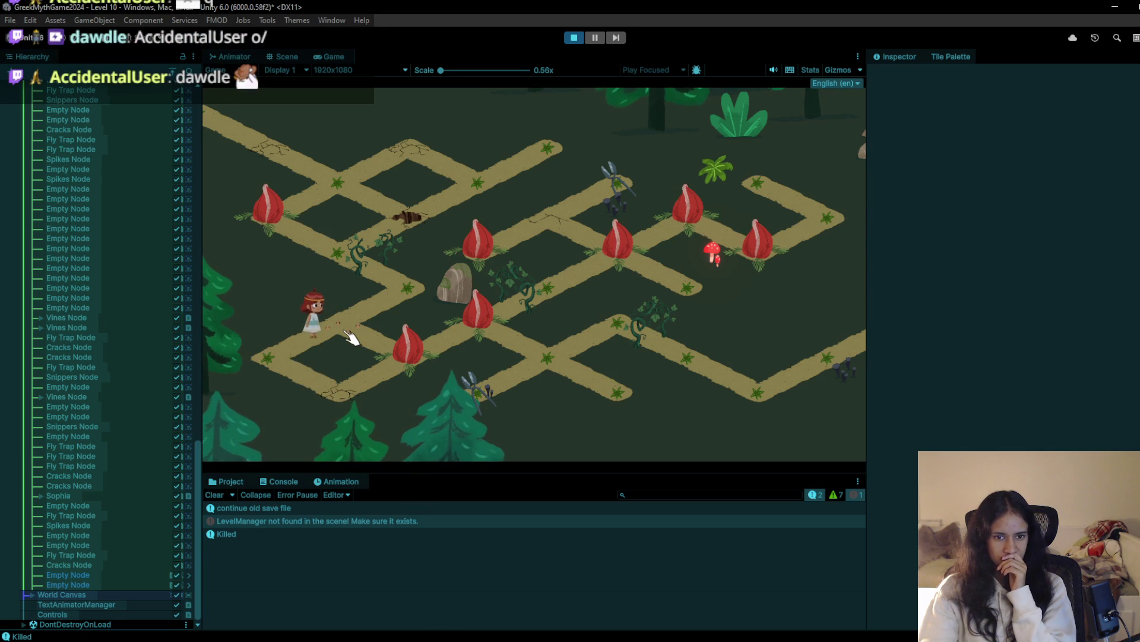
left_click(416, 292)
left_click(270, 364)
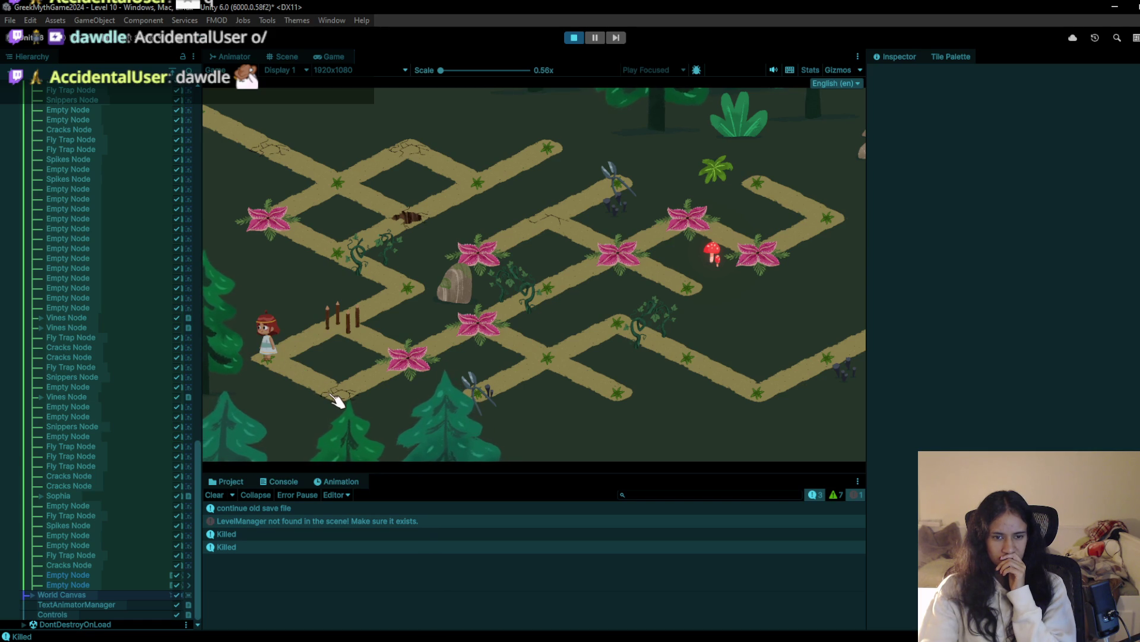
left_click(351, 386)
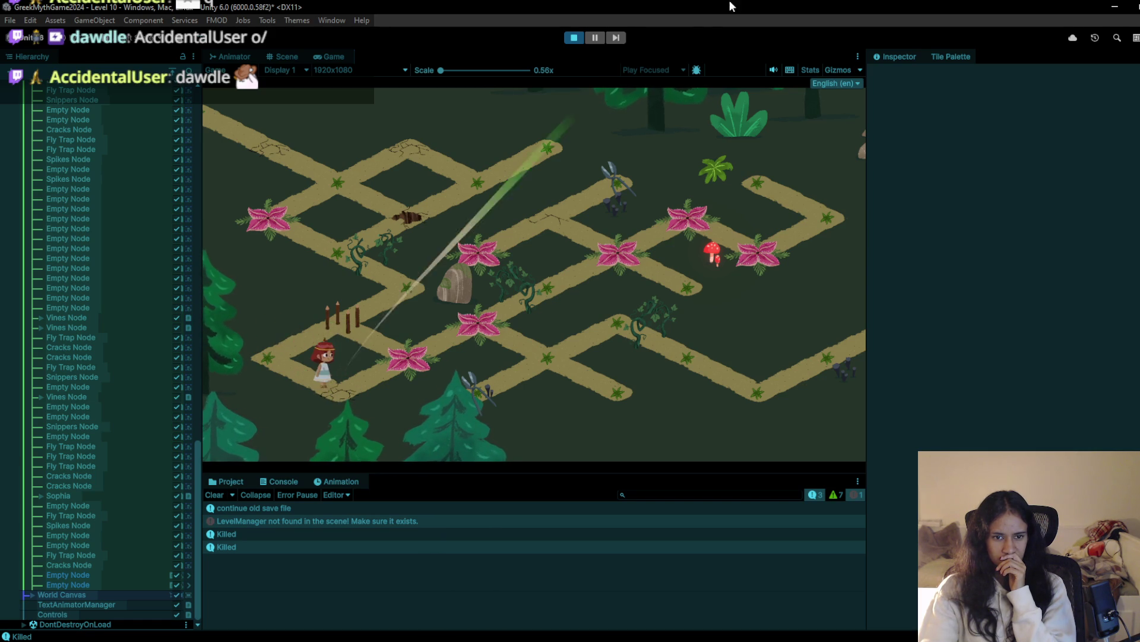
left_click(579, 37)
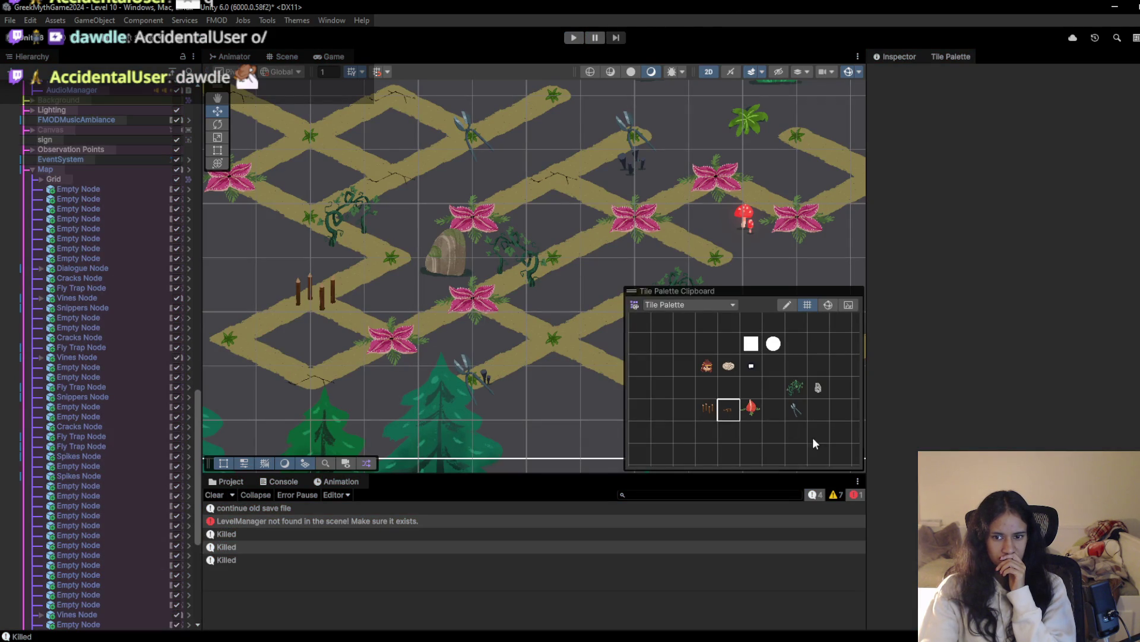
Select the spikes tile, playtest walking the character past the spikes, then stop
left_click(327, 309)
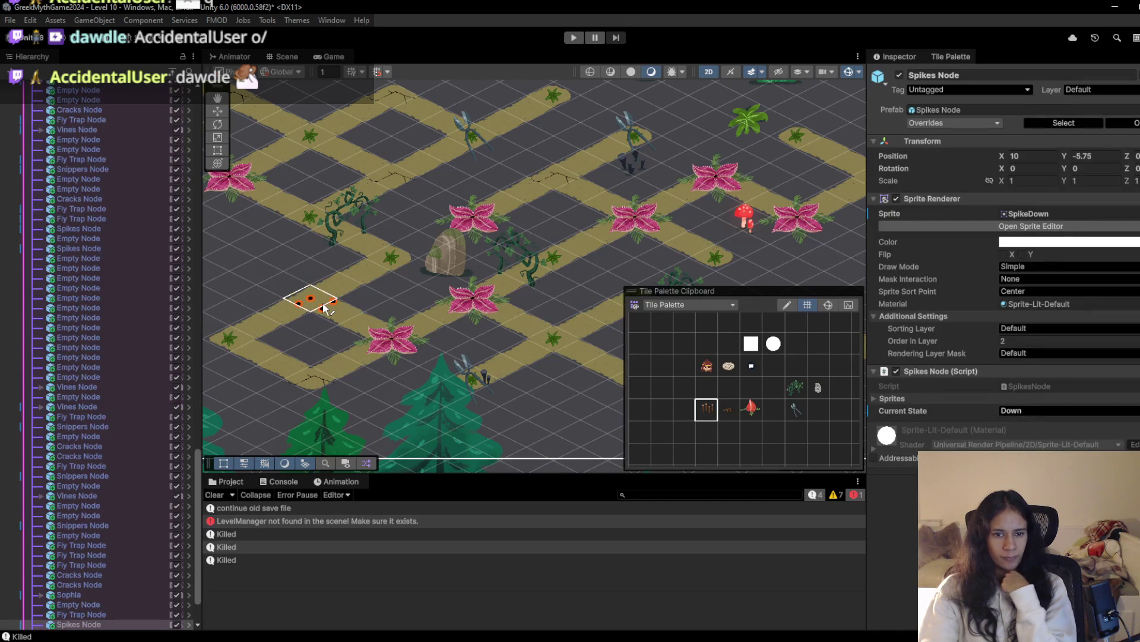
left_click(573, 38)
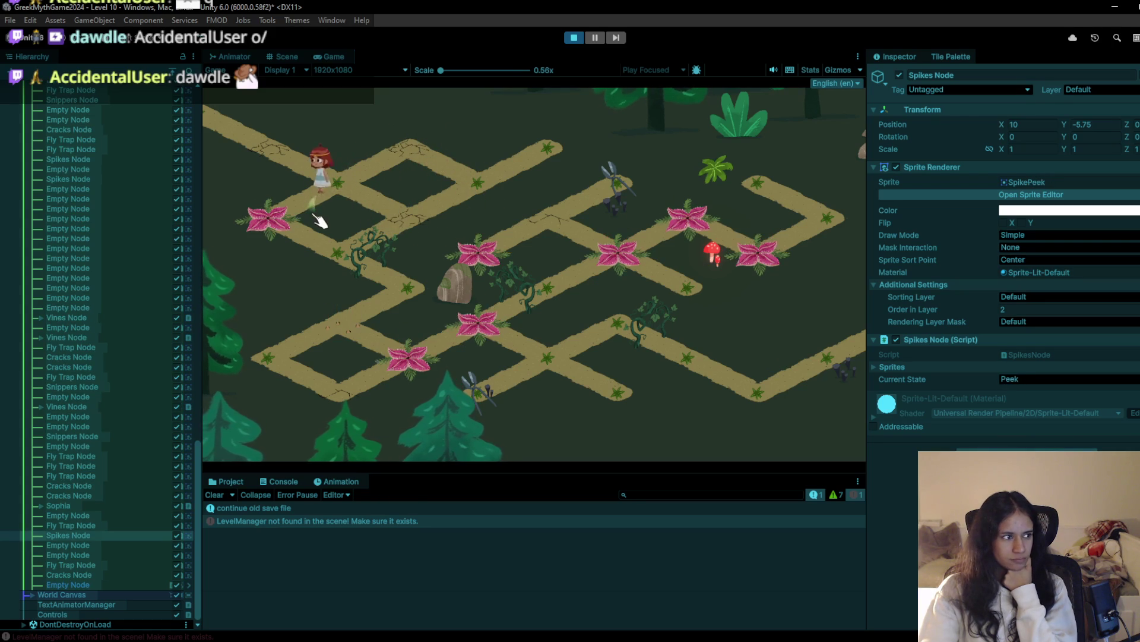
left_click(343, 257)
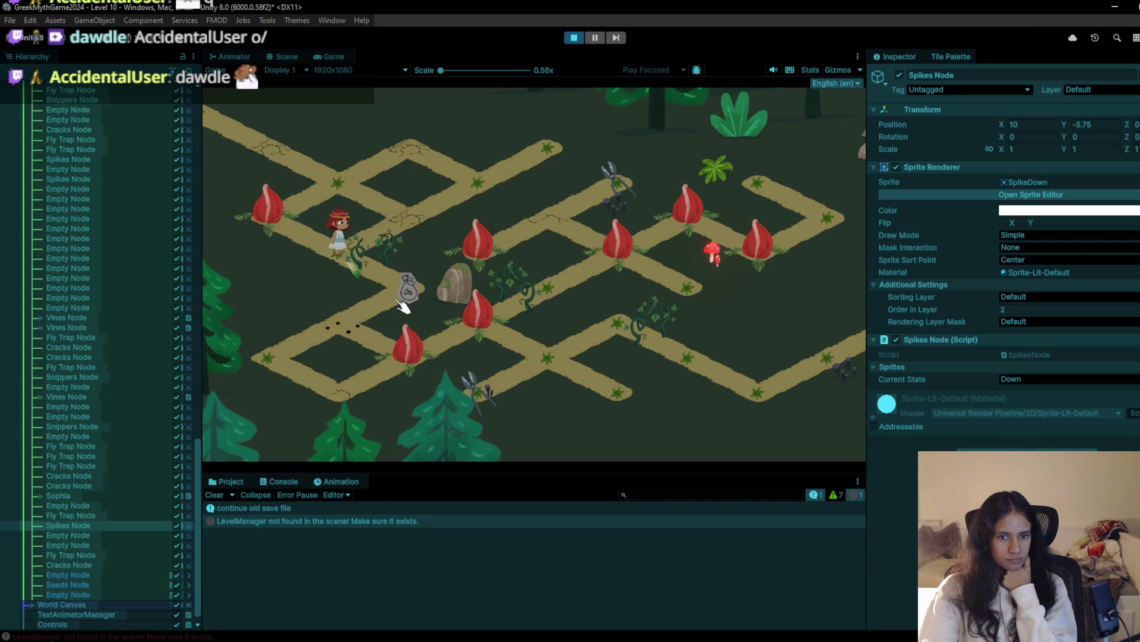
left_click(338, 249)
left_click(415, 299)
mouse_move(358, 339)
left_mouse_down()
mouse_move(418, 372)
mouse_move(265, 362)
mouse_move(338, 397)
mouse_move(423, 293)
left_mouse_up()
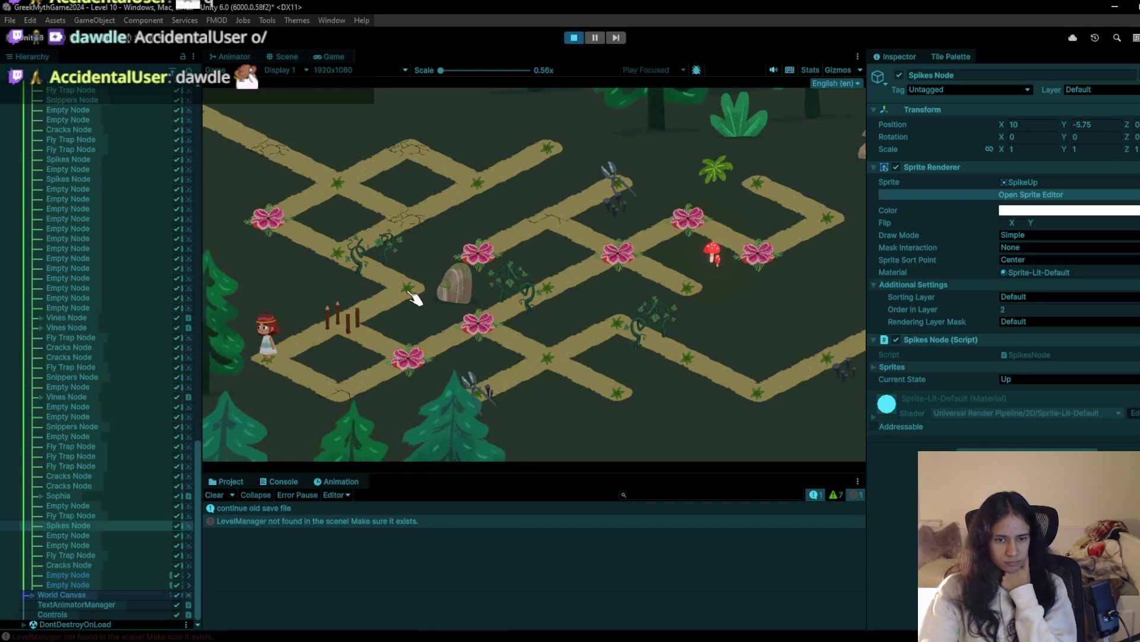
left_click(574, 37)
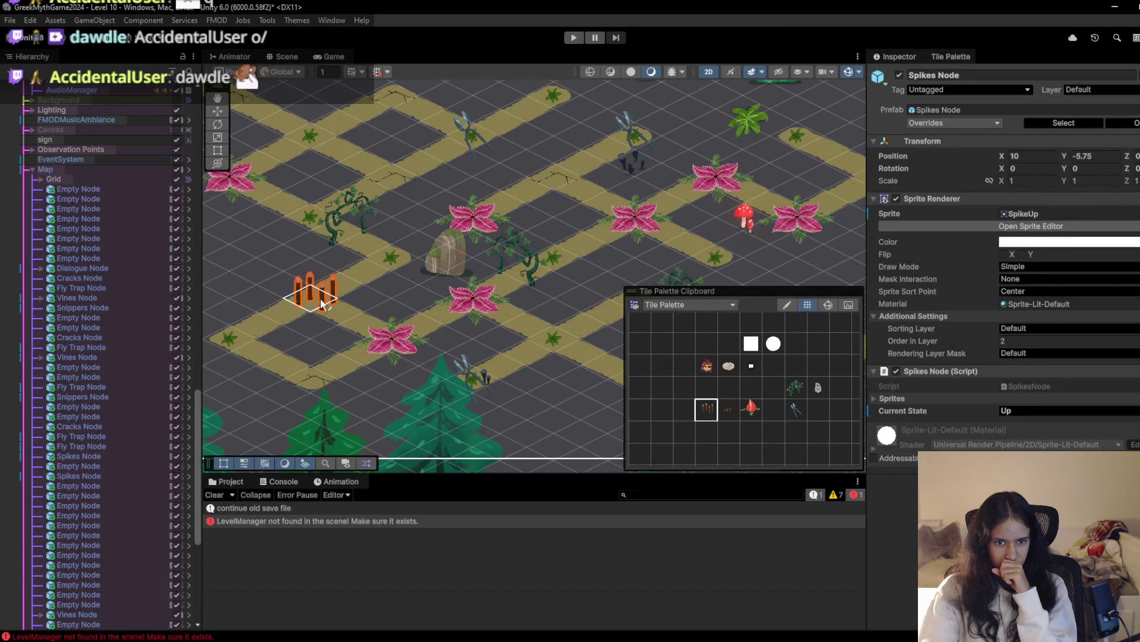
Launch a new playtest of the Level 10 forest maze
left_click(572, 37)
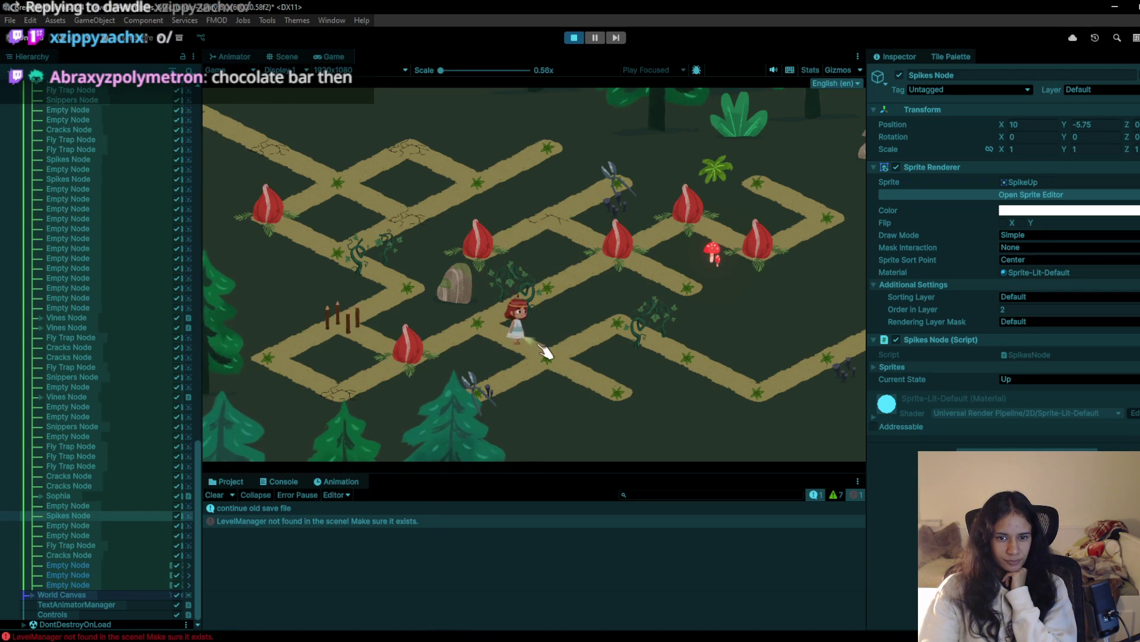
Walk the girl along the lower path and across the spikes and cracked nodes
left_click(630, 332)
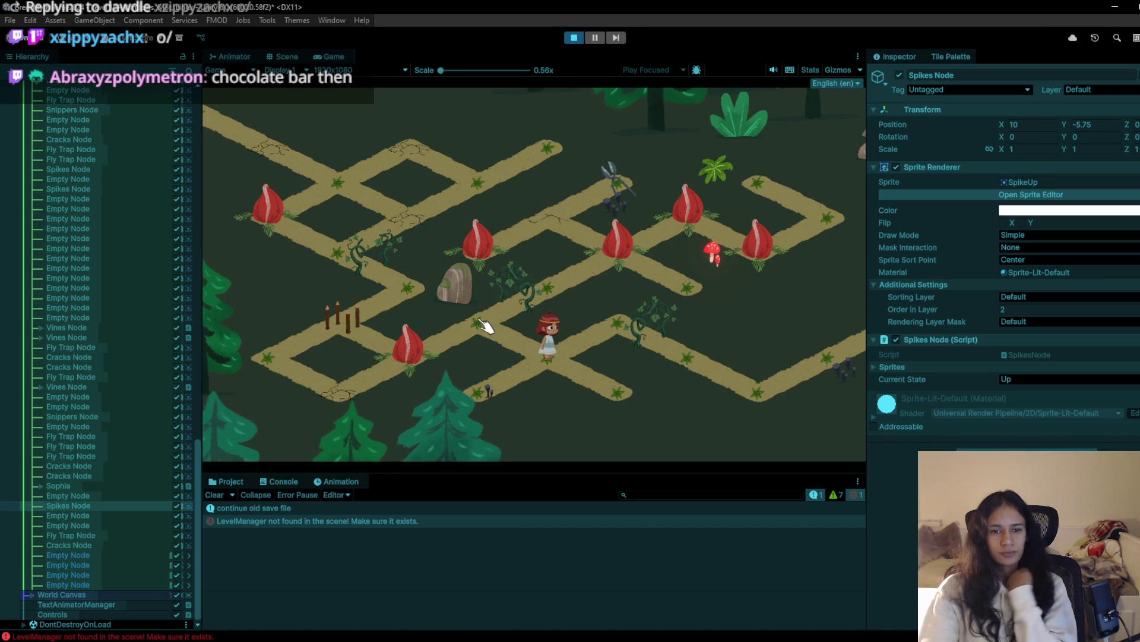
left_click(410, 240)
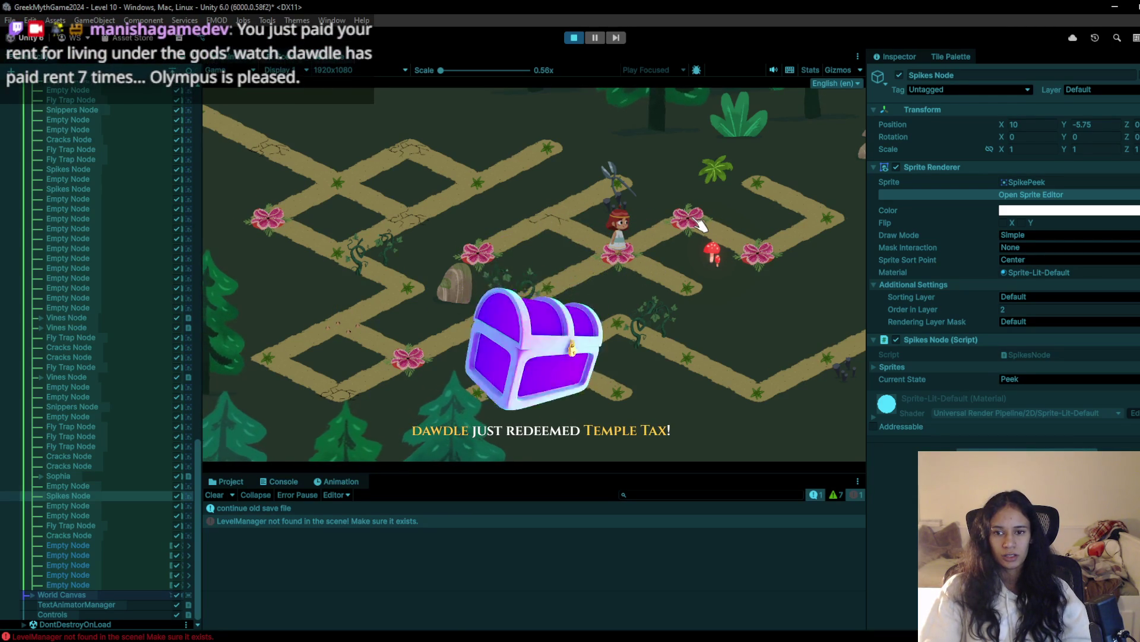
left_click(564, 214)
left_click(594, 187)
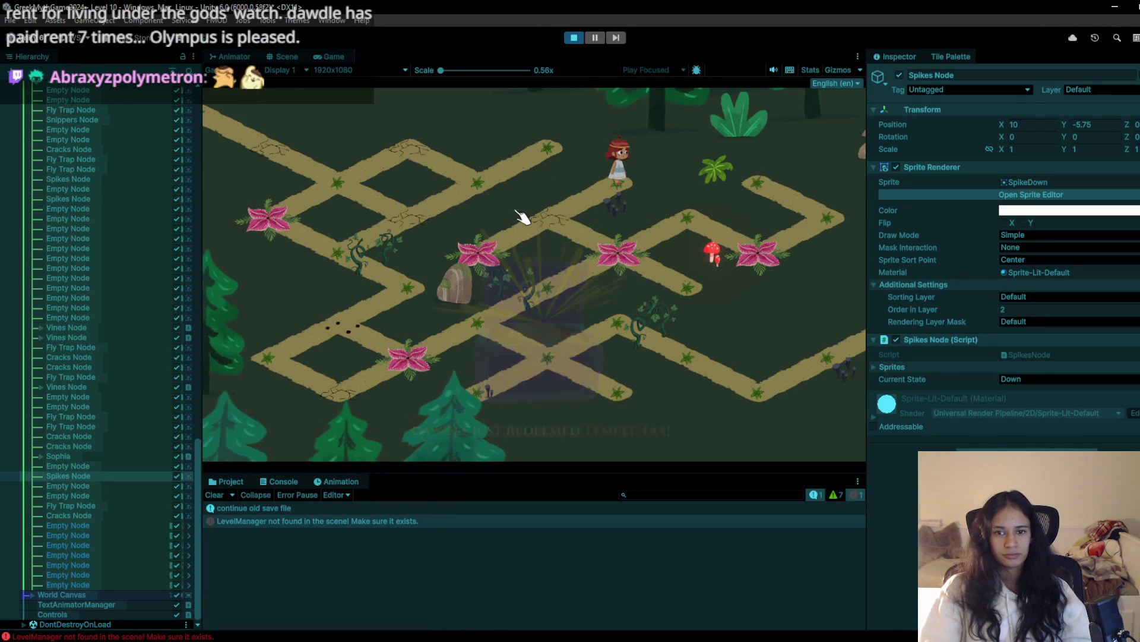
left_click(577, 232)
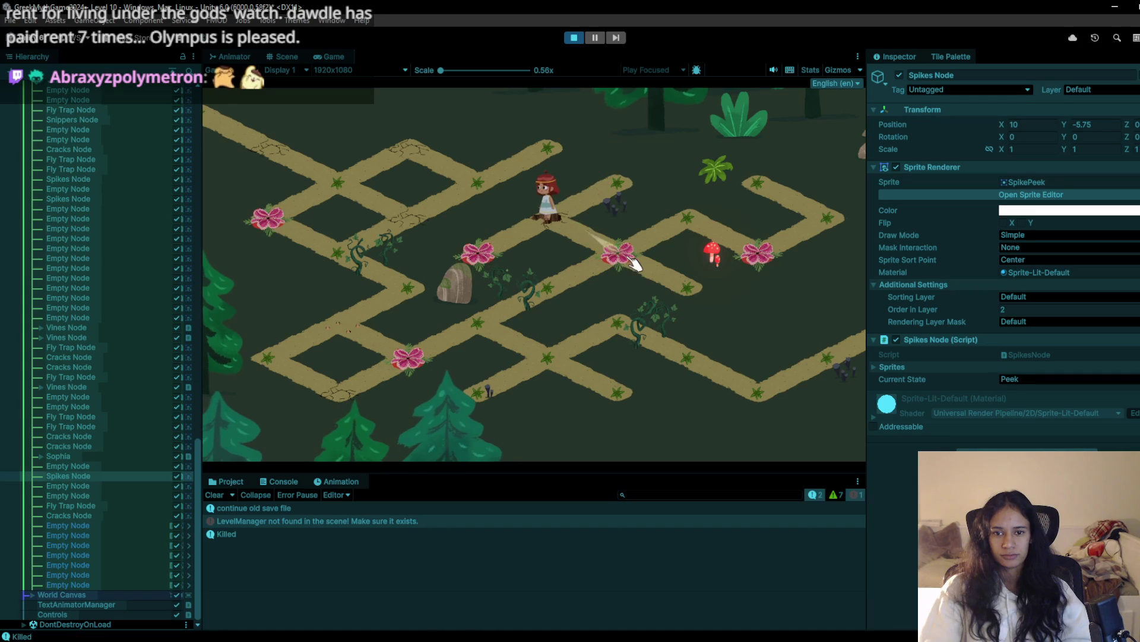
Walk her to the upper-right path end, end the playtest, and select the blank palette tile
left_click(635, 264)
left_click(704, 229)
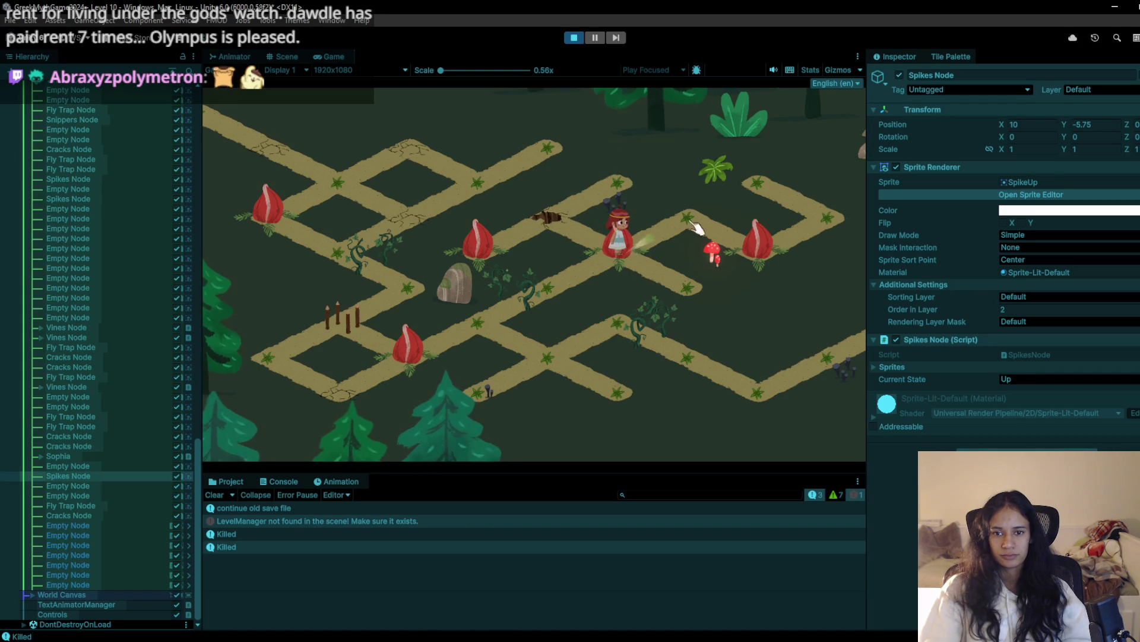
left_click(770, 263)
left_click(821, 221)
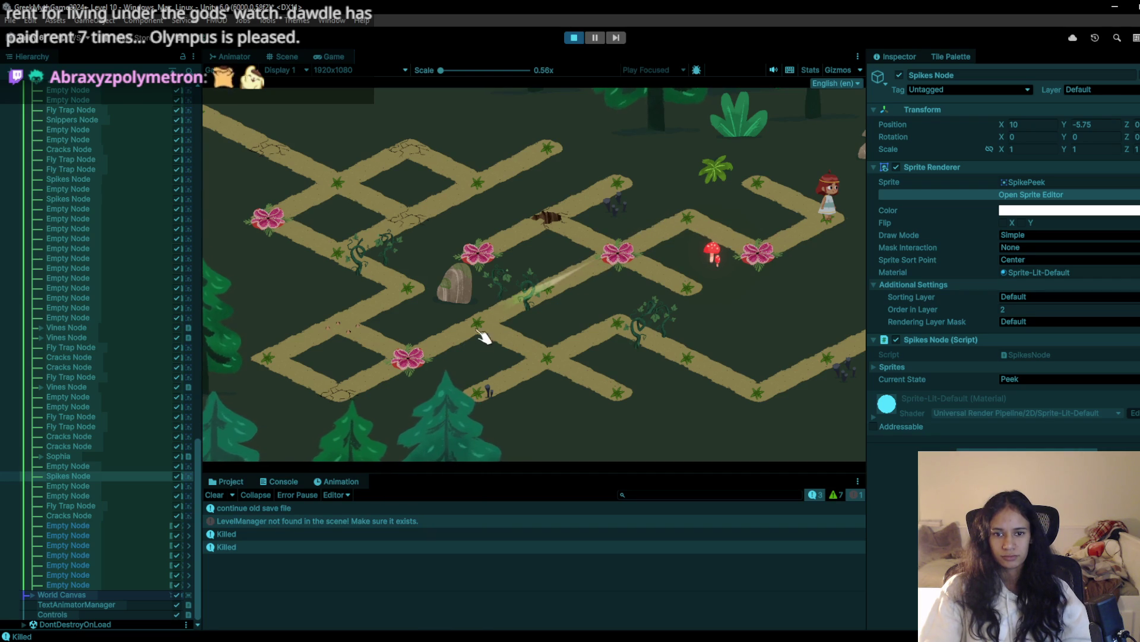
left_click(573, 38)
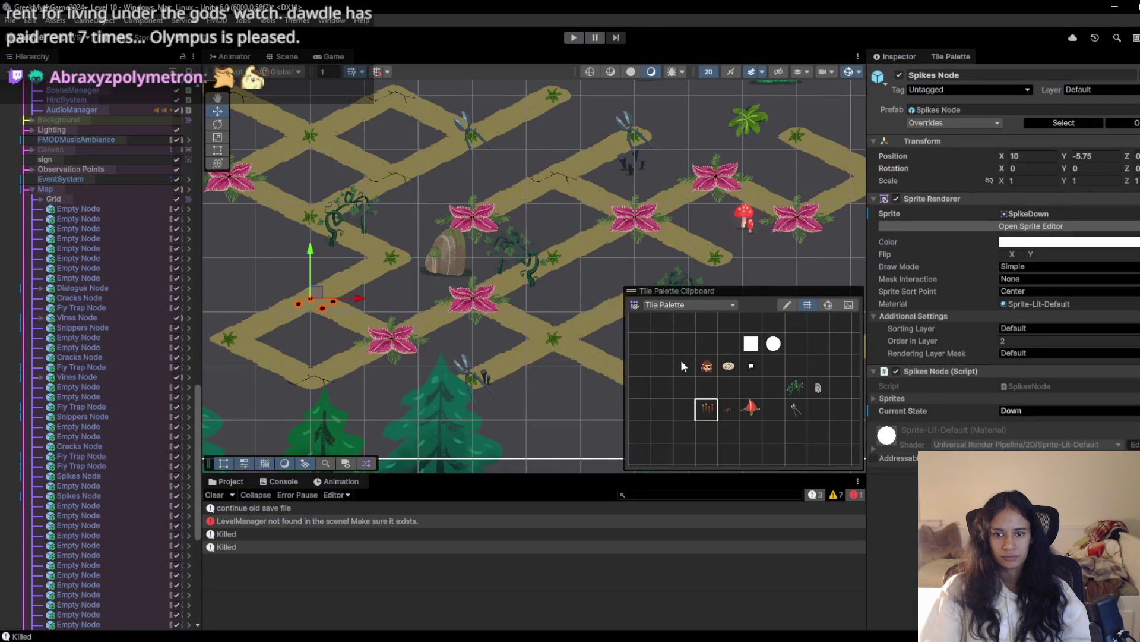
left_click(683, 365)
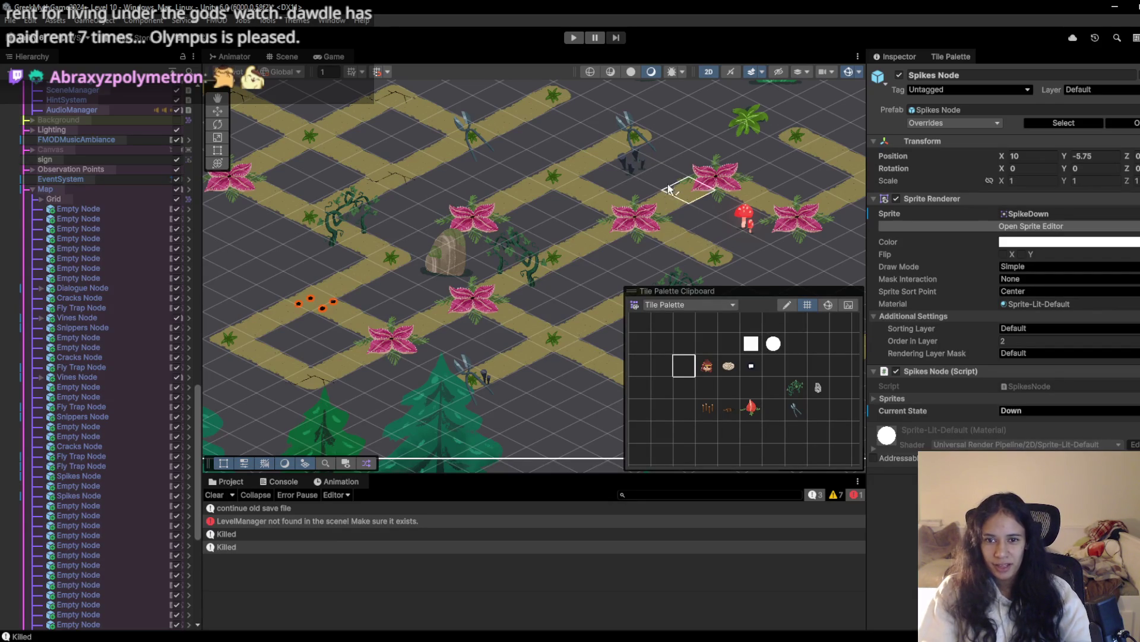
Paint a cracks tile over the fly trap beside the rock at X 13, Y -4.25, then playtest
scroll(521, 336, "right", 3)
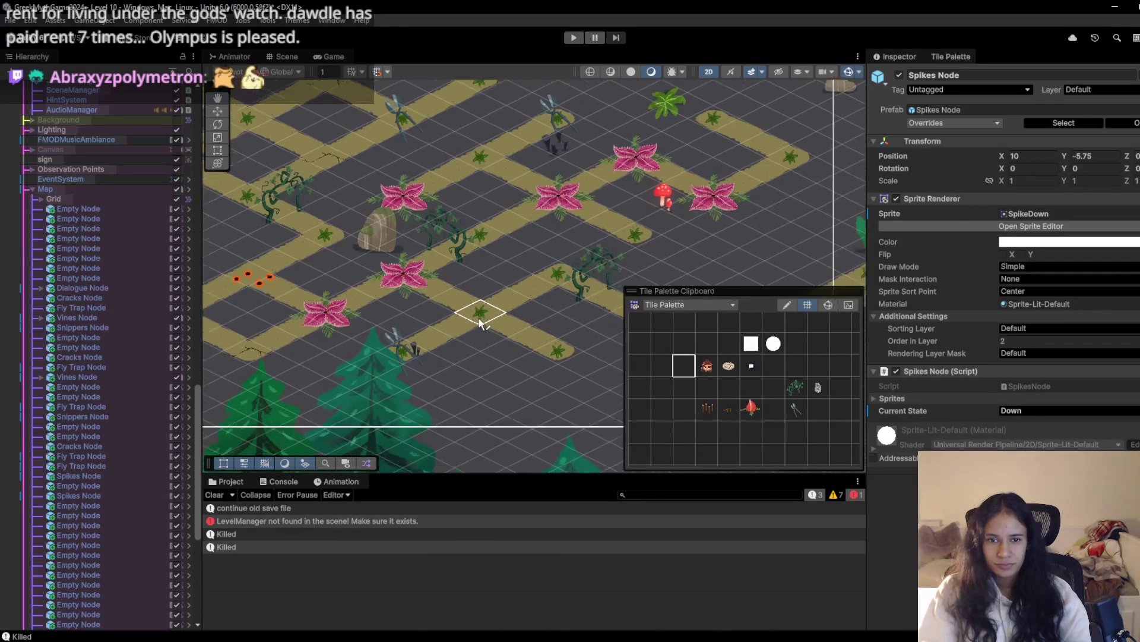
scroll(480, 323, "down", 1)
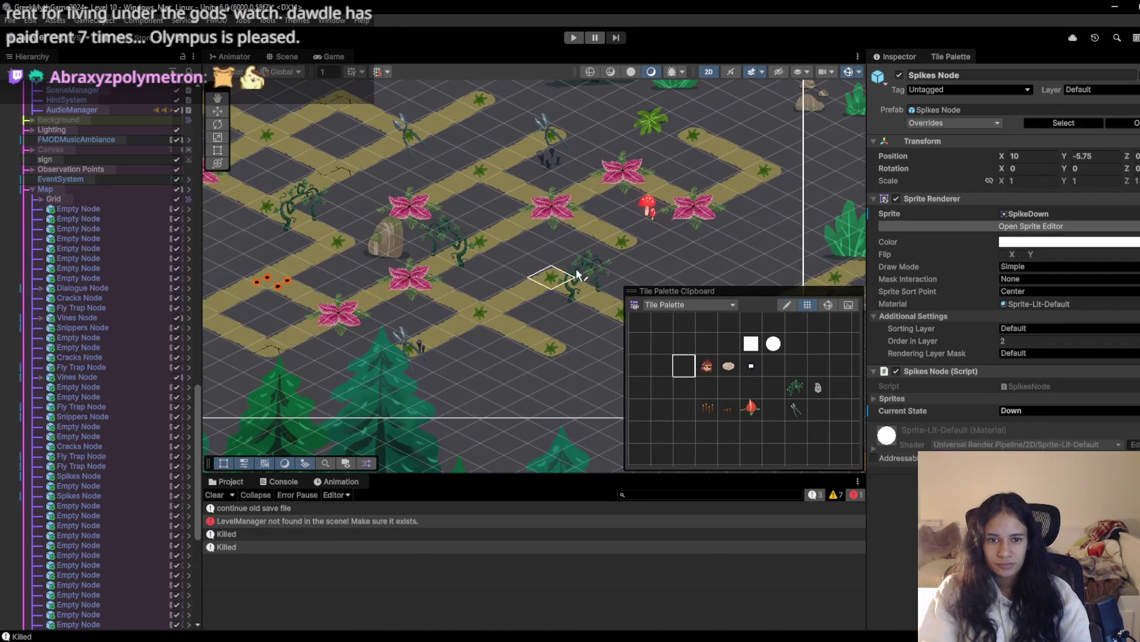
left_click(732, 407)
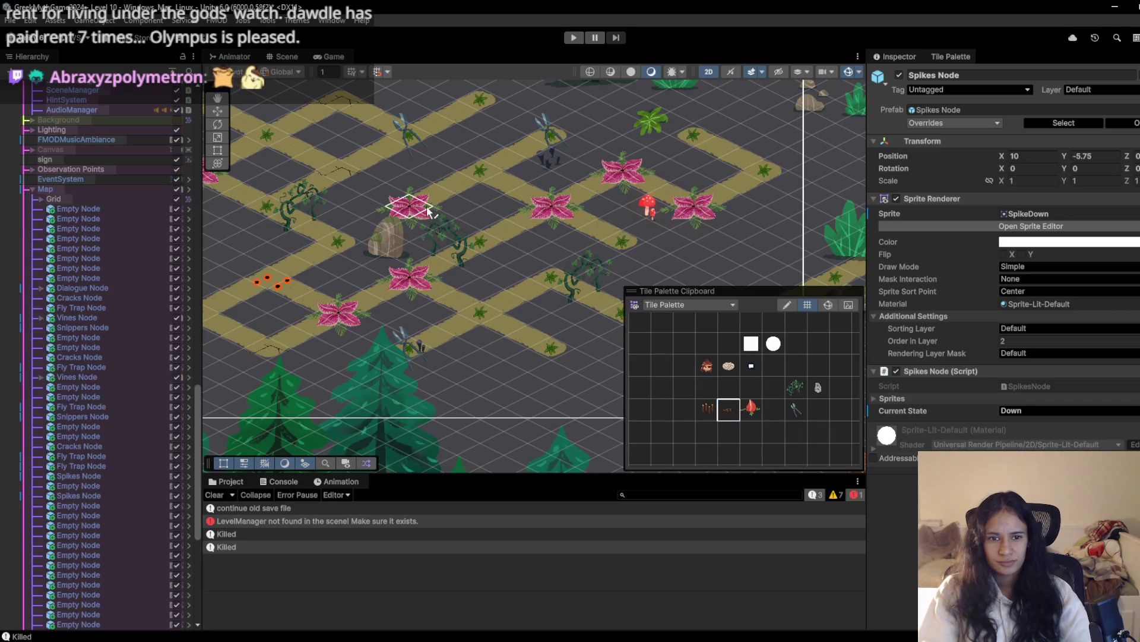
left_click(411, 219)
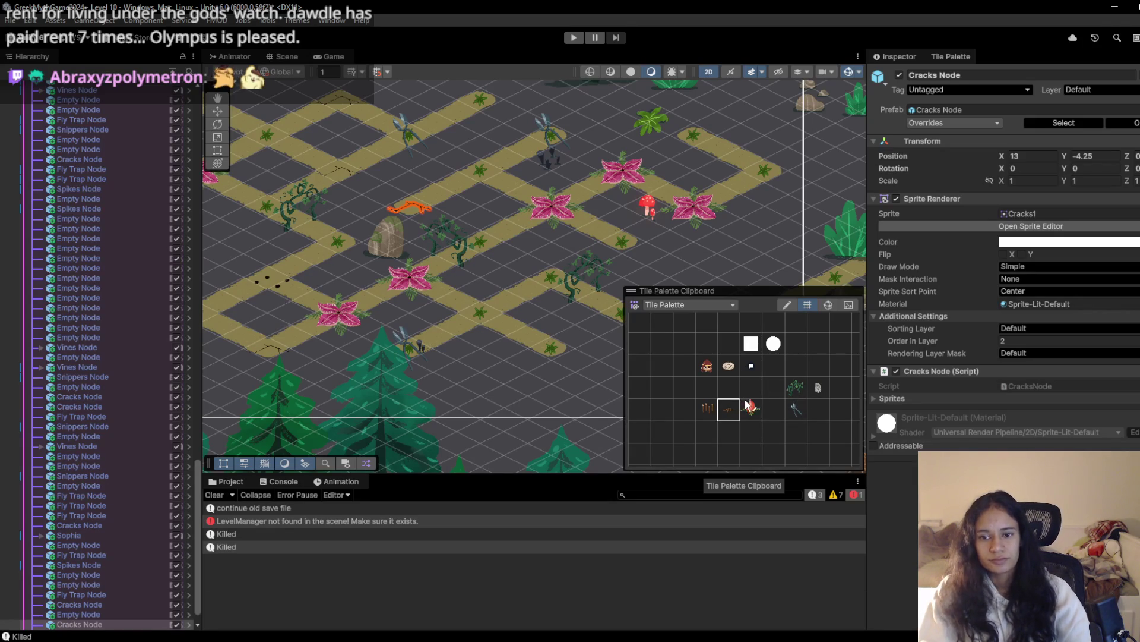
left_click(570, 39)
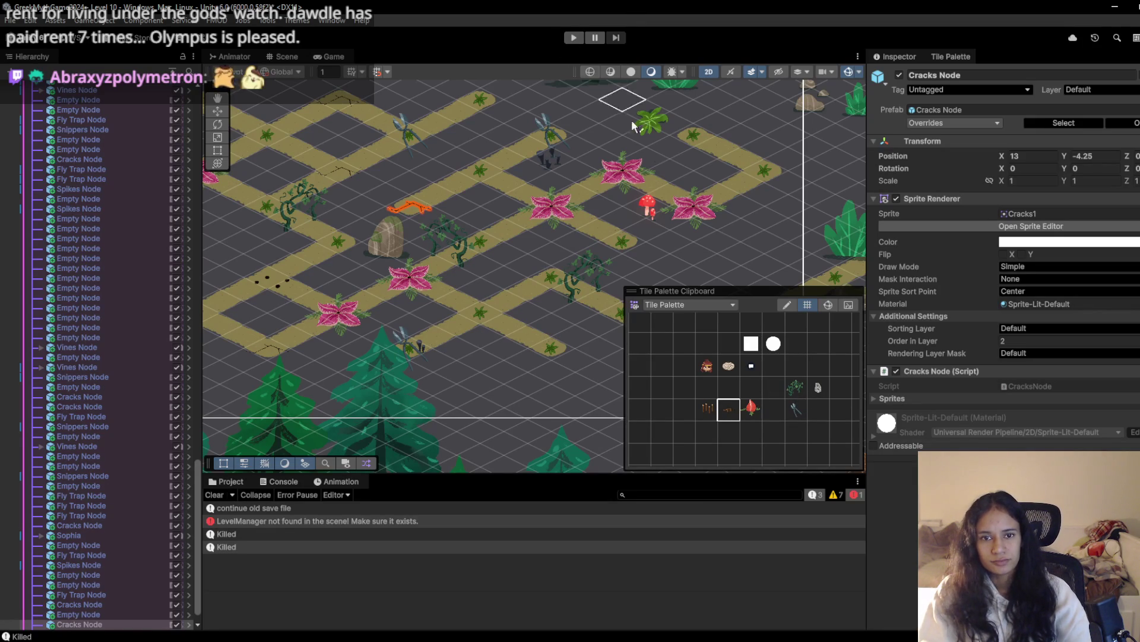
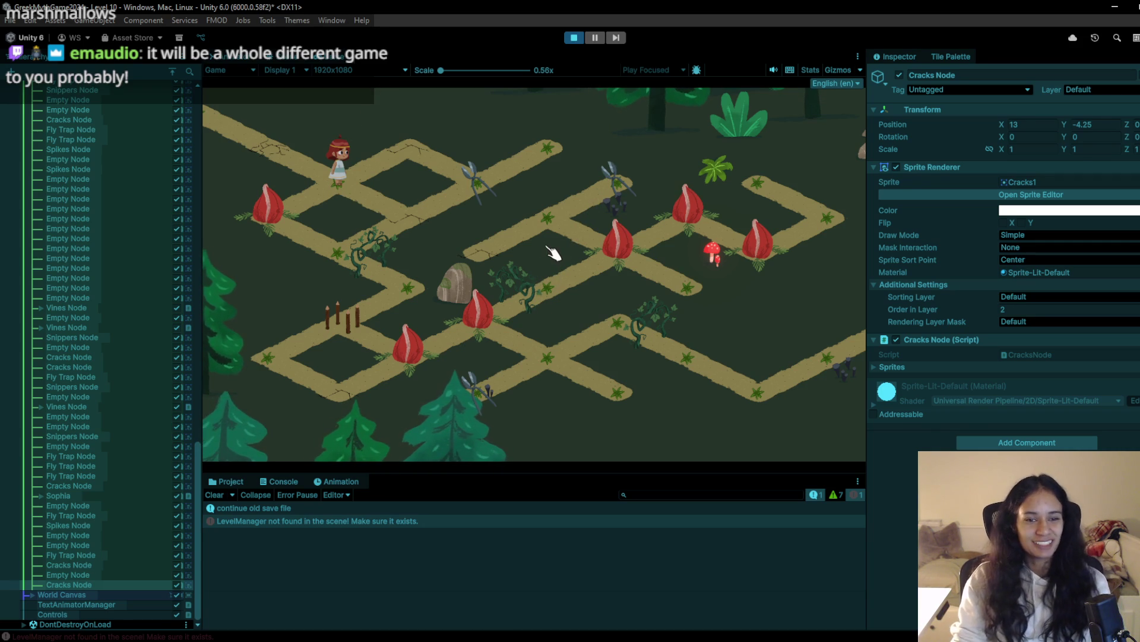
Test the girl's W/D movement, then enlarge the Game view by dragging the panel splitters
key("w")
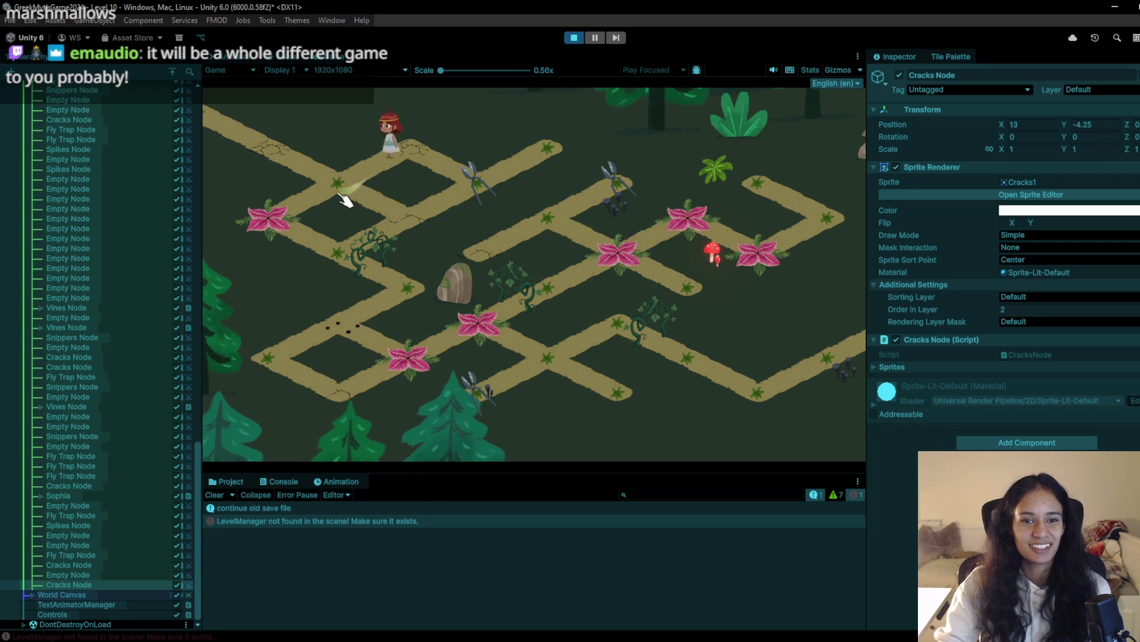
key("d")
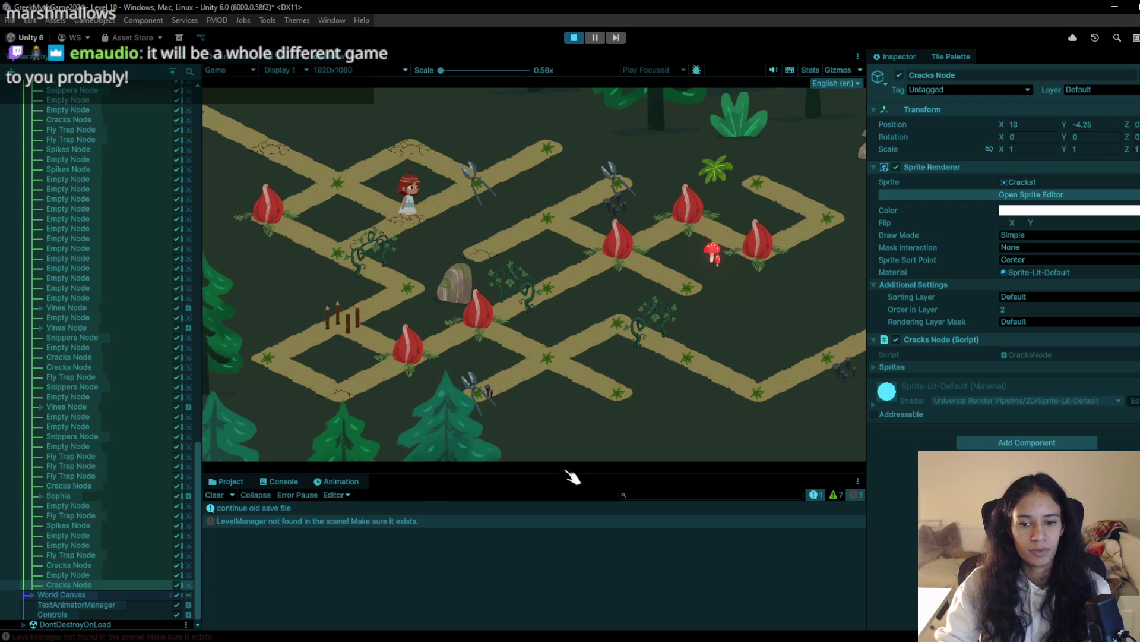
left_click_drag(563, 471, 563, 583)
left_click_drag(200, 378, 61, 379)
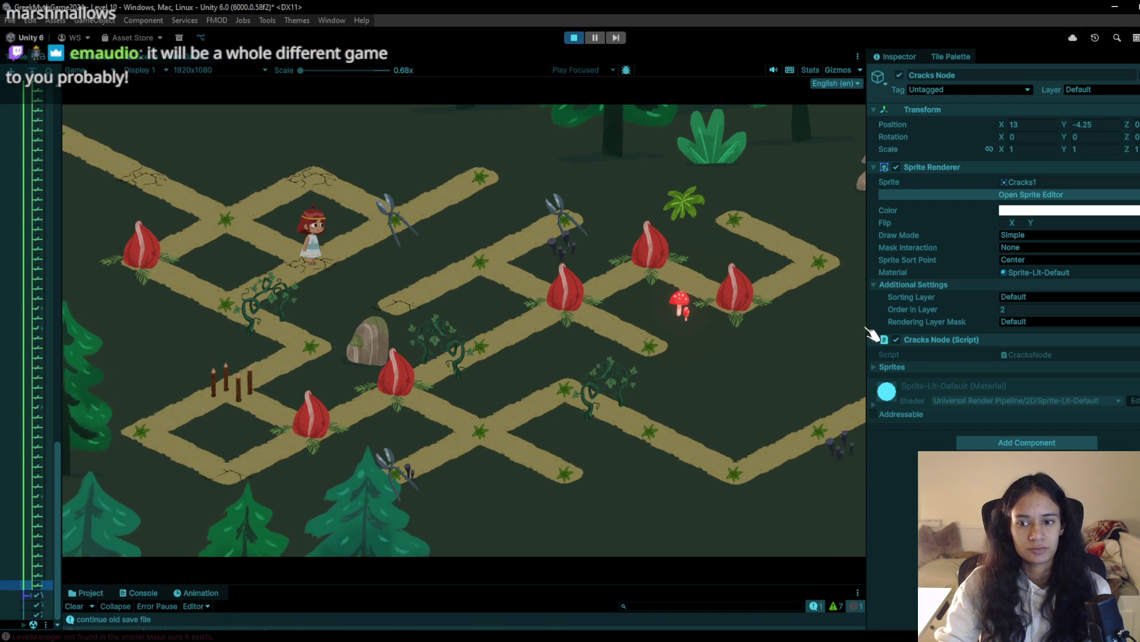
left_click_drag(907, 303, 977, 303)
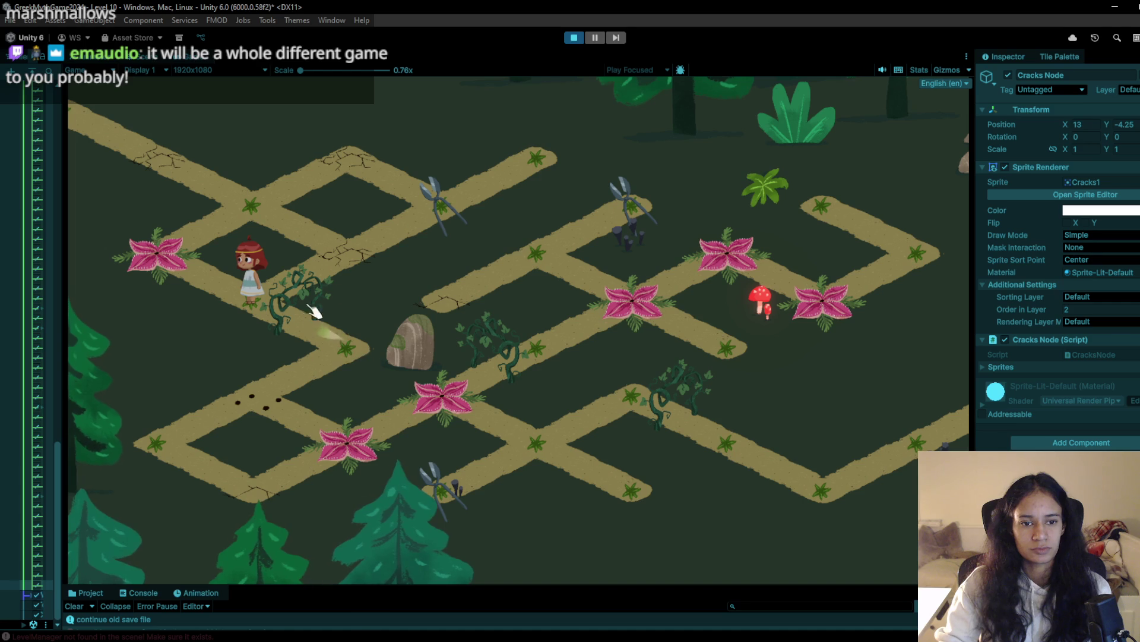
Stop and restart Level 10 so the girl begins again on the top-left path tile
left_click(579, 39)
left_click(578, 36)
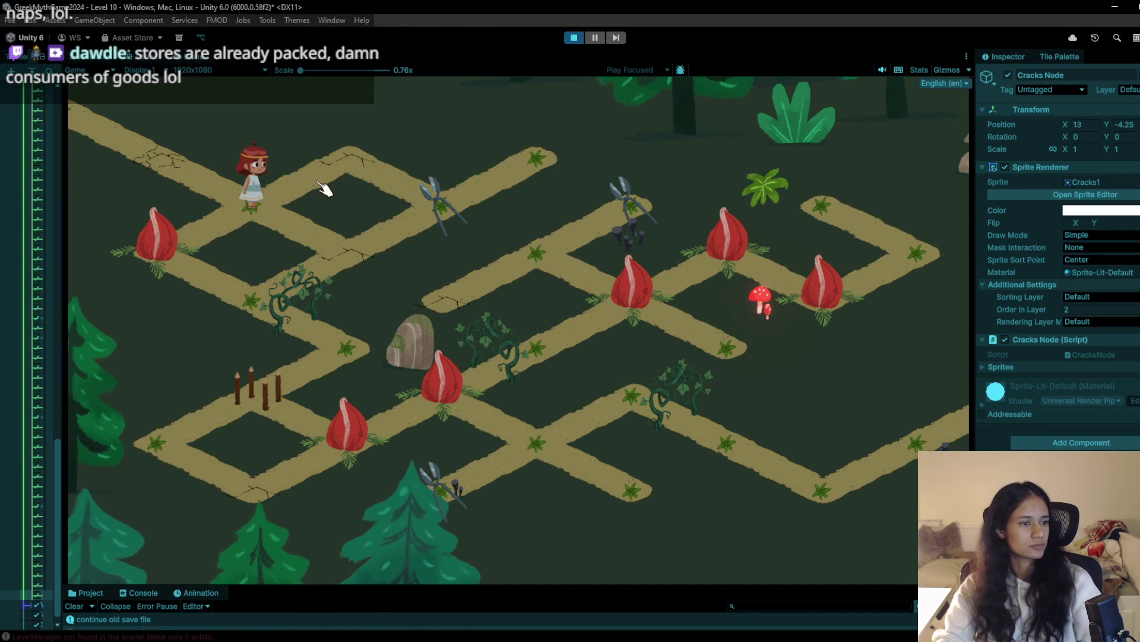
left_click(319, 172)
Walk the girl up-right to take the shears, then down-left onto the bag to collect it
left_click(350, 201)
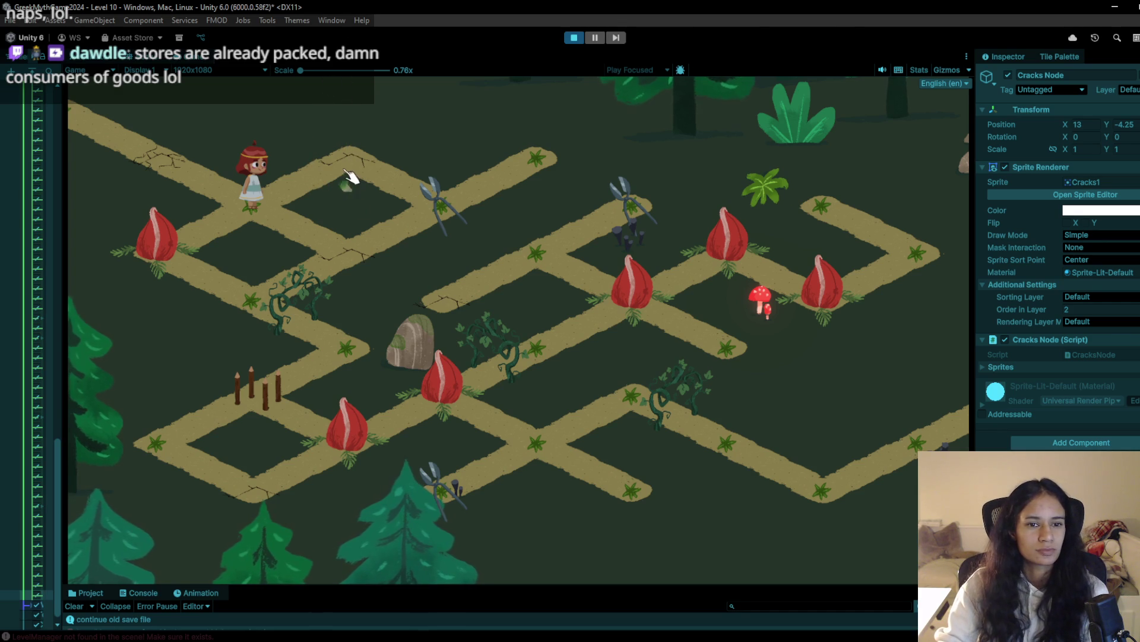
left_click(357, 181)
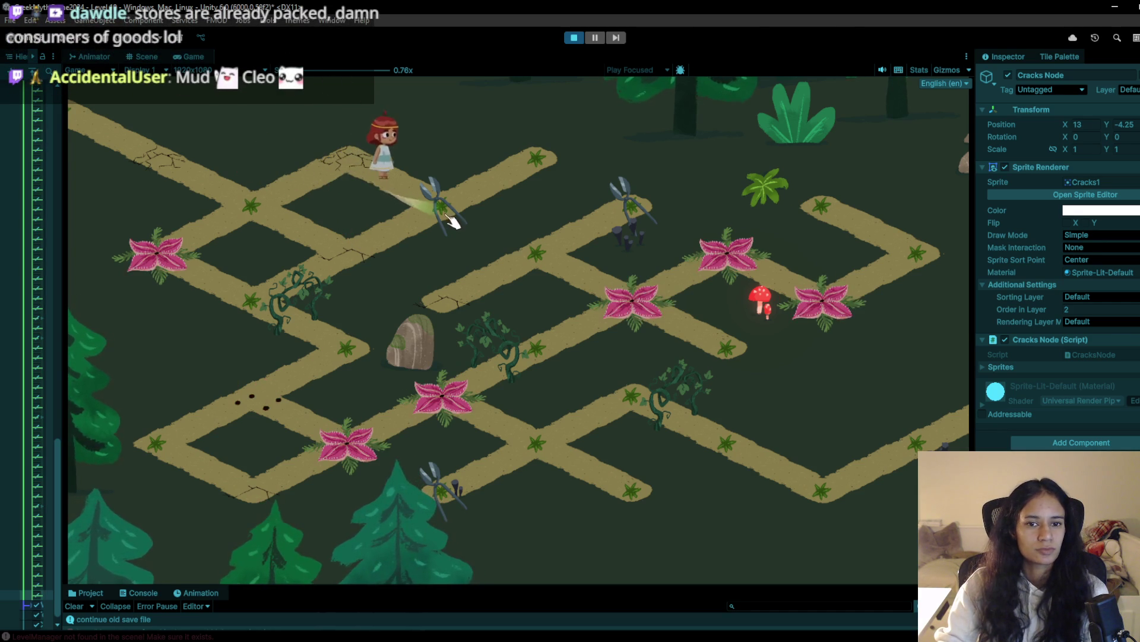
left_click(380, 255)
left_click(279, 304)
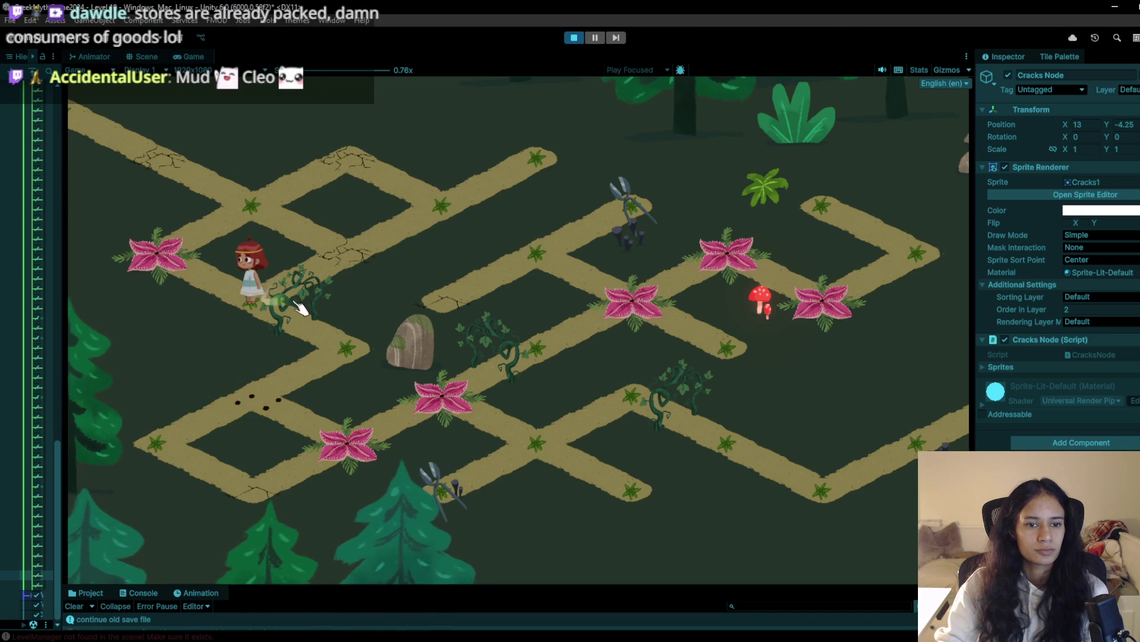
left_click(339, 350)
left_click(273, 387)
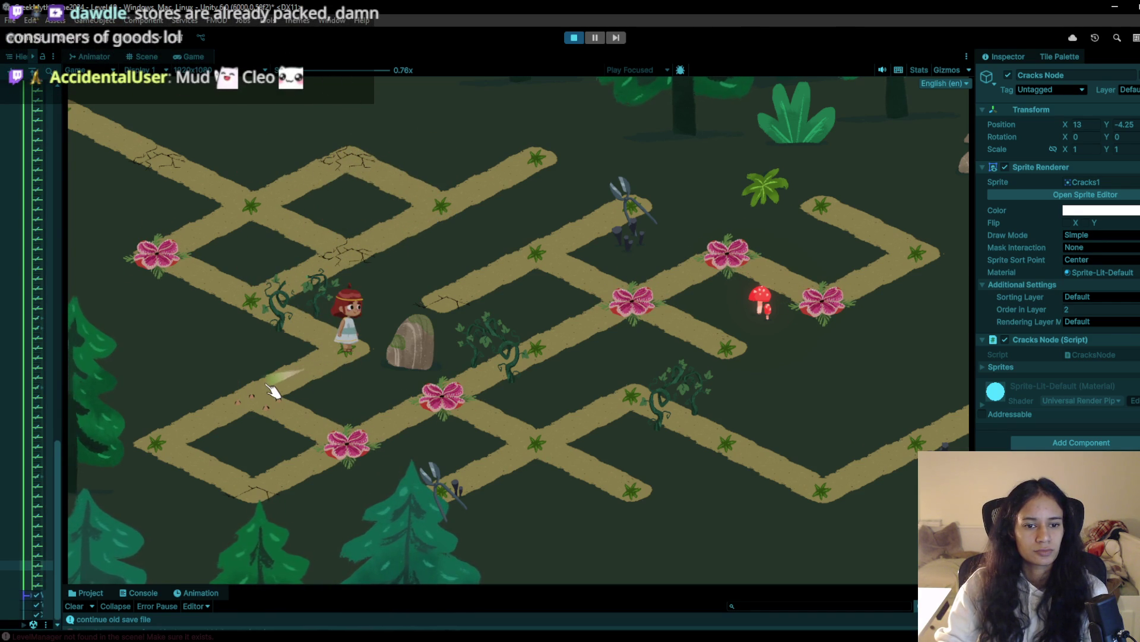
left_click(280, 338)
left_click(270, 404)
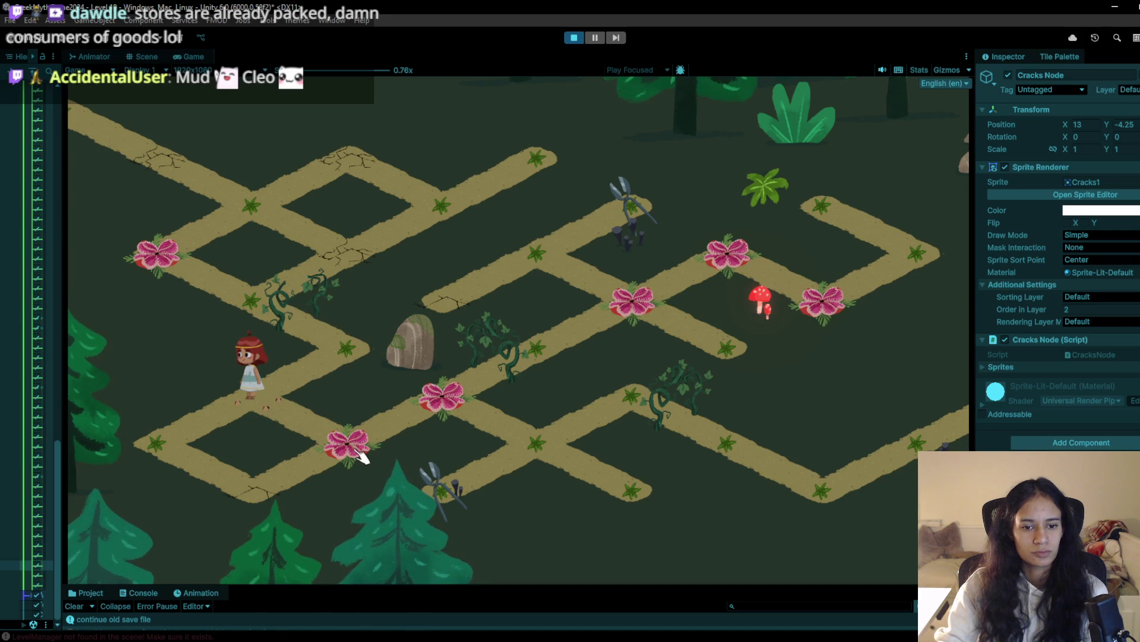
Walk her around the lower path, across the flower and lower shears tiles, then stop play mode
left_click(197, 444)
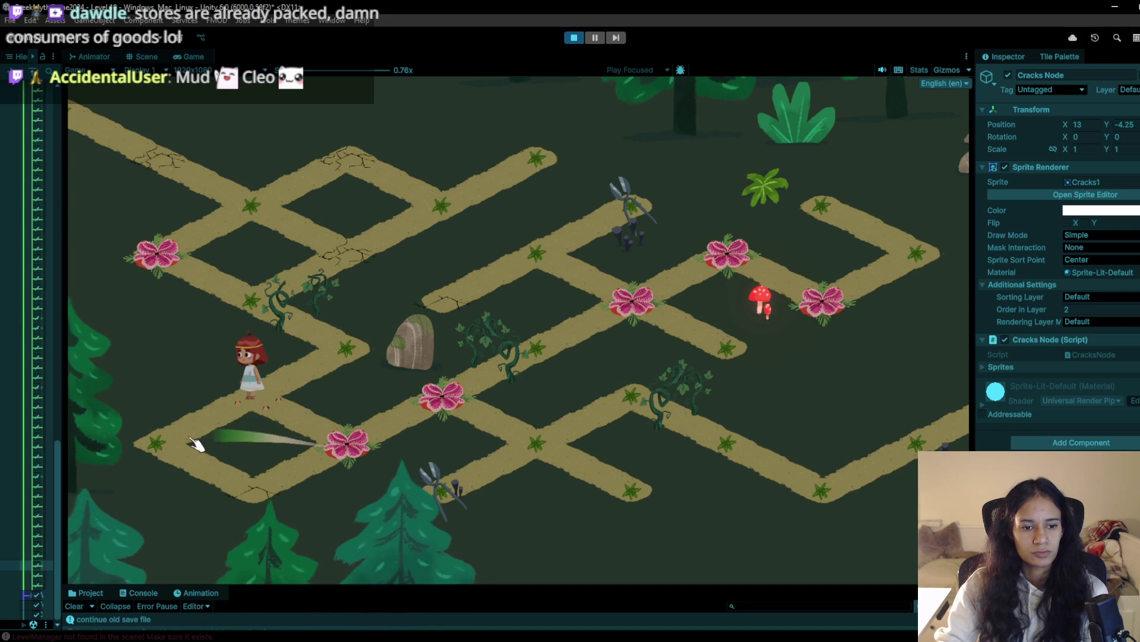
left_click(273, 495)
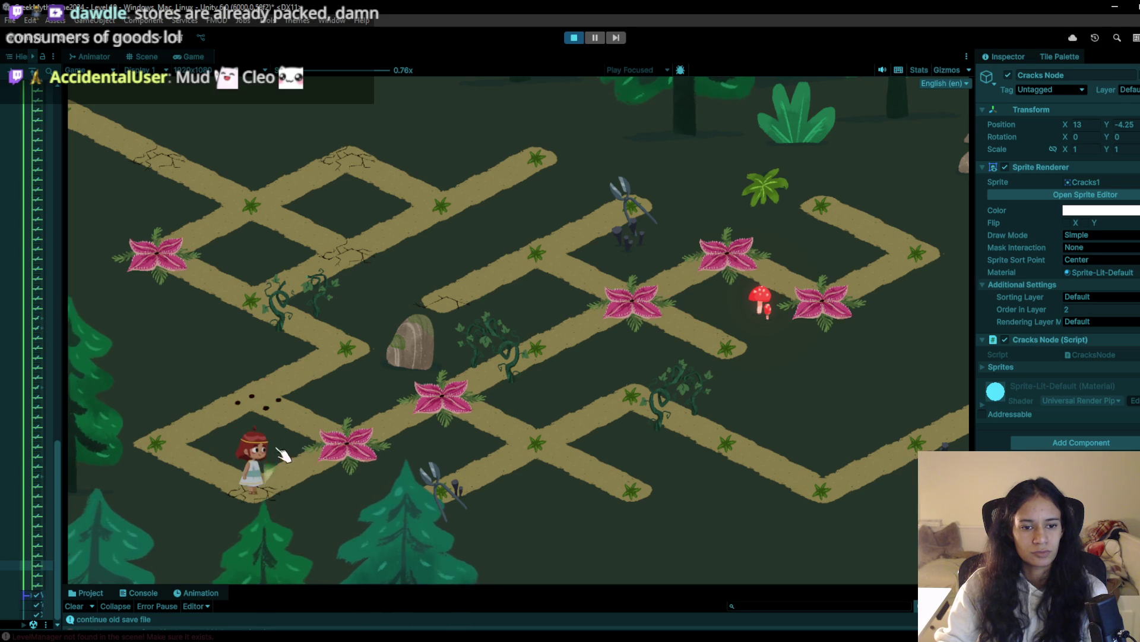
left_click(353, 444)
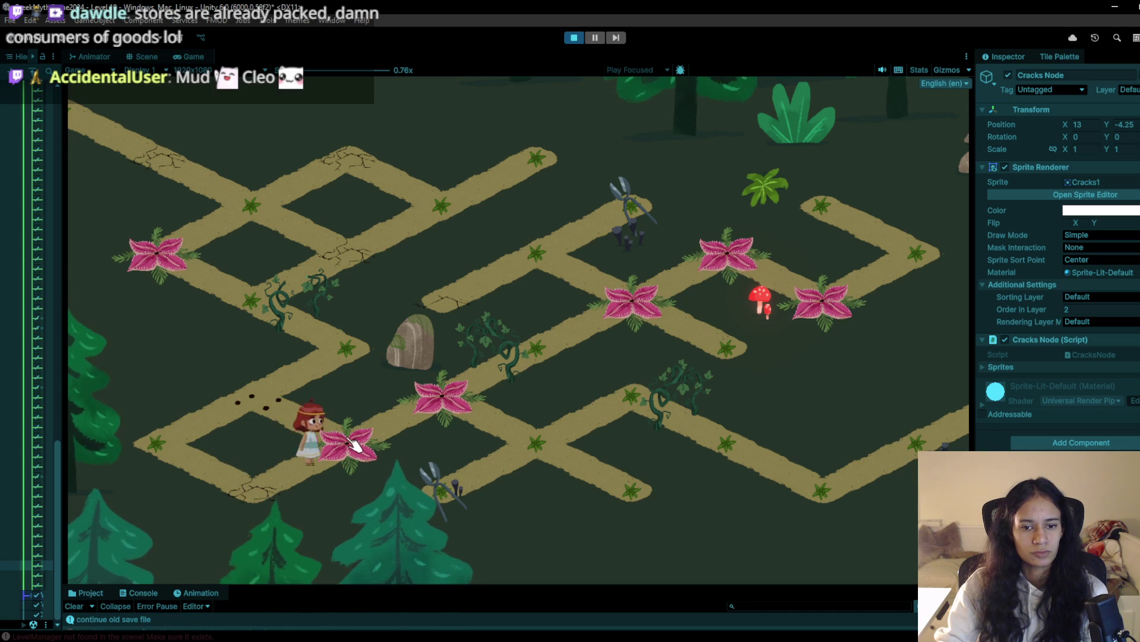
left_click(454, 400)
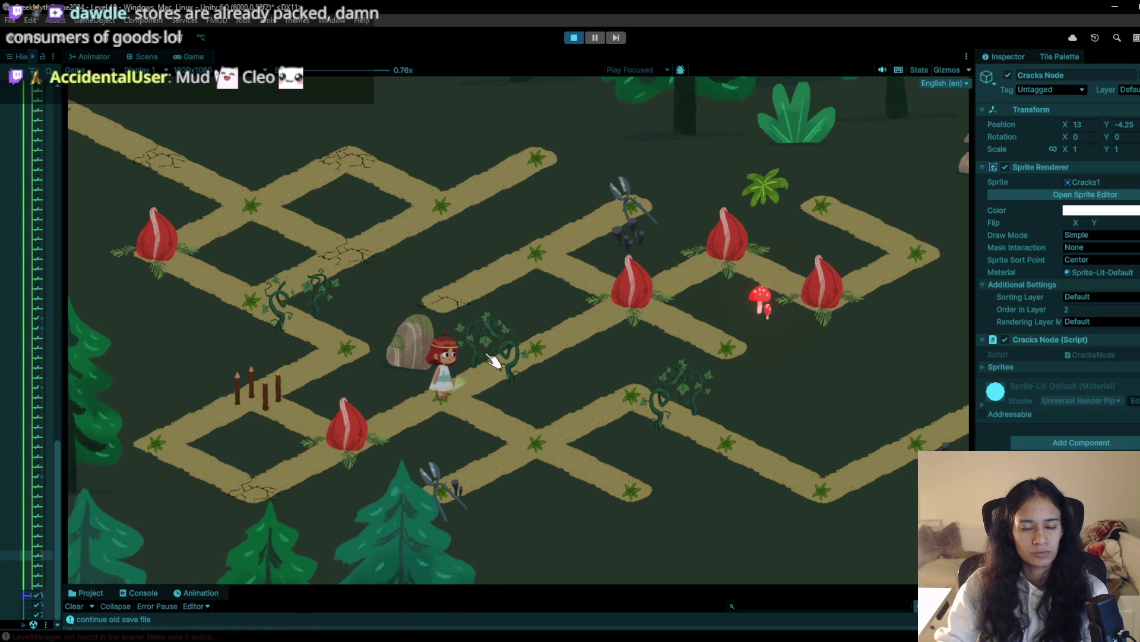
left_click(536, 446)
left_click(484, 487)
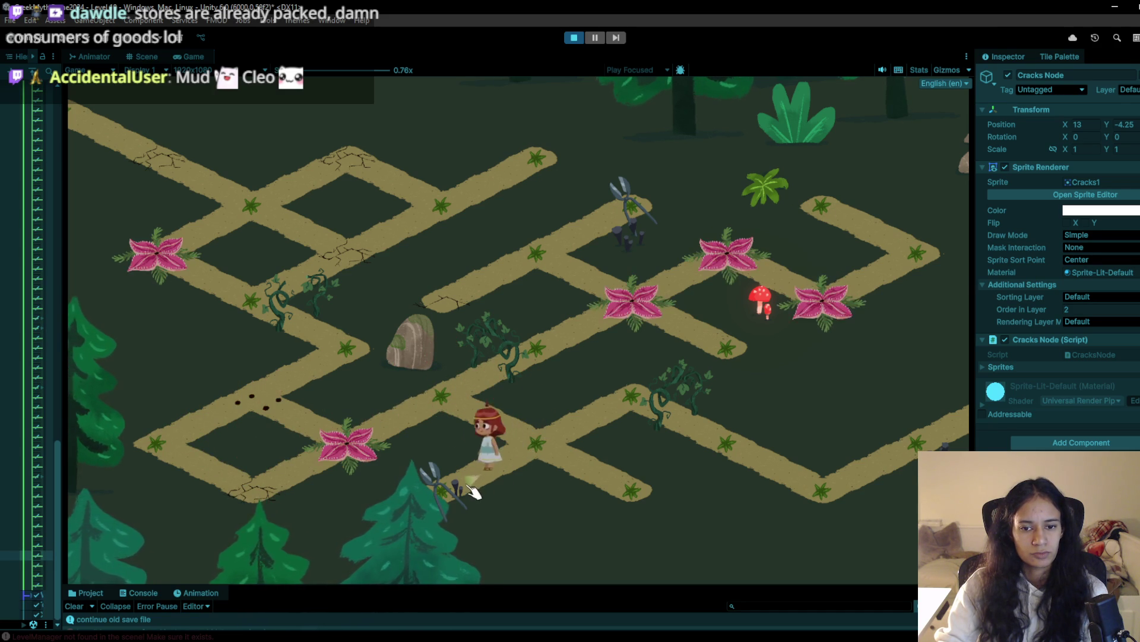
left_click(537, 448)
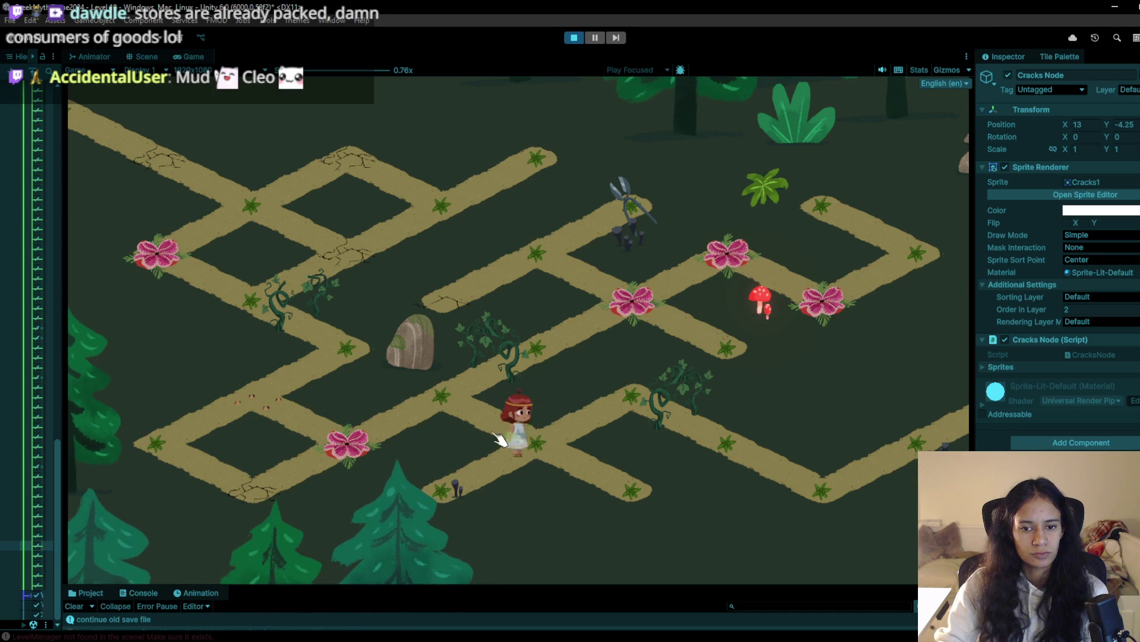
left_click(478, 396)
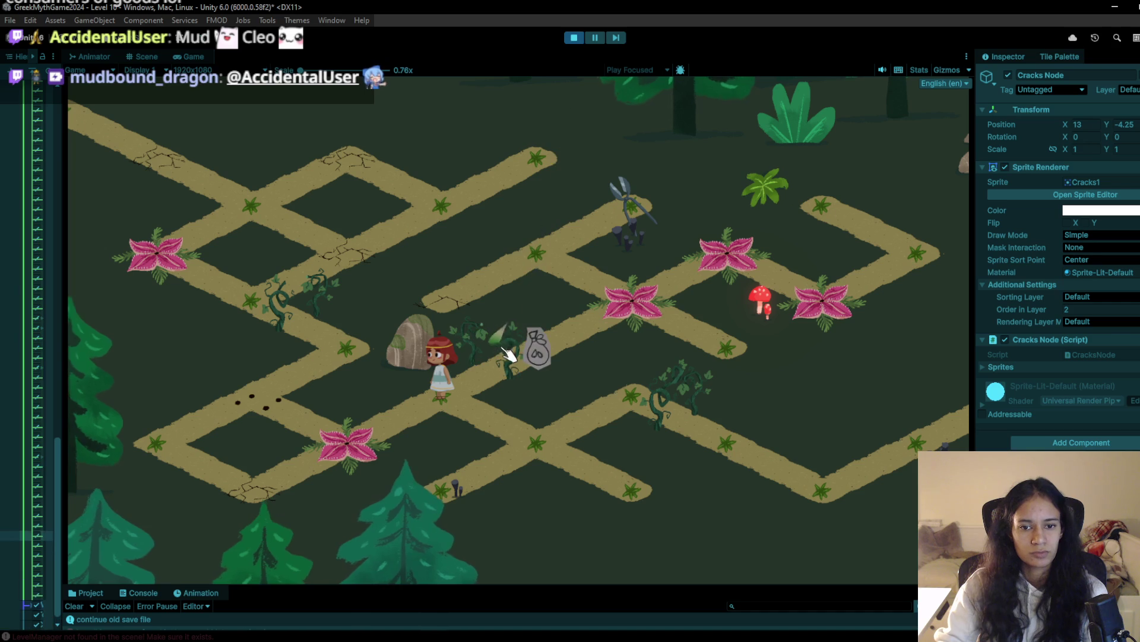
left_click(532, 344)
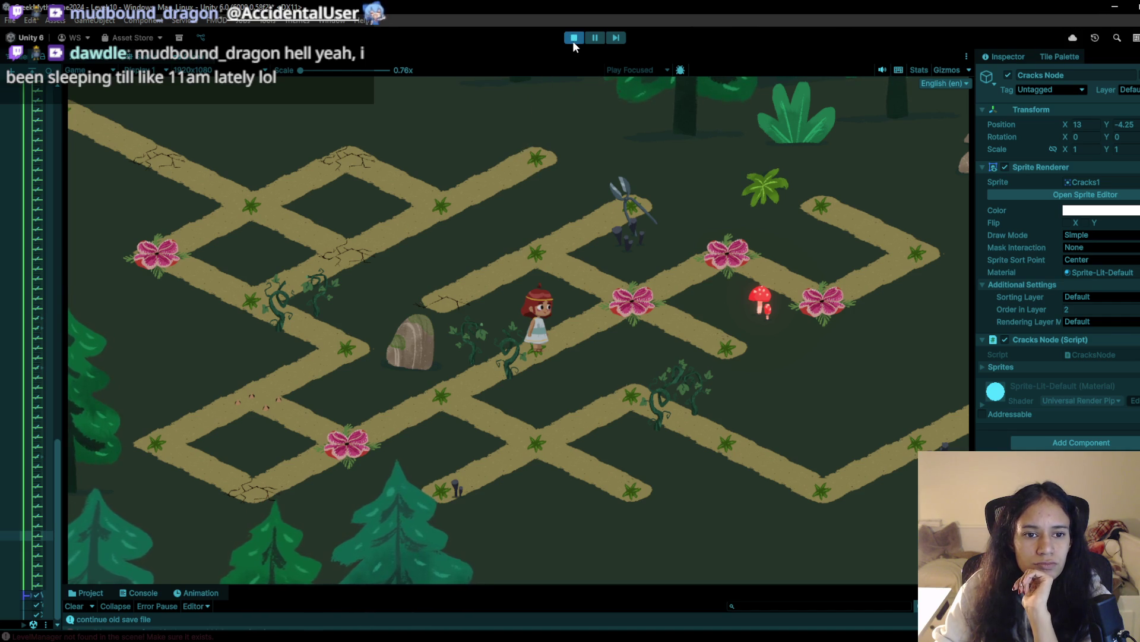
left_click(572, 38)
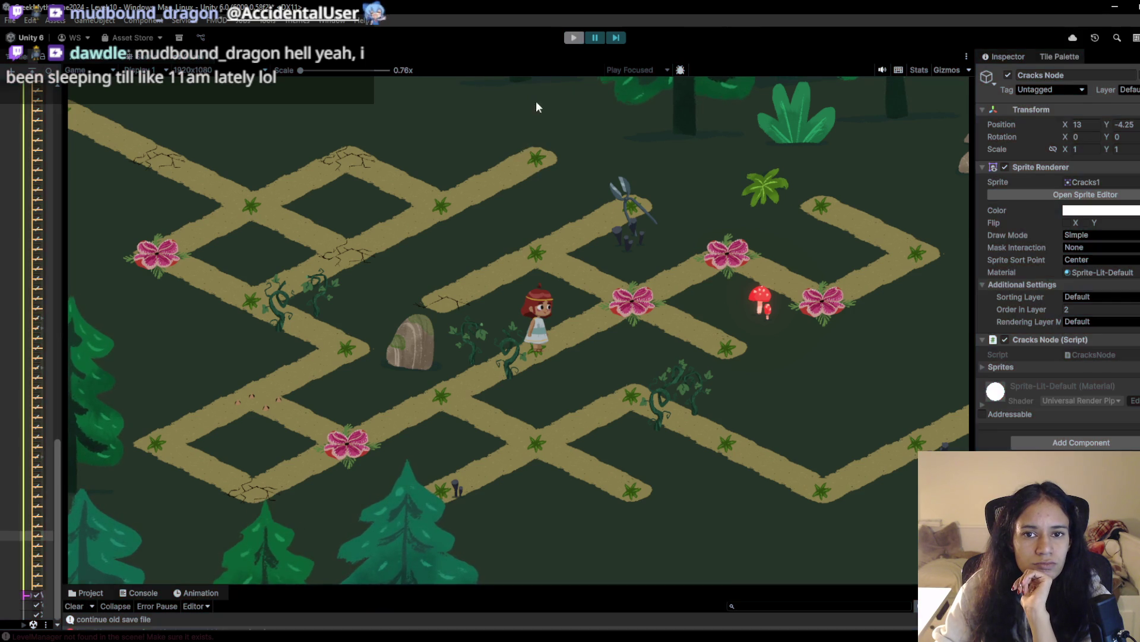
Erase the old shears node and paint the shears tile one tile farther up
left_click(815, 499)
left_click(328, 136)
left_click(904, 521)
left_click(450, 104)
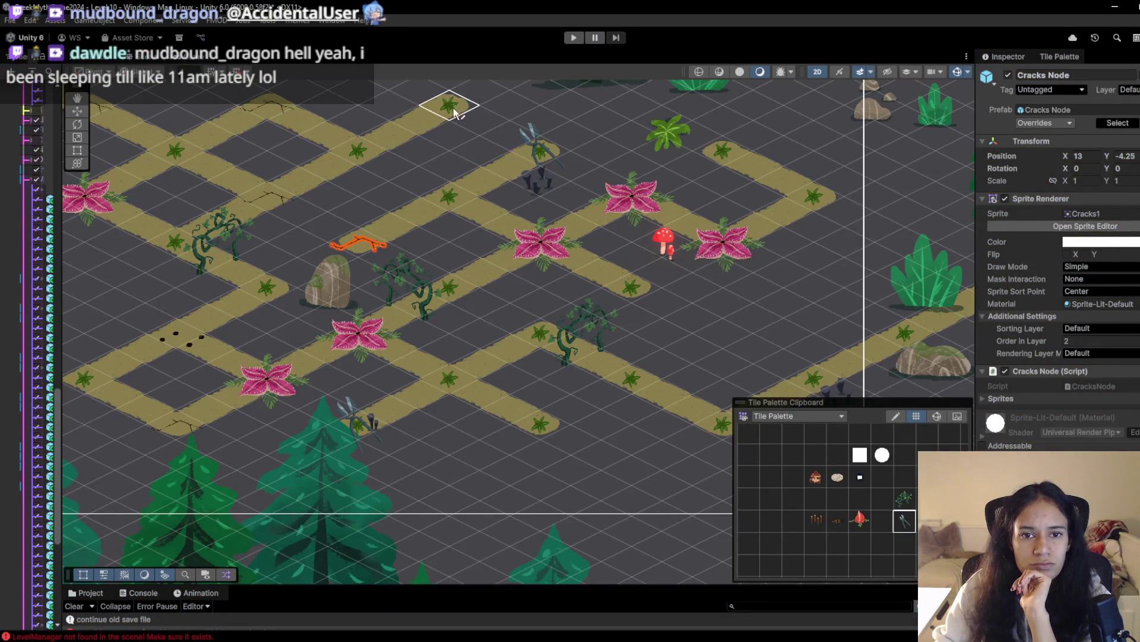
Playtest the change, walking the girl to the junction and onto the bag, then stop with Ctrl+P
left_click(574, 38)
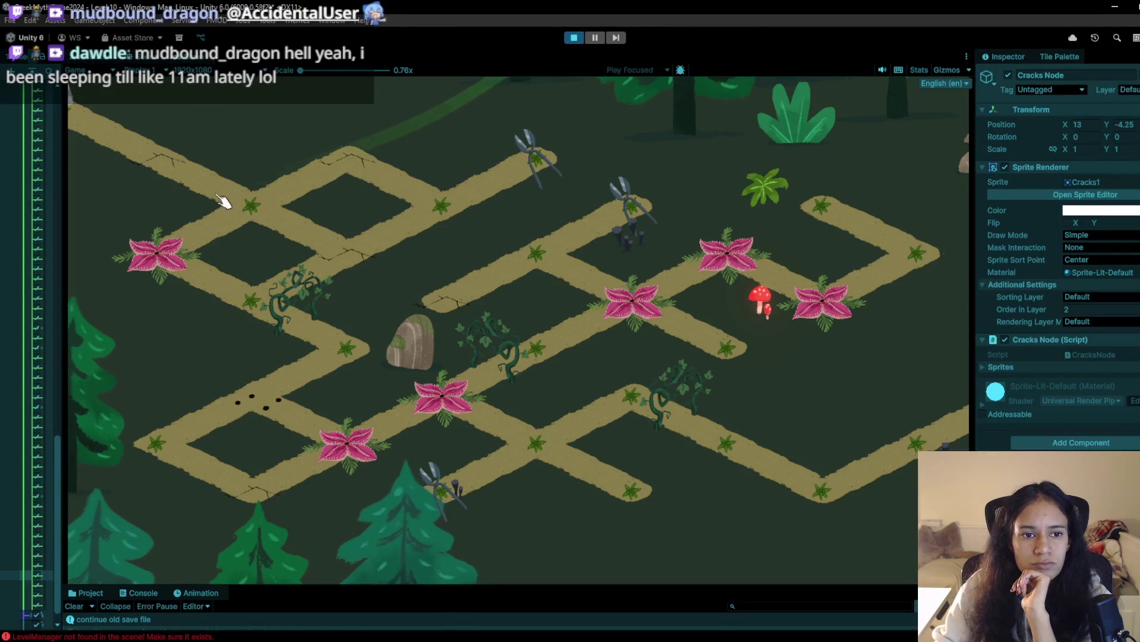
left_click(253, 211)
left_click(357, 149)
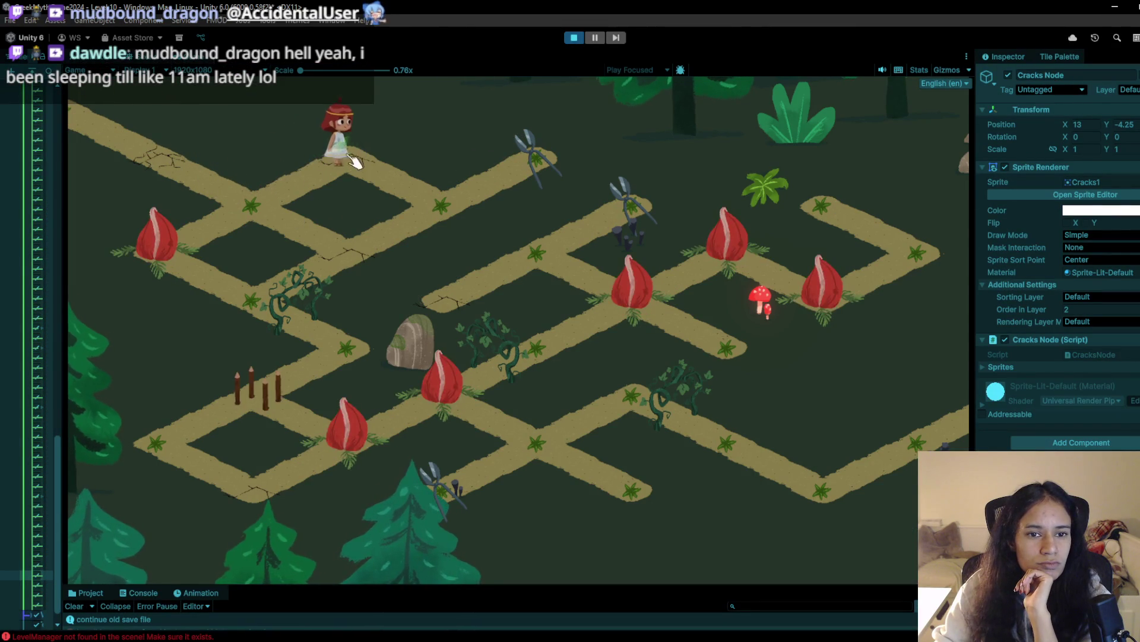
left_click(436, 204)
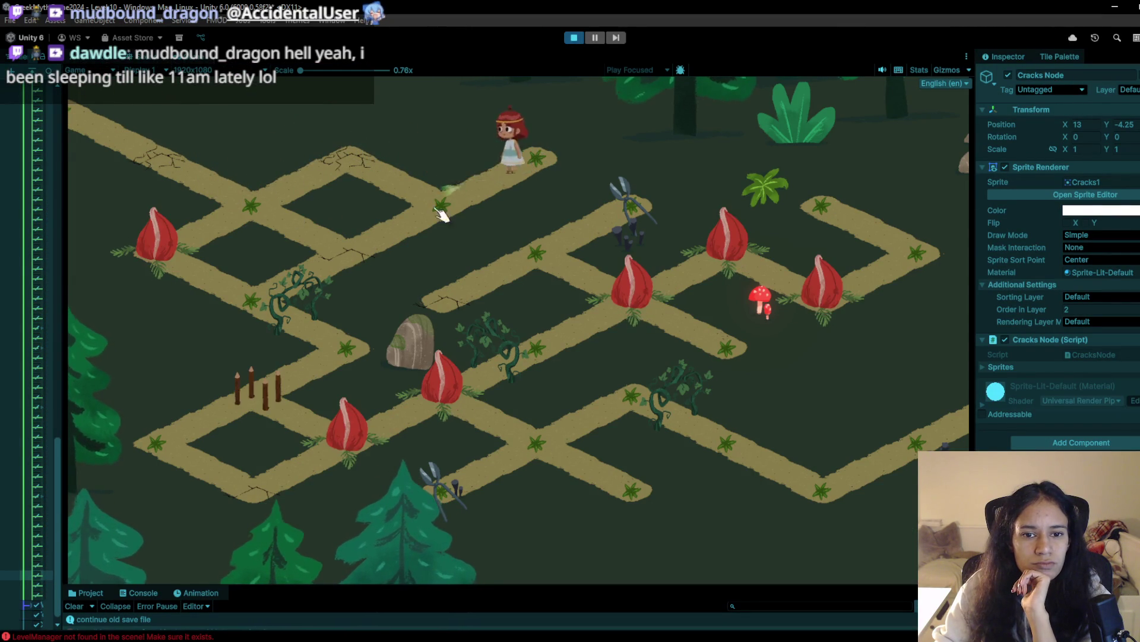
left_click(285, 300)
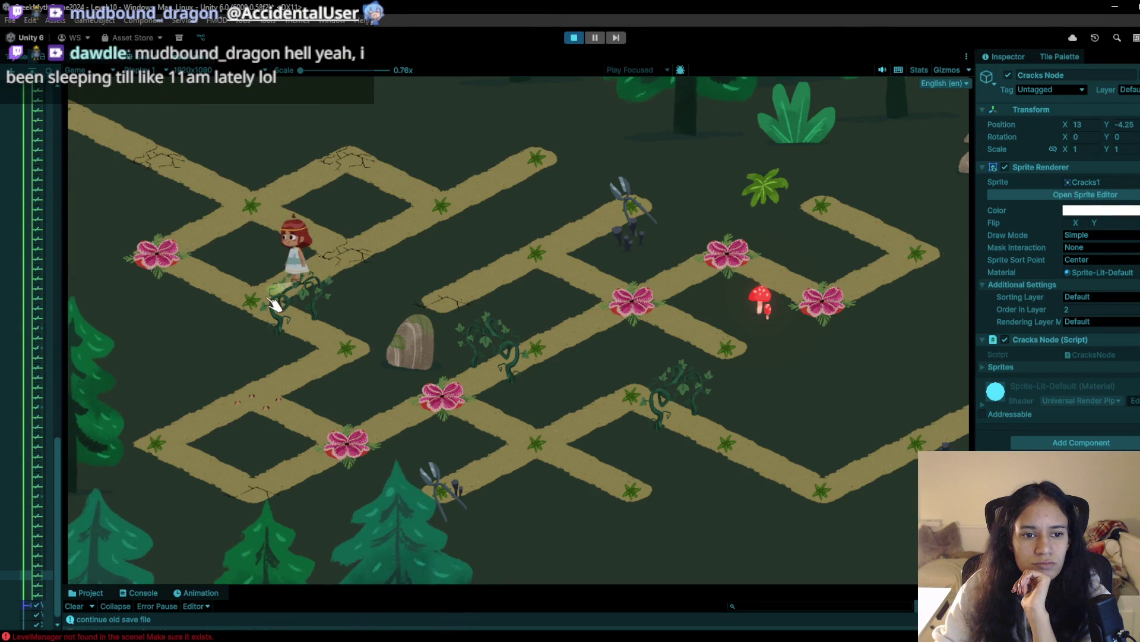
left_click(346, 350)
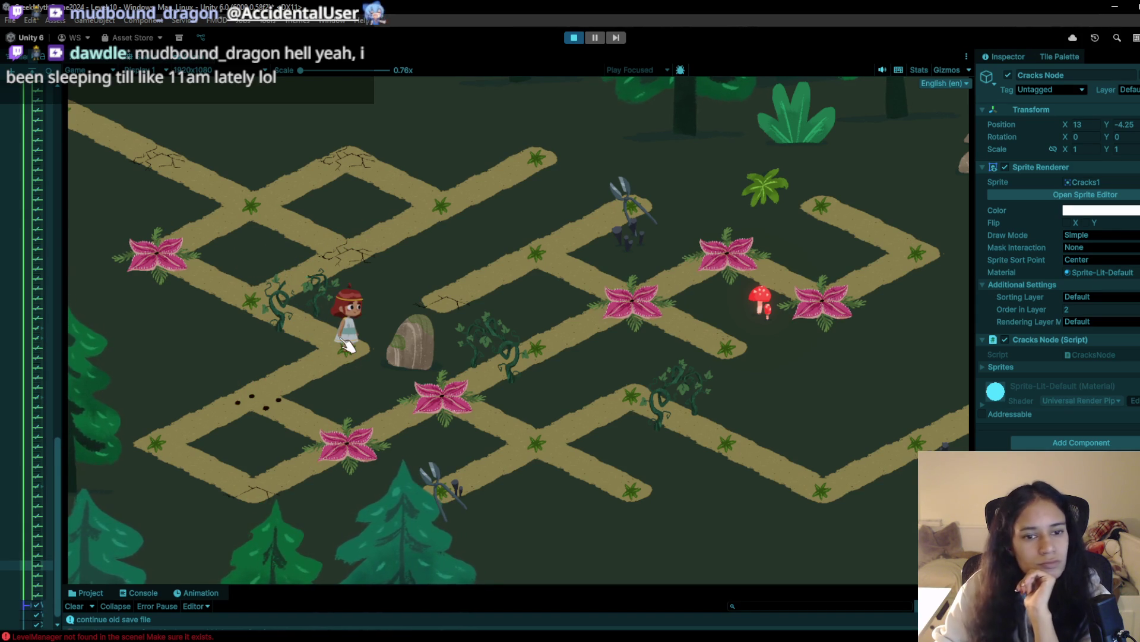
key("ctrl+p")
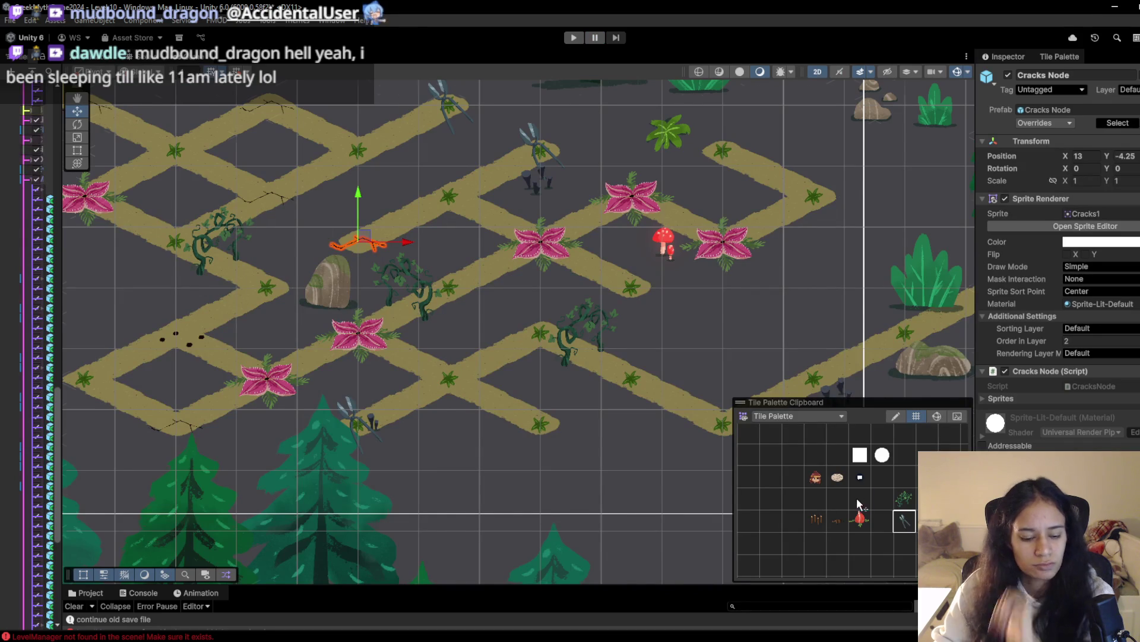
Run the level and walk the girl to the top-right shears tile and back to the path corner
left_click(860, 497)
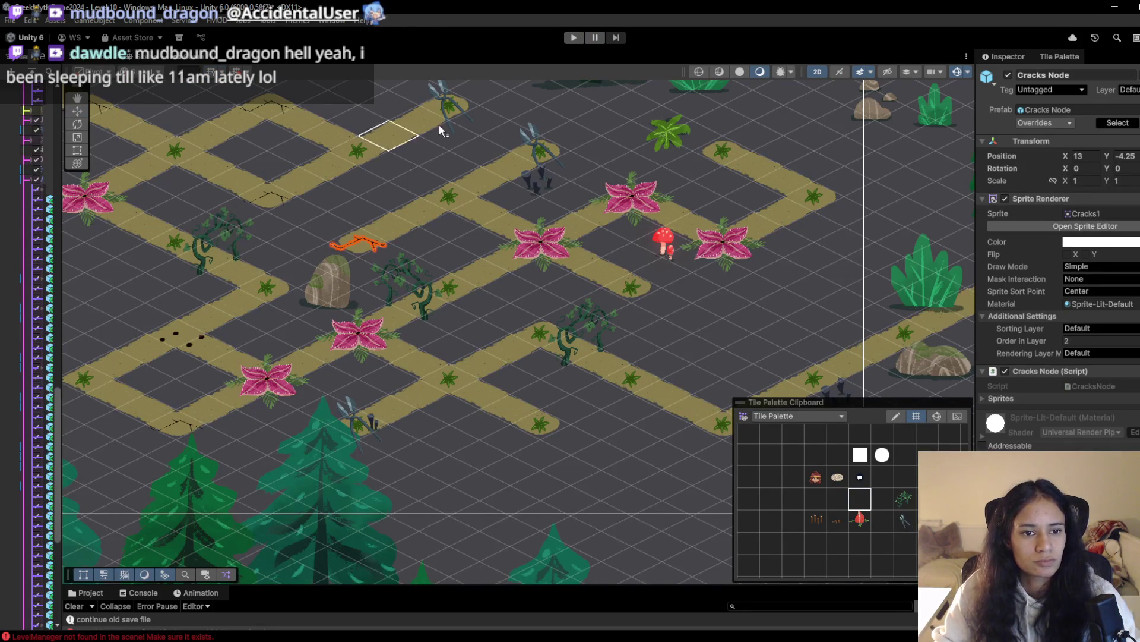
left_click(569, 39)
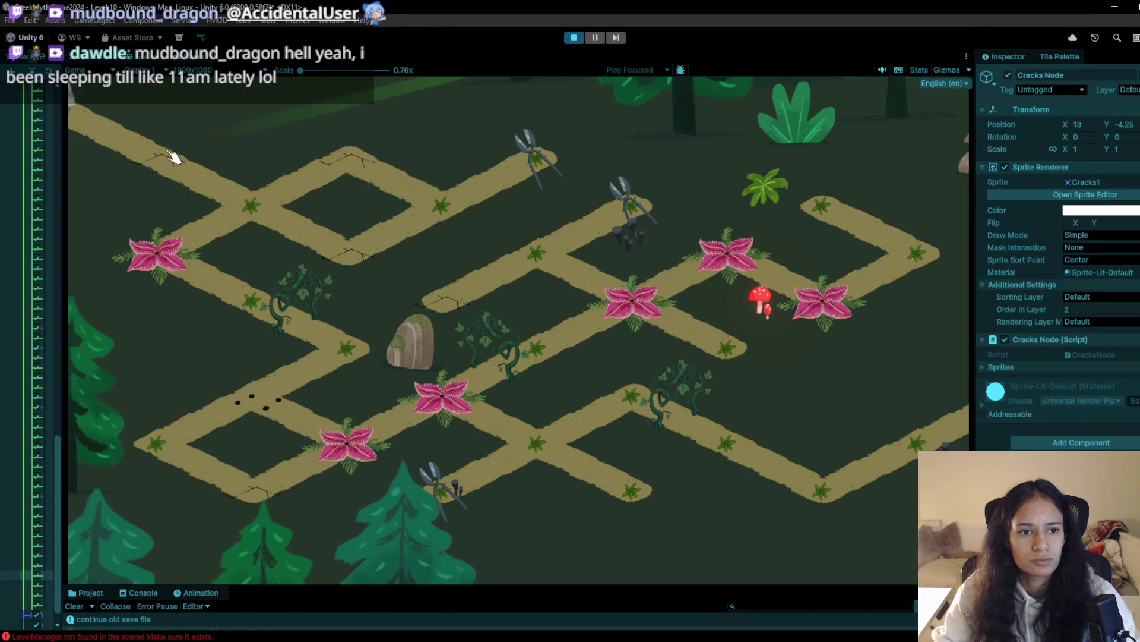
left_click(252, 208)
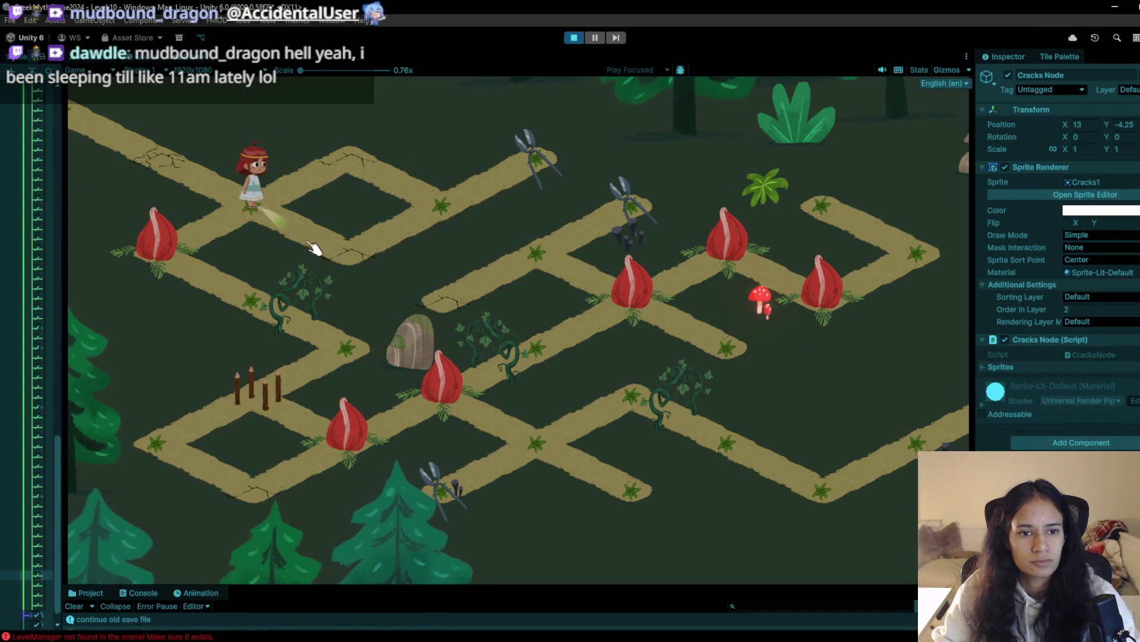
left_click(344, 263)
left_click(534, 158)
left_click(457, 212)
left_click(369, 166)
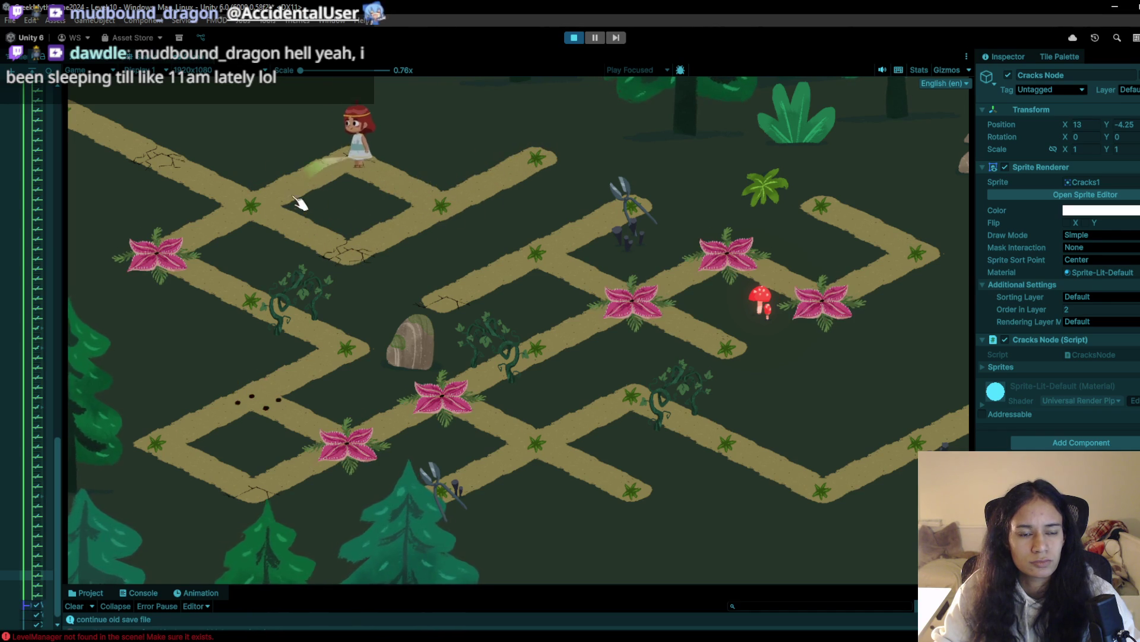
left_click(252, 223)
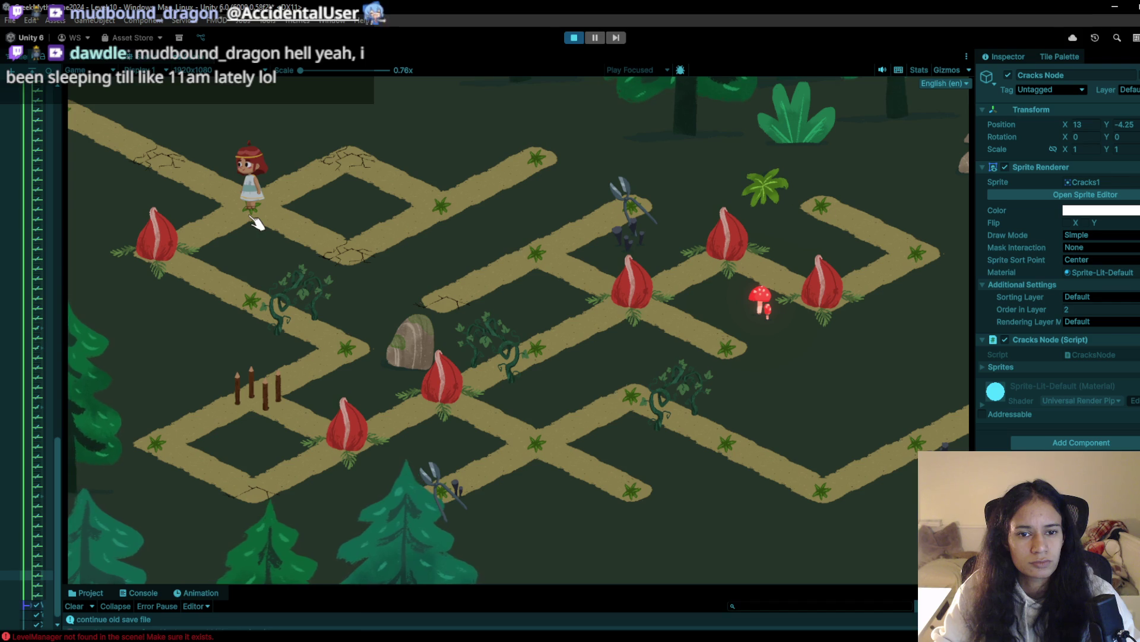
left_click(574, 40)
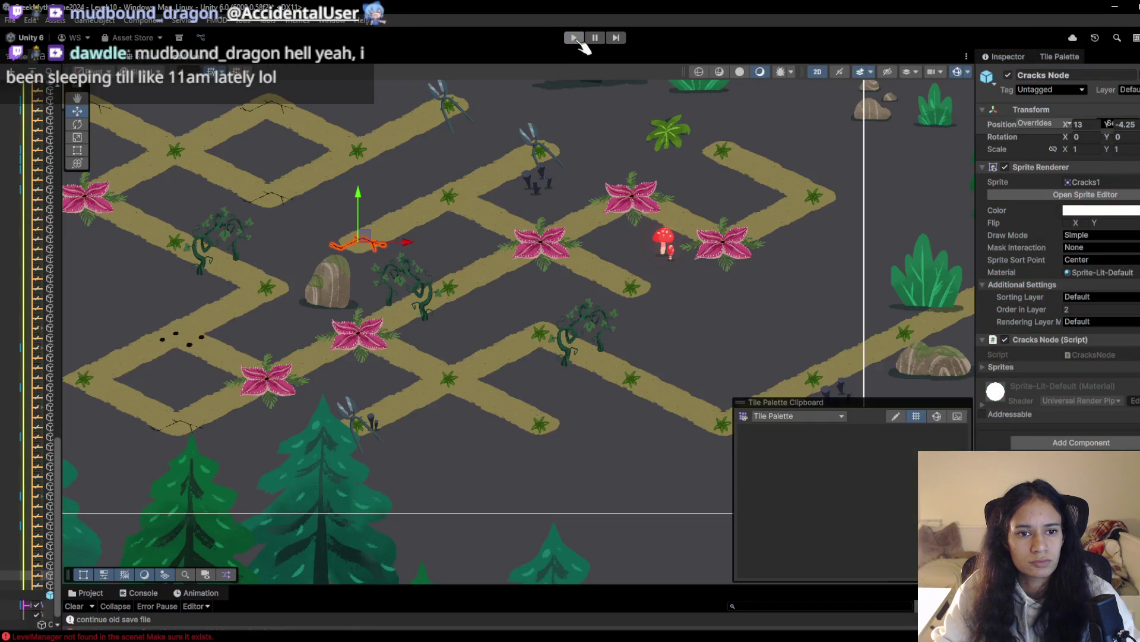
Restart and walk her to the tile by the shears and back down-left, then stop
left_click(574, 40)
left_click(250, 200)
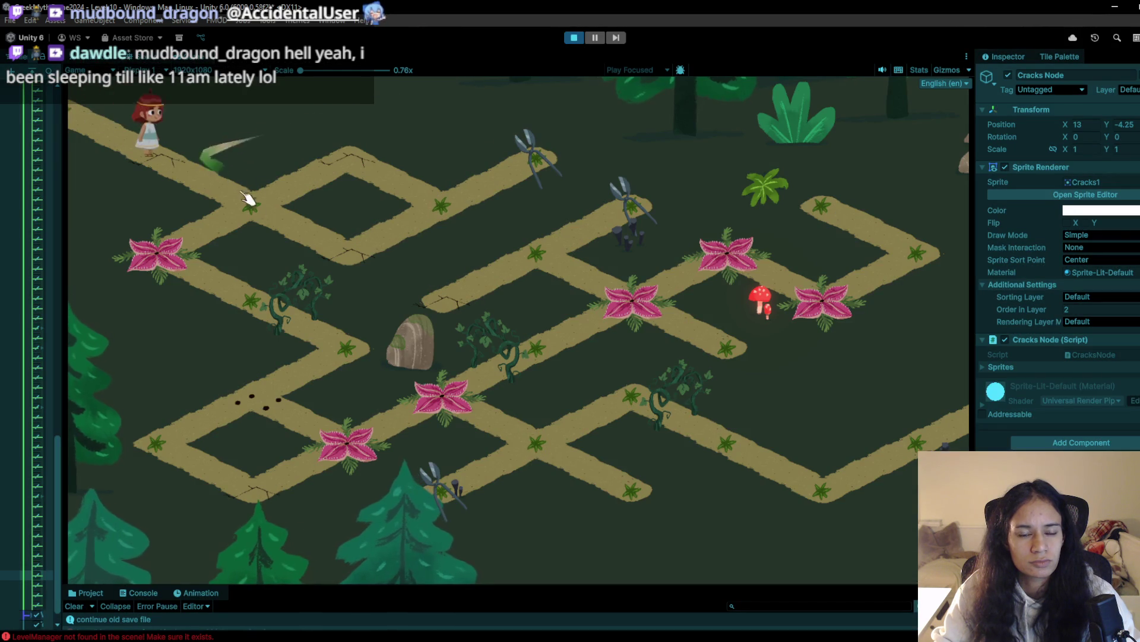
left_click(351, 159)
left_click(446, 214)
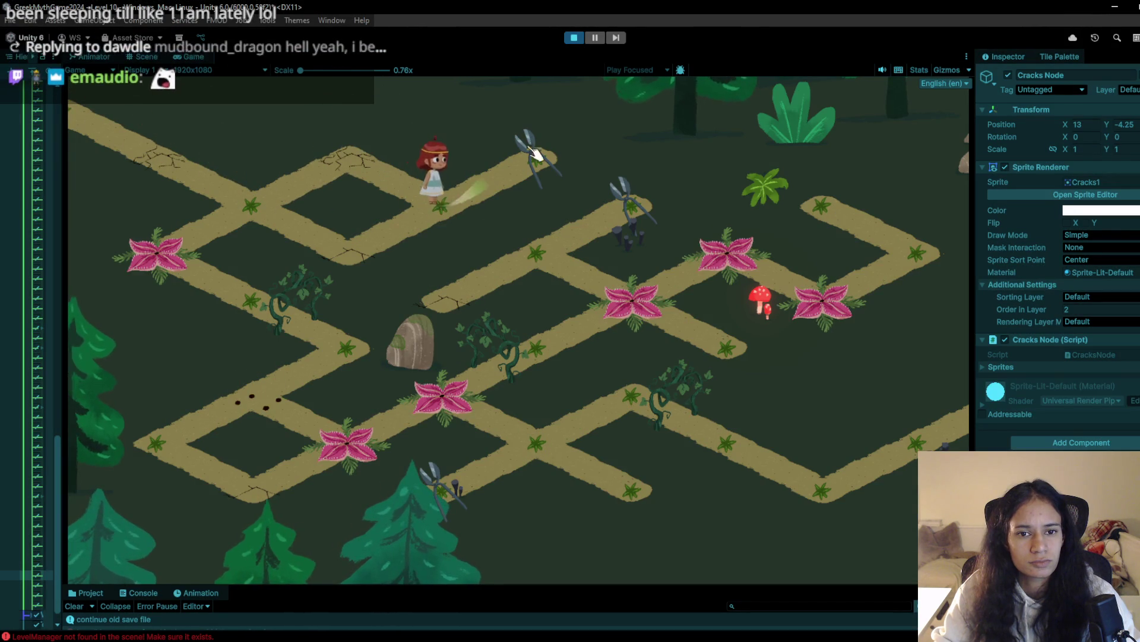
left_click(479, 200)
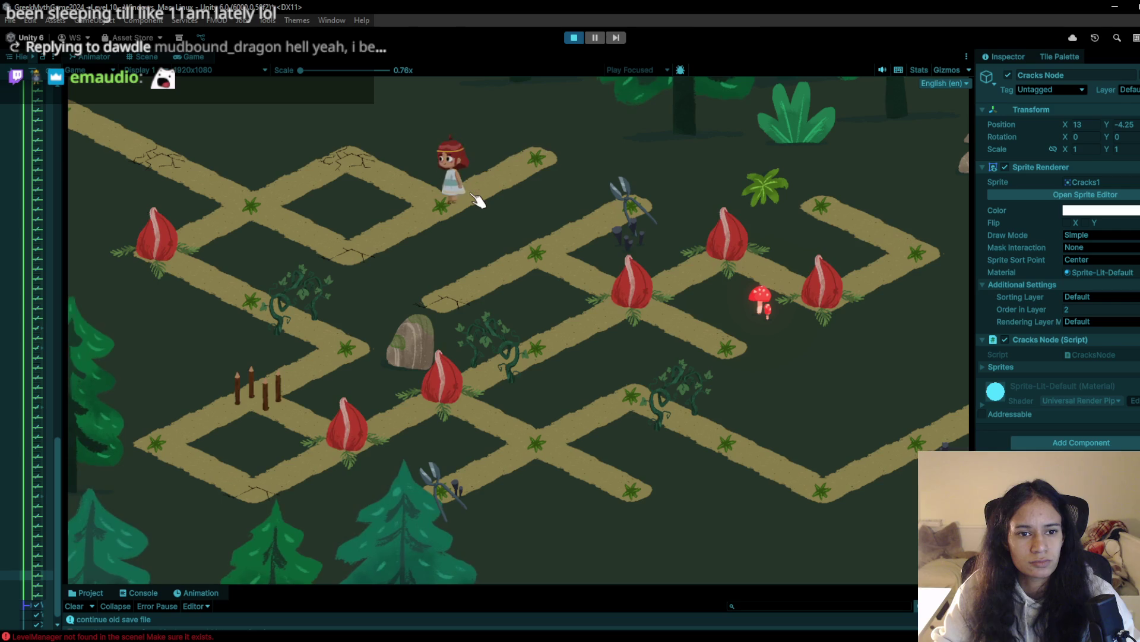
left_click(542, 163)
left_click(451, 225)
left_click(386, 255)
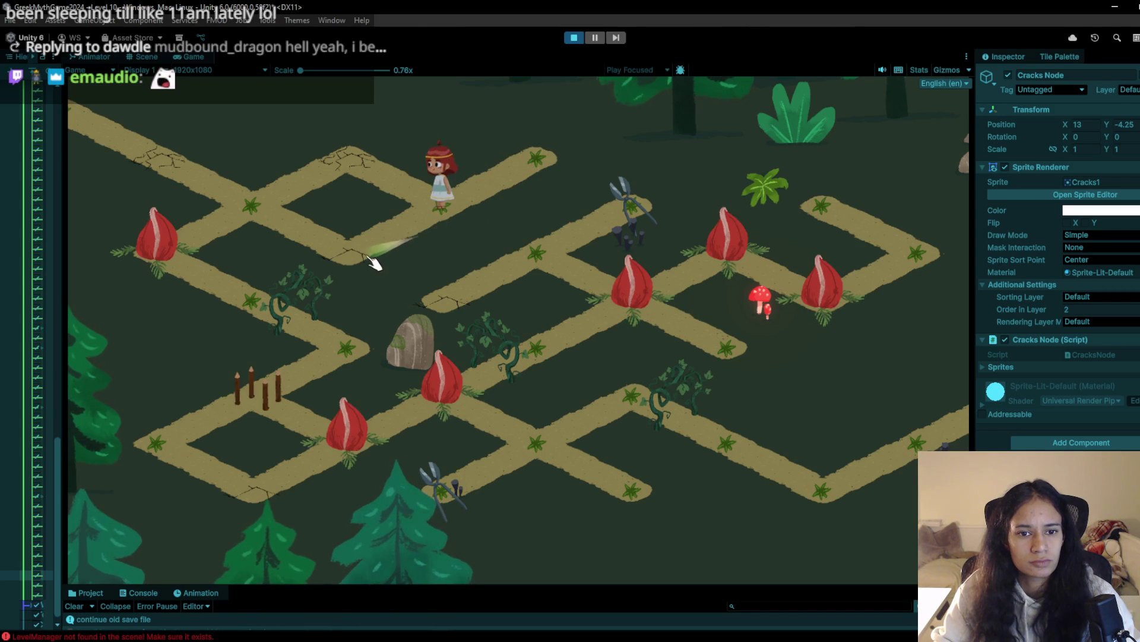
left_click(237, 225)
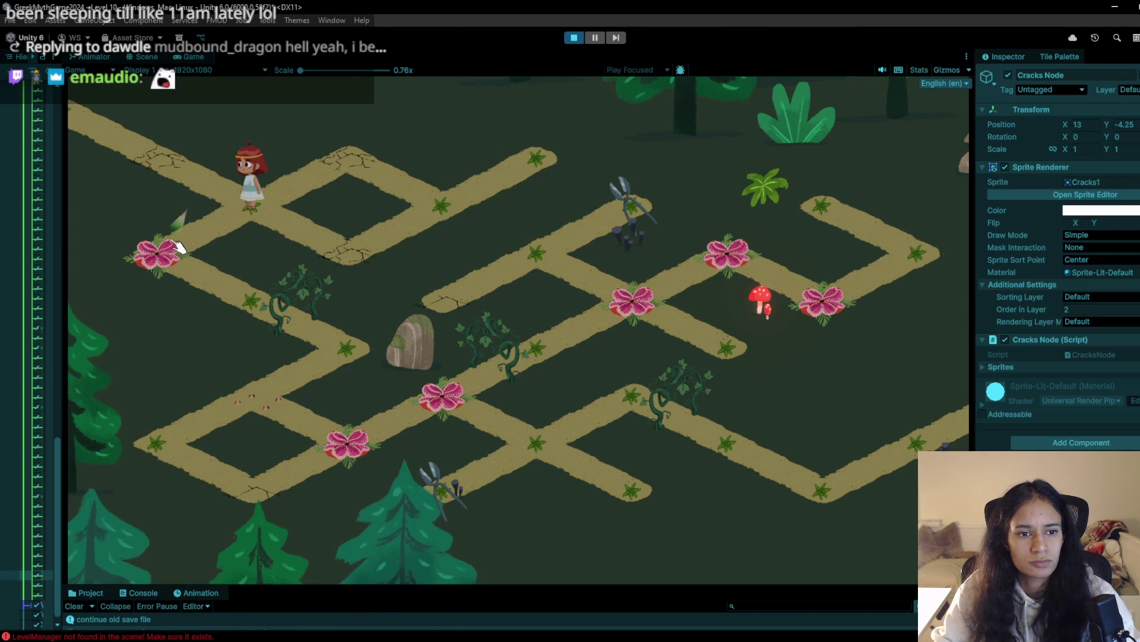
left_click(574, 38)
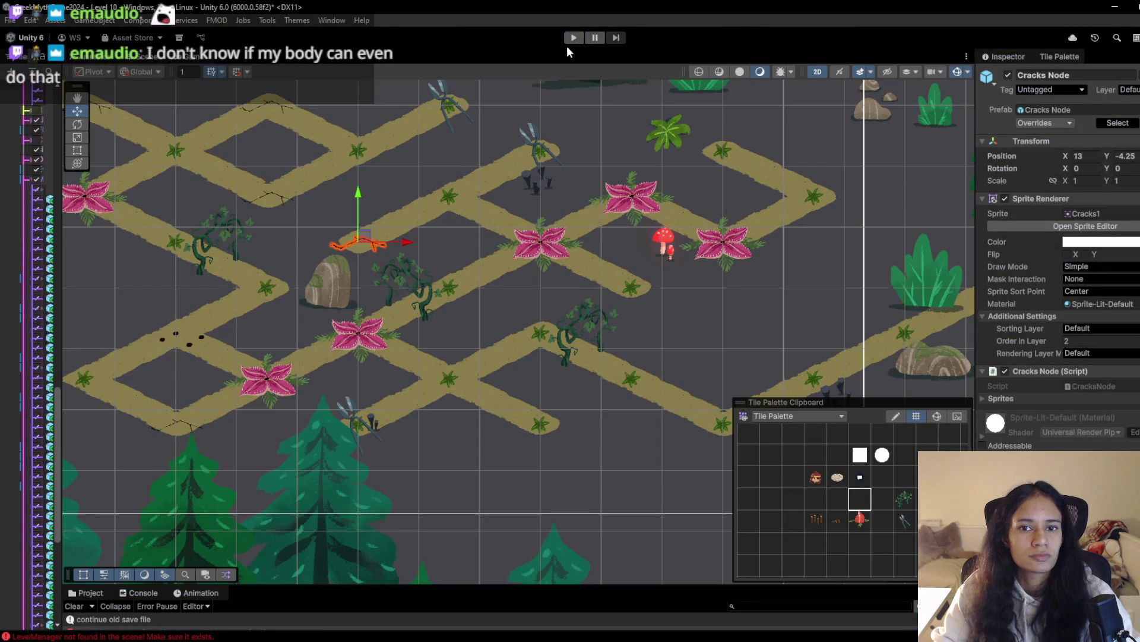
Start play and swipe the girl along the path, opening the flytraps, up-right and back down-left
left_click(573, 38)
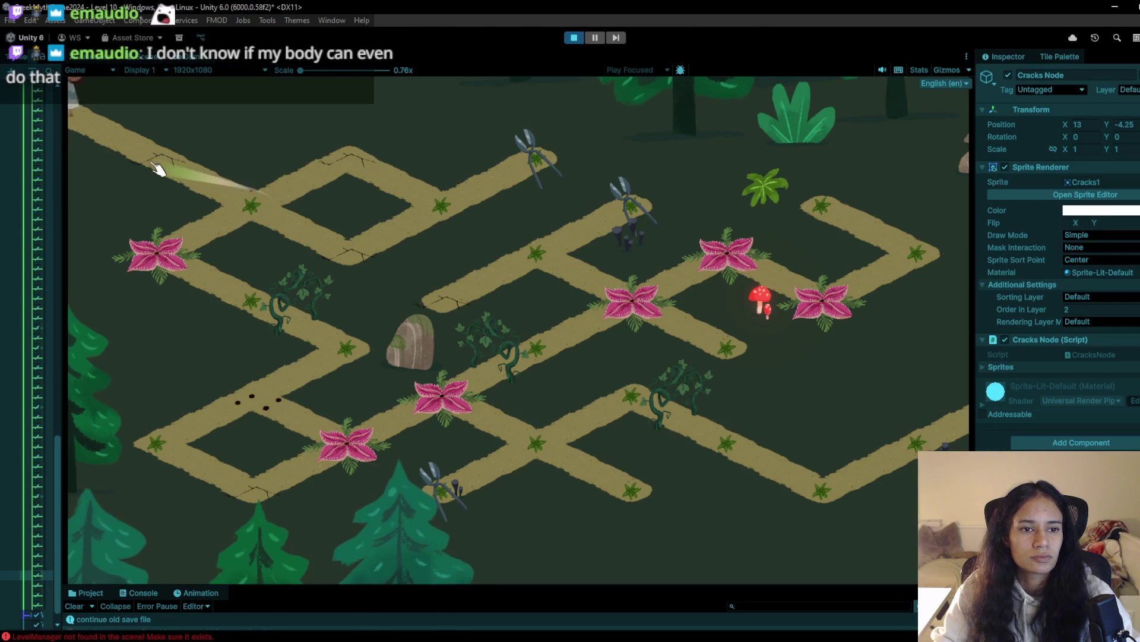
mouse_move(265, 228)
left_mouse_down()
mouse_move(330, 173)
mouse_move(458, 196)
mouse_move(522, 165)
mouse_move(466, 208)
mouse_move(358, 257)
left_mouse_up()
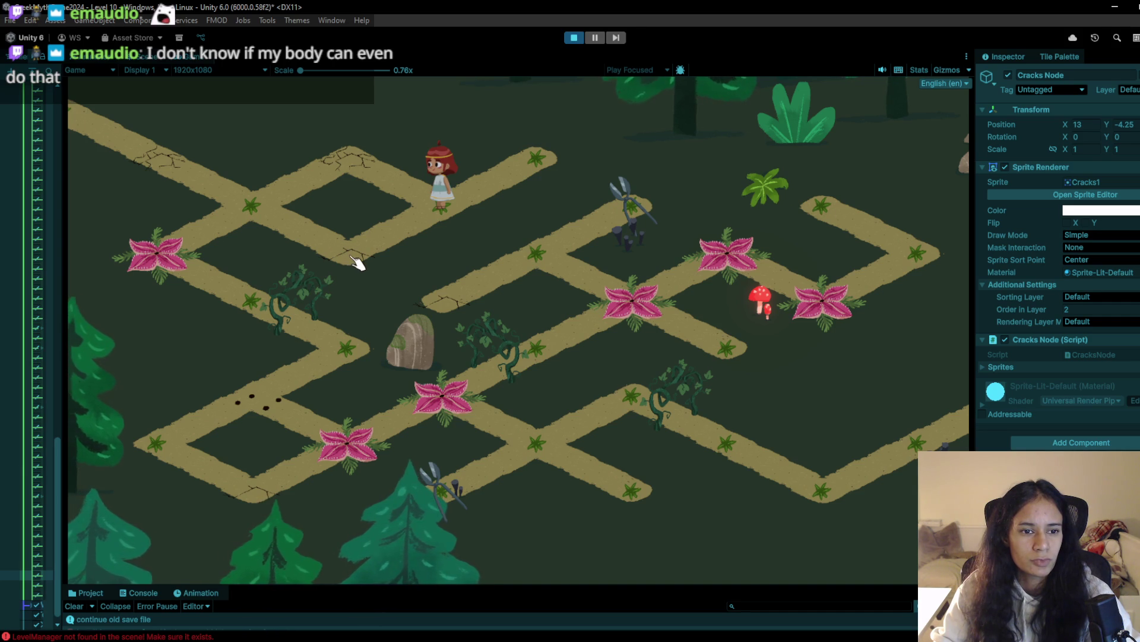
mouse_move(344, 255)
left_mouse_down()
mouse_move(270, 205)
mouse_move(547, 179)
left_mouse_up()
left_click_drag(456, 230, 542, 178)
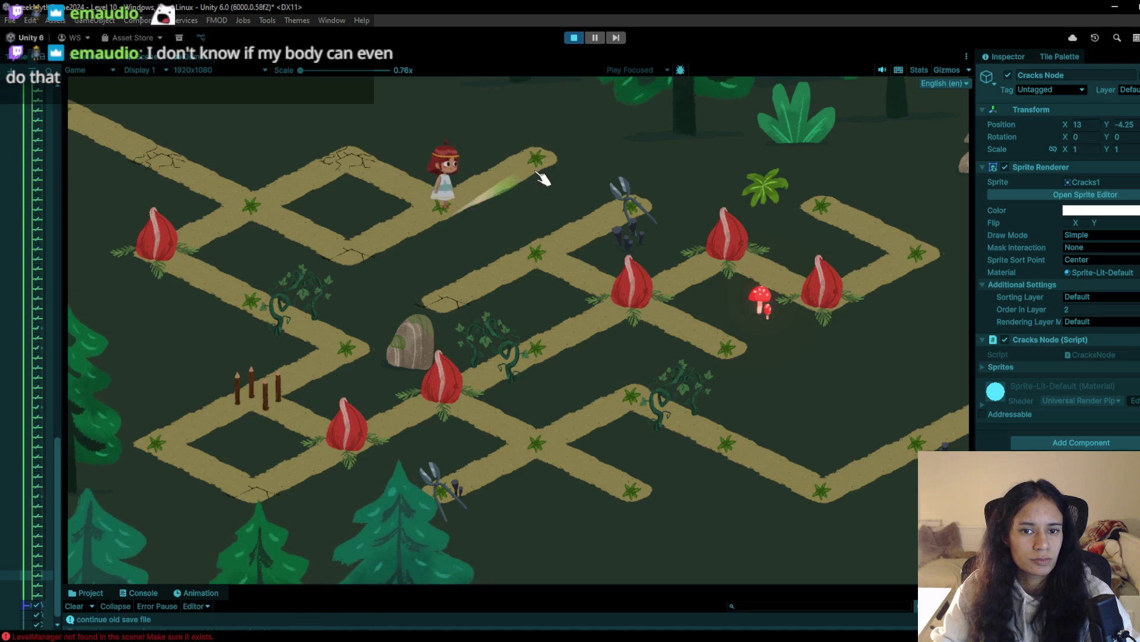
mouse_move(466, 211)
left_mouse_down()
mouse_move(377, 255)
mouse_move(250, 217)
mouse_move(251, 196)
mouse_move(190, 244)
mouse_move(234, 297)
mouse_move(291, 312)
left_mouse_up()
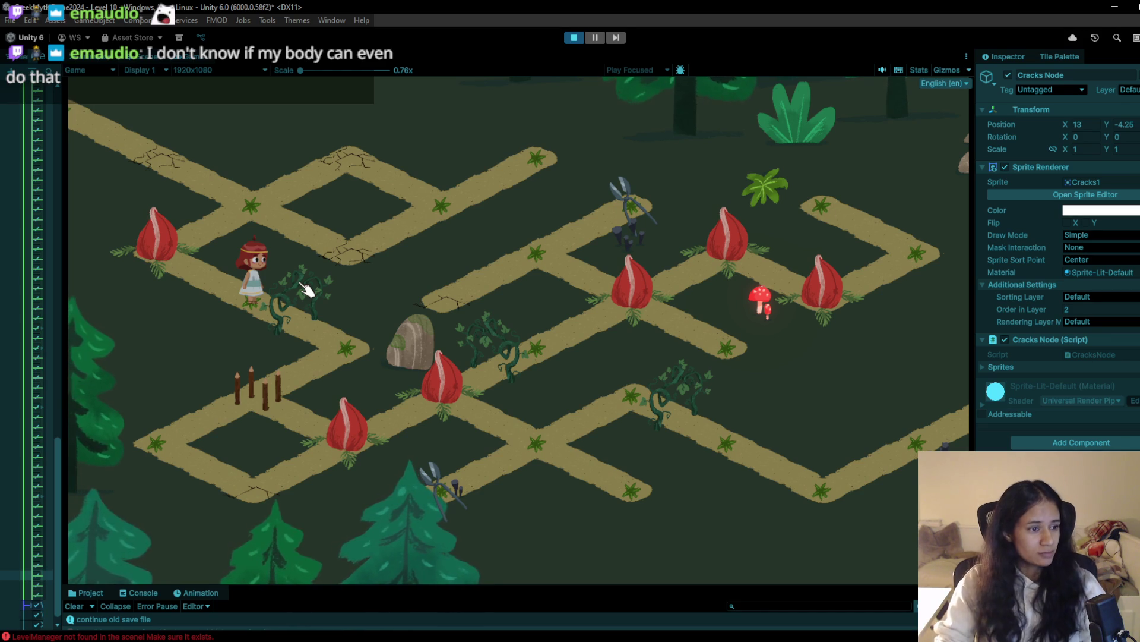
Swipe her down past the vine until she is killed, then stop and pick another palette tile
mouse_move(306, 287)
left_mouse_down()
mouse_move(293, 198)
mouse_move(389, 292)
mouse_move(491, 255)
mouse_move(540, 80)
mouse_move(229, 284)
mouse_move(337, 335)
left_mouse_up()
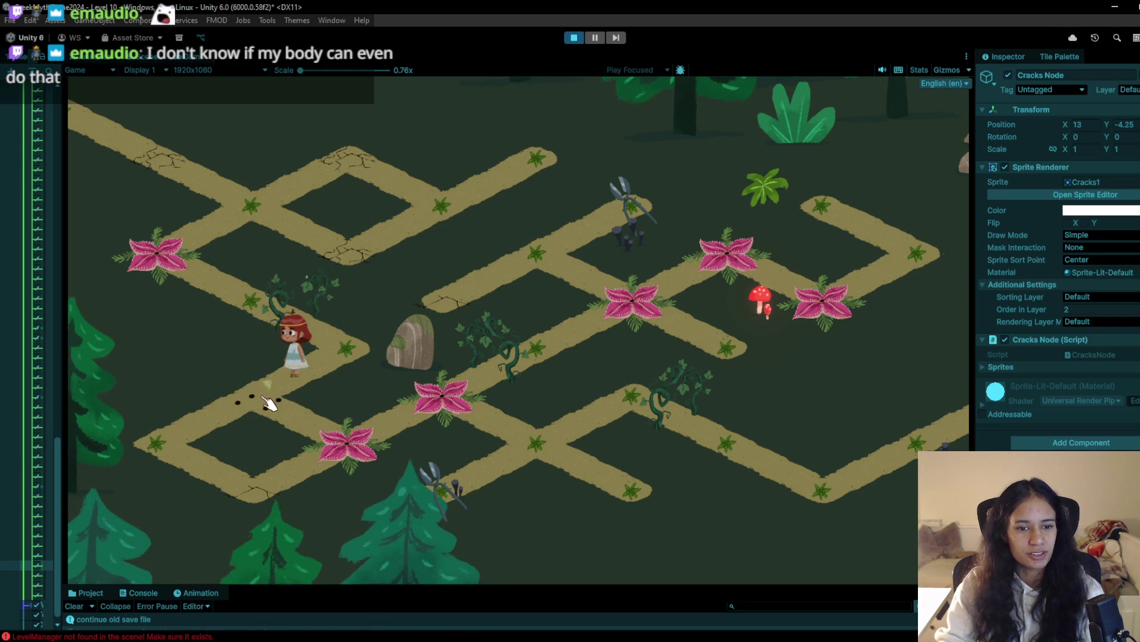
mouse_move(263, 408)
left_mouse_down()
mouse_move(362, 441)
mouse_move(447, 400)
left_mouse_up()
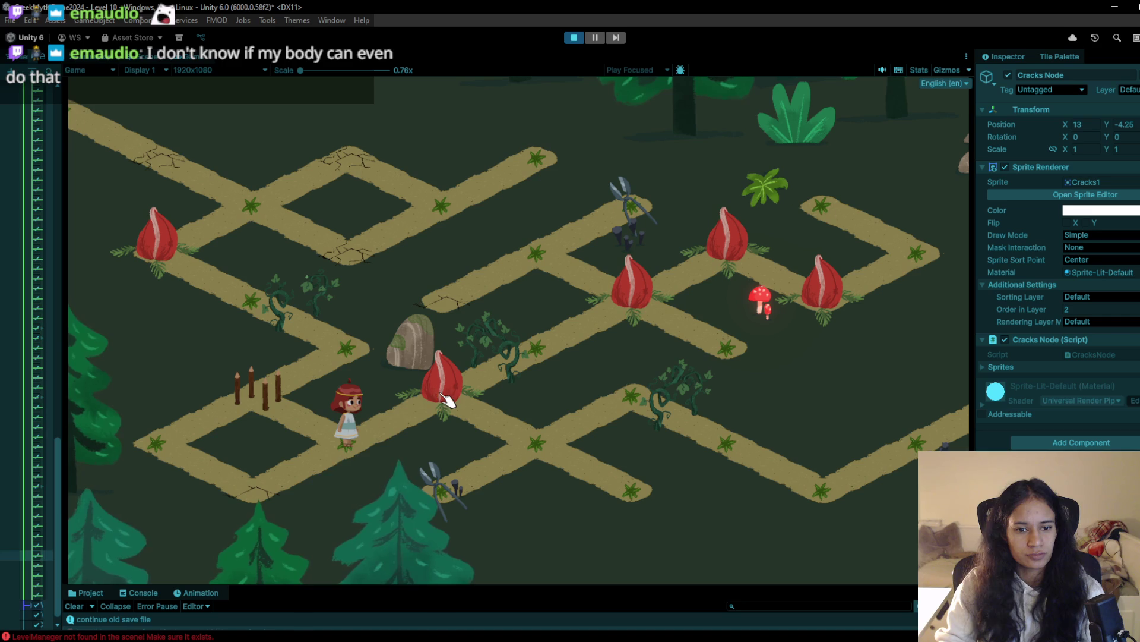
left_click_drag(352, 453, 448, 404)
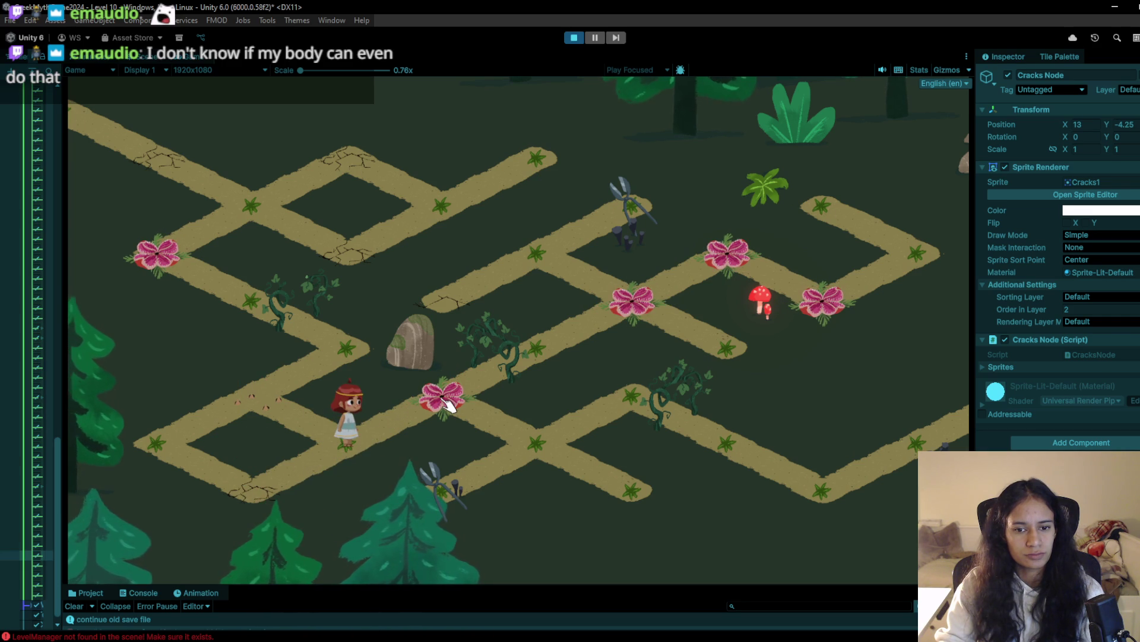
mouse_move(332, 451)
left_mouse_down()
mouse_move(647, 23)
mouse_move(574, 40)
left_mouse_up()
left_click(574, 39)
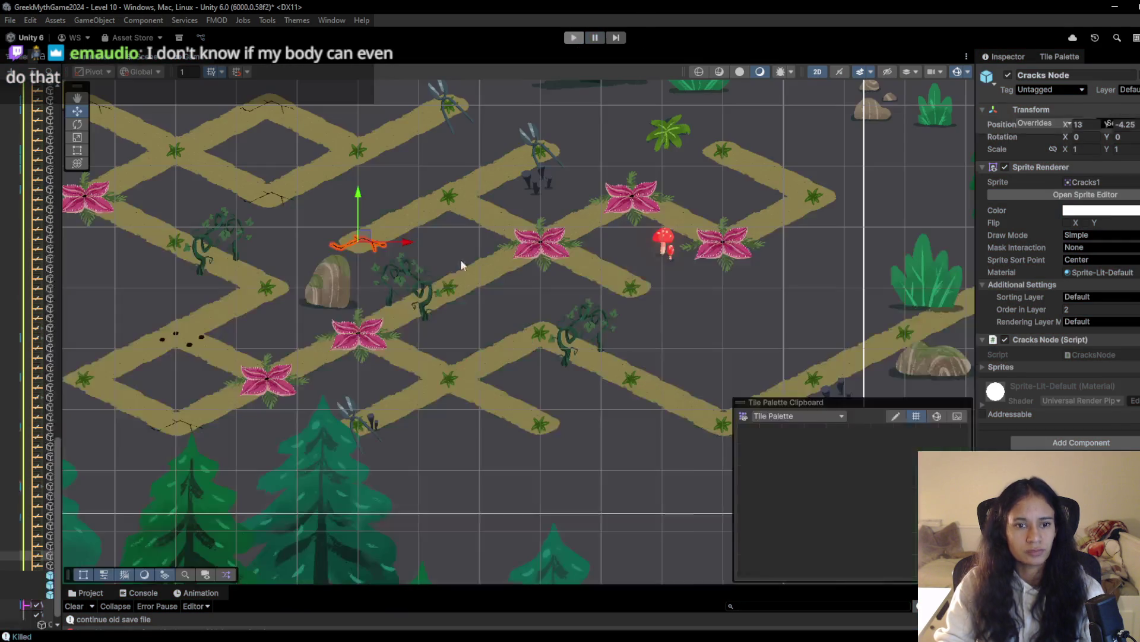
left_click(823, 501)
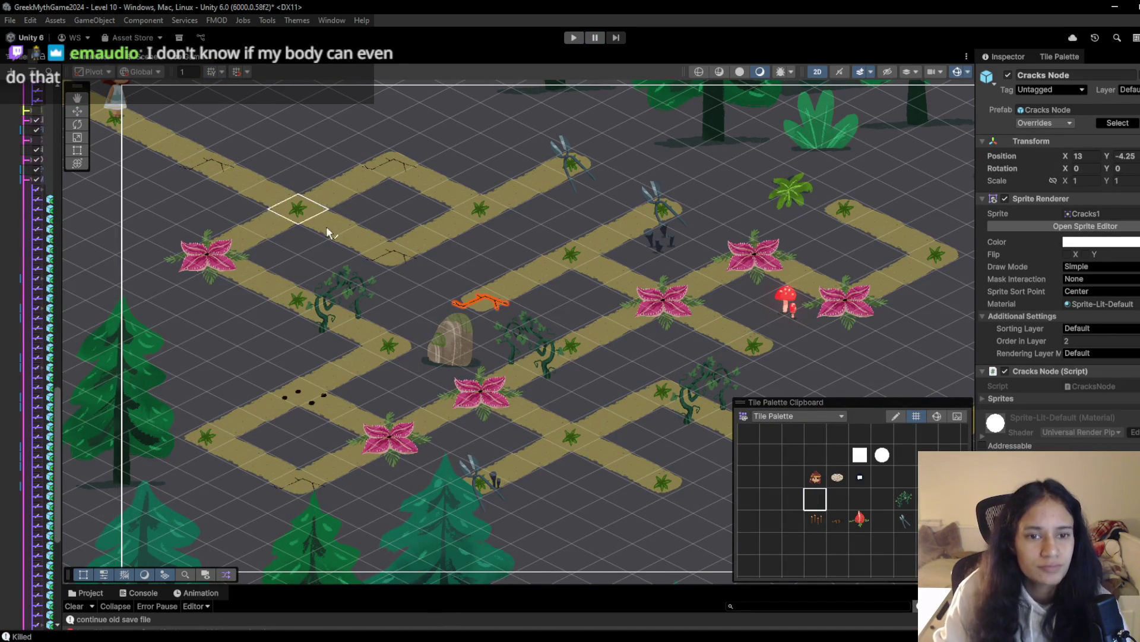
Select the left fly trap node, paint a crack tile on the path, and test-run it
left_click(865, 523)
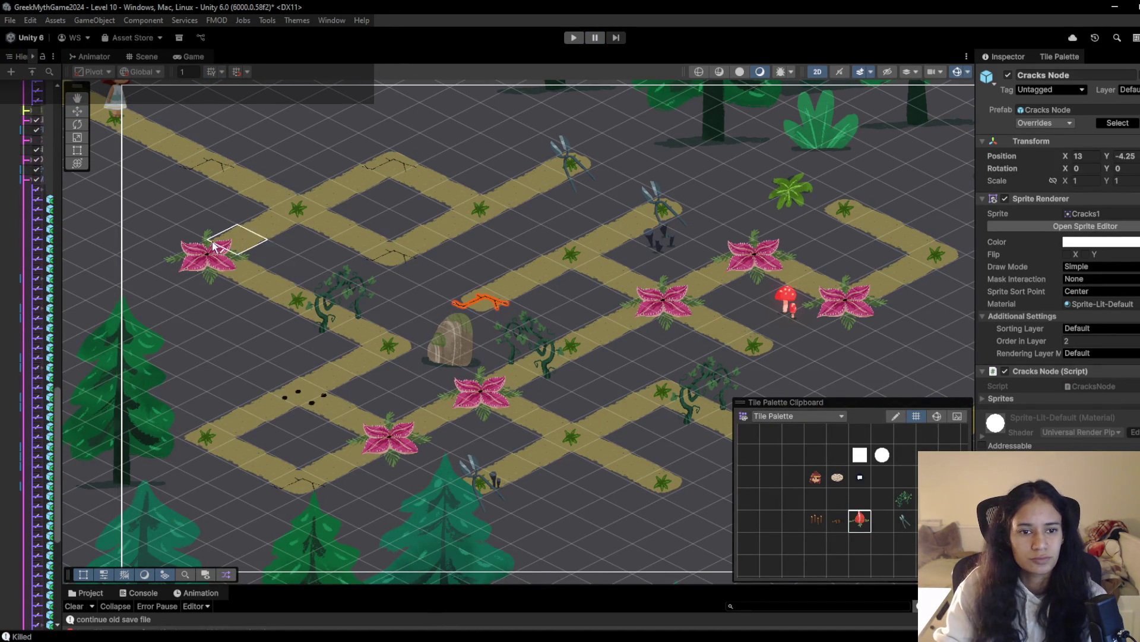
left_click(207, 254)
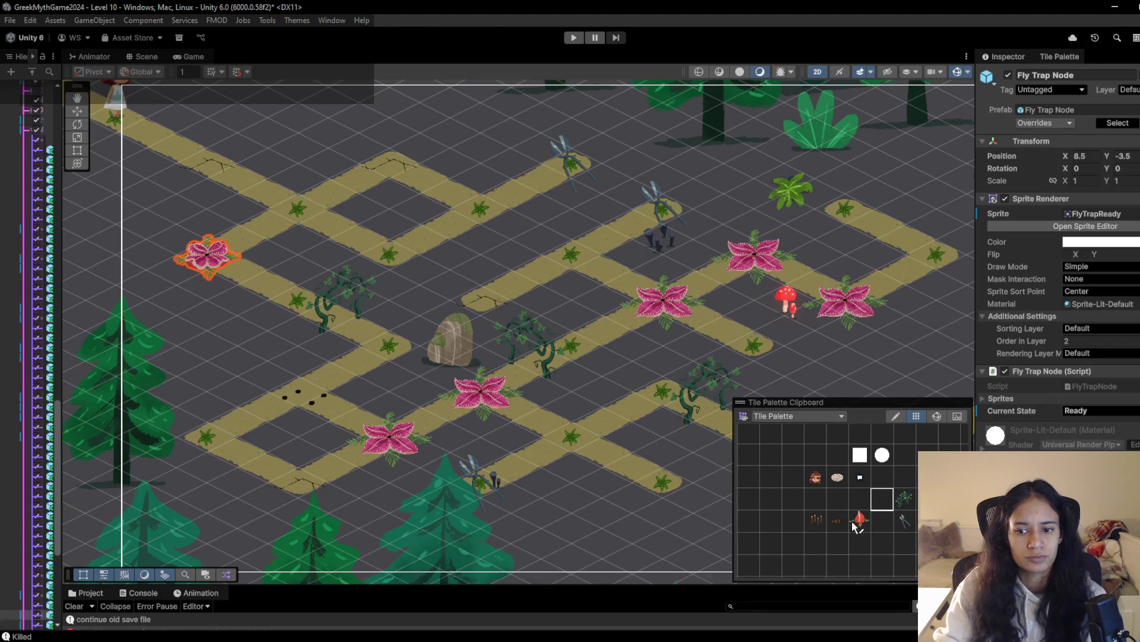
left_click(494, 214)
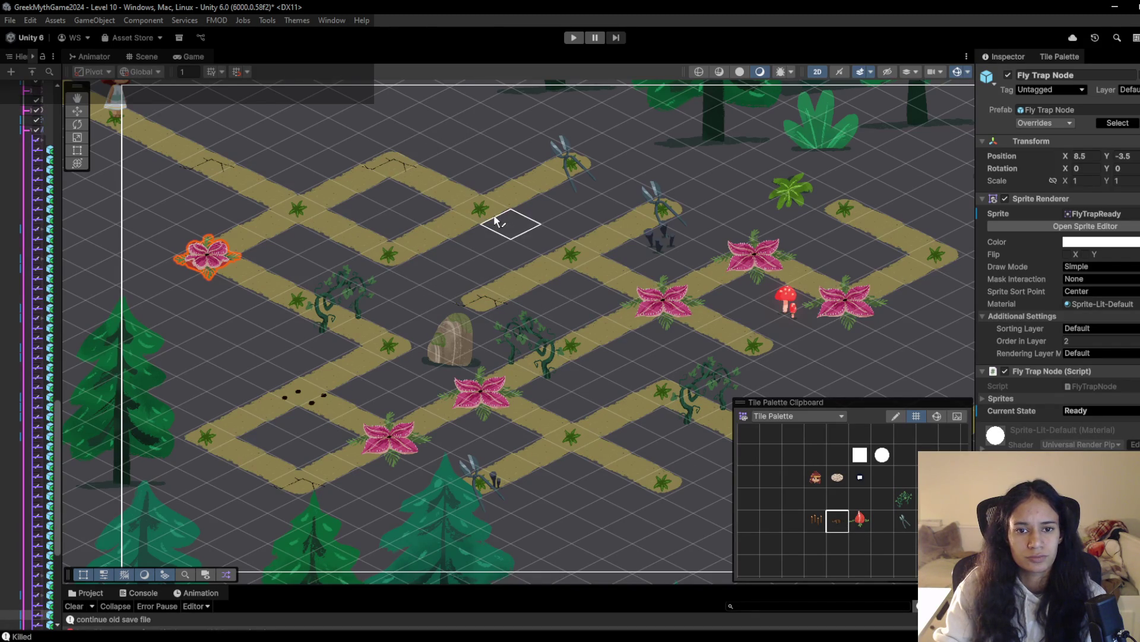
left_click(572, 41)
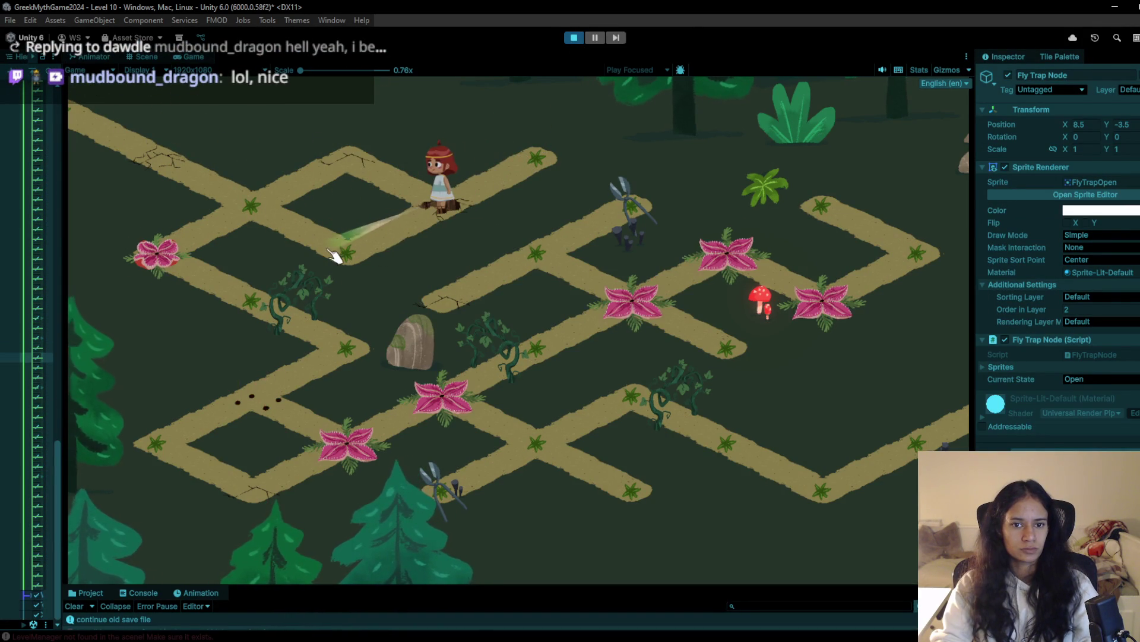
left_click(580, 39)
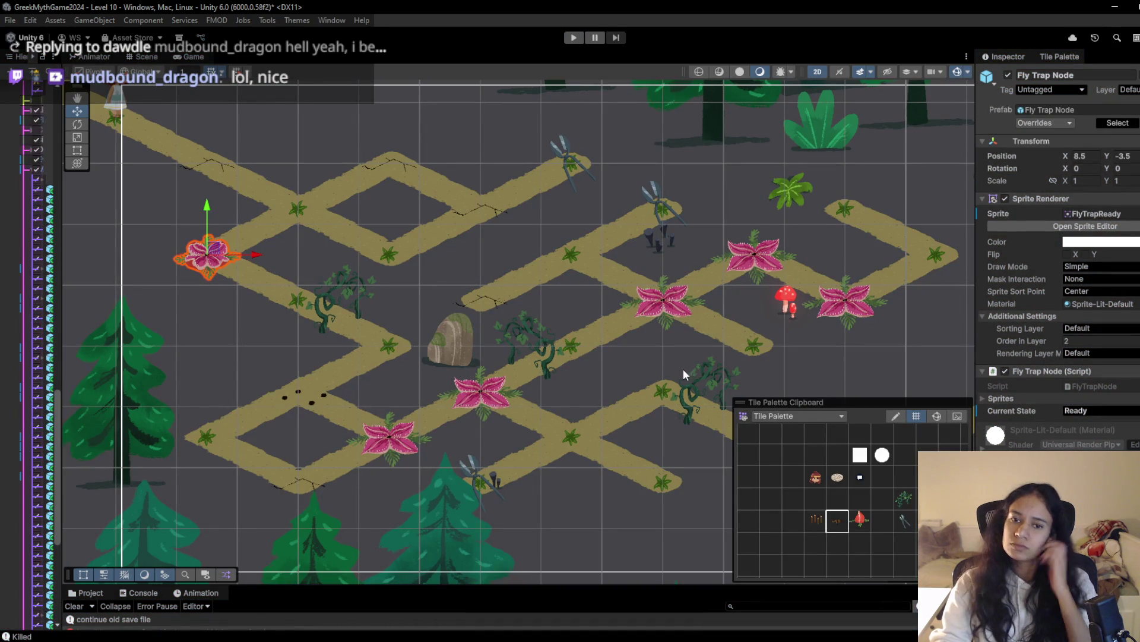
Set the left fly trap to the closed fly trap tile and run the level
left_click(838, 499)
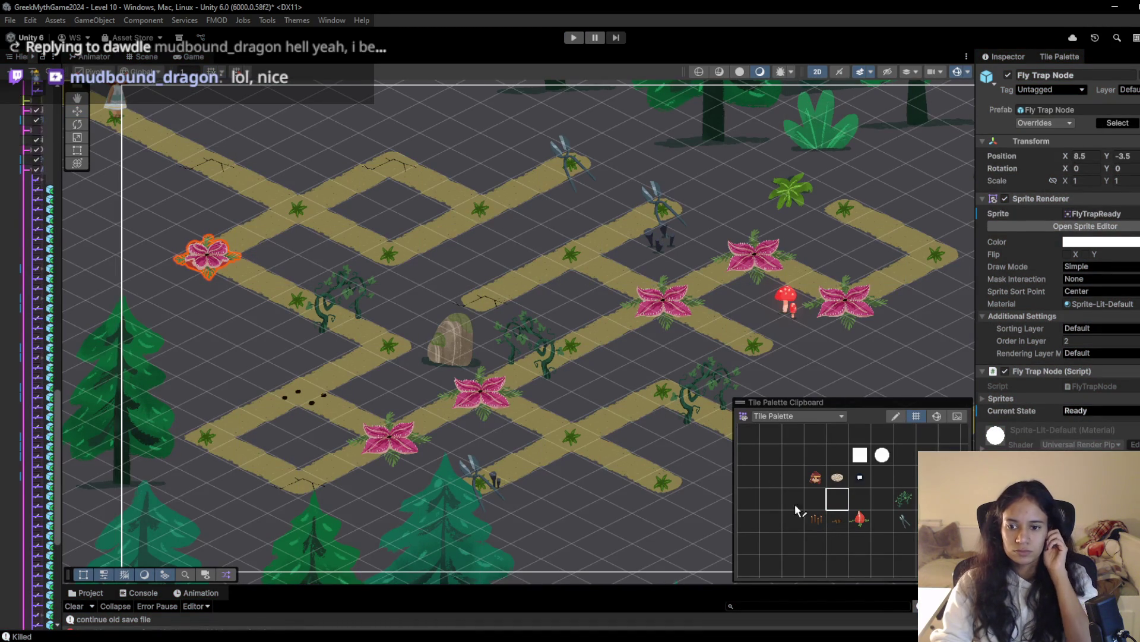
left_click(832, 515)
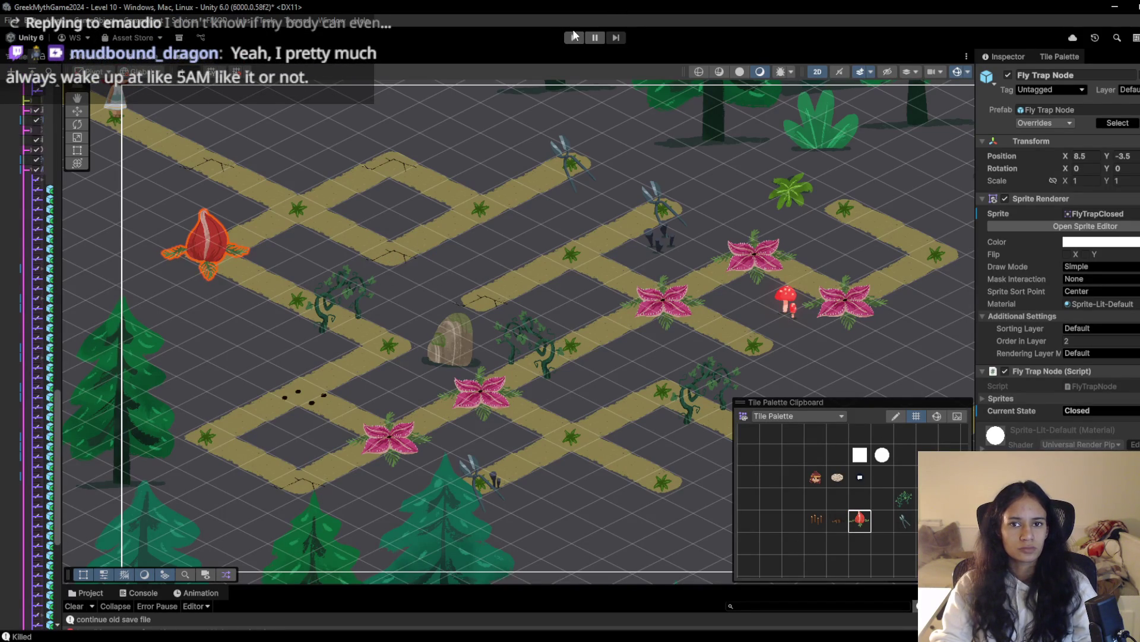
left_click(573, 37)
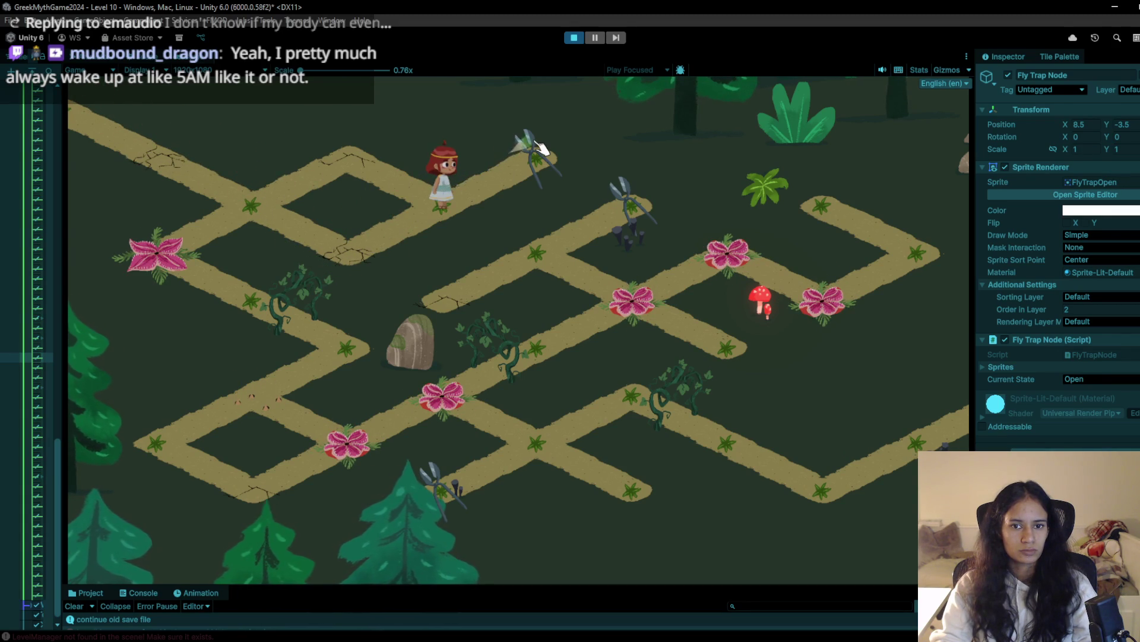
Move the girl toward the shears and back, then stop, choose the fence tile, and replay
left_click(523, 164)
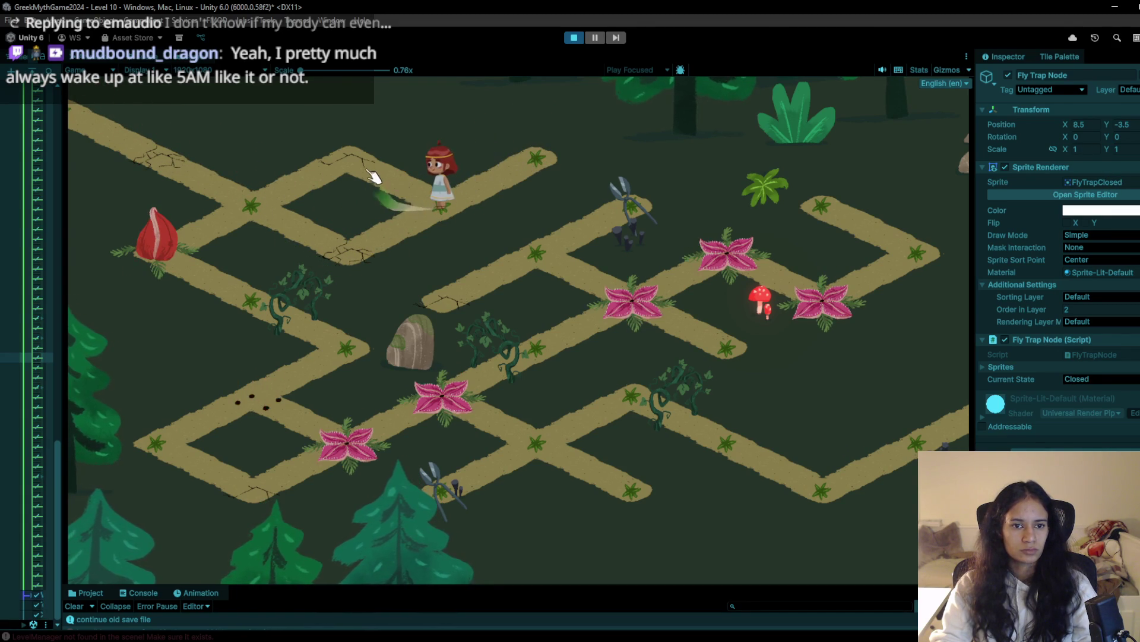
left_click(271, 209)
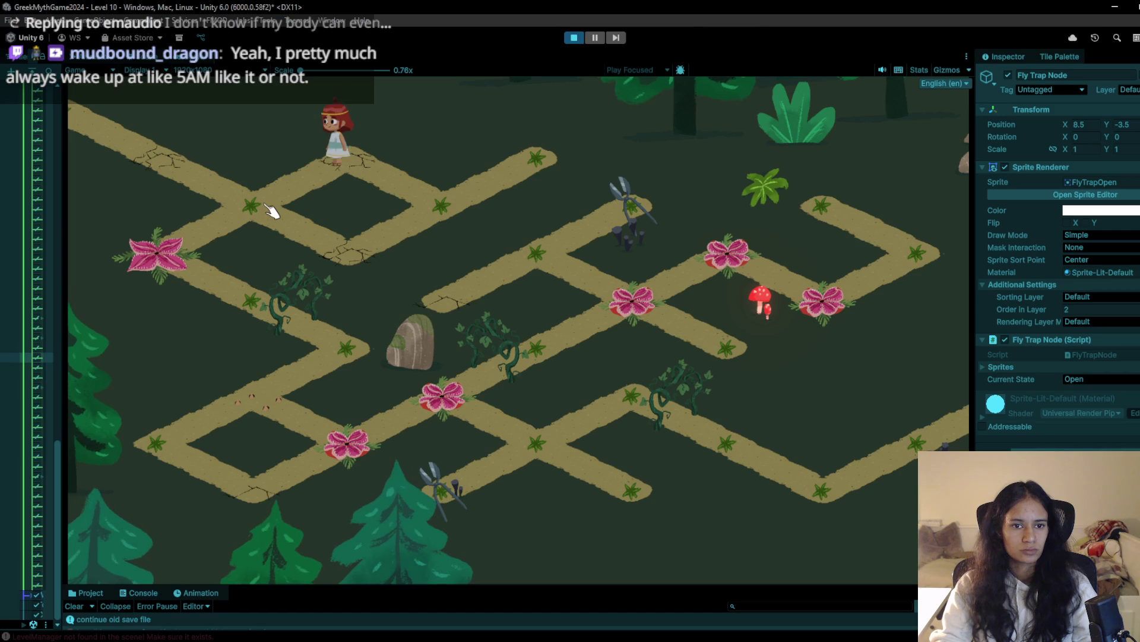
left_click(571, 39)
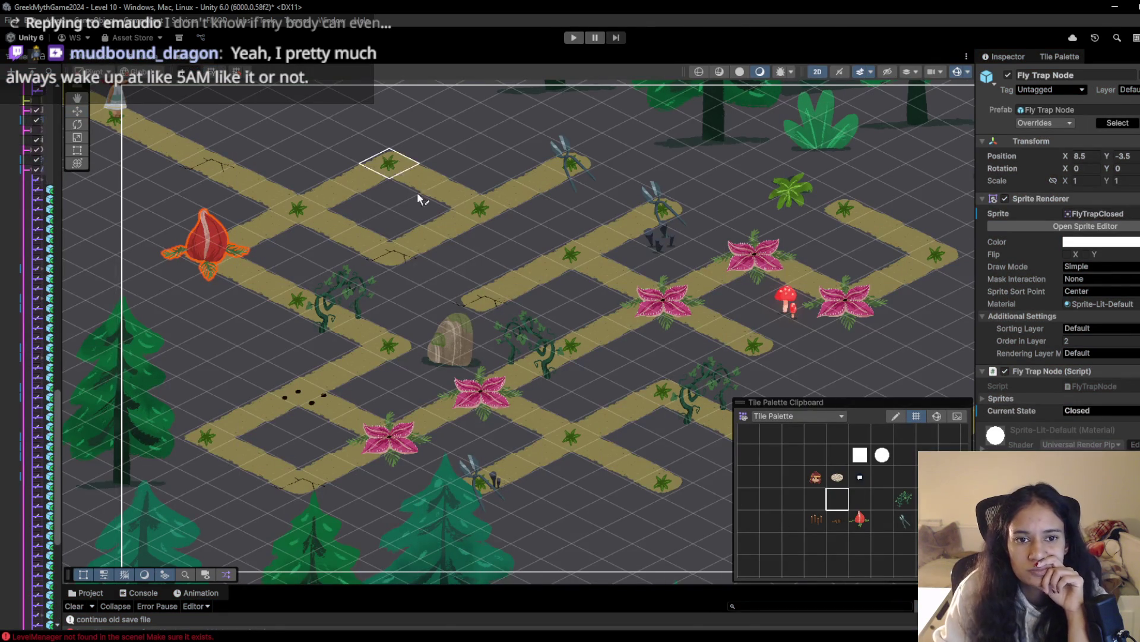
left_click(815, 521)
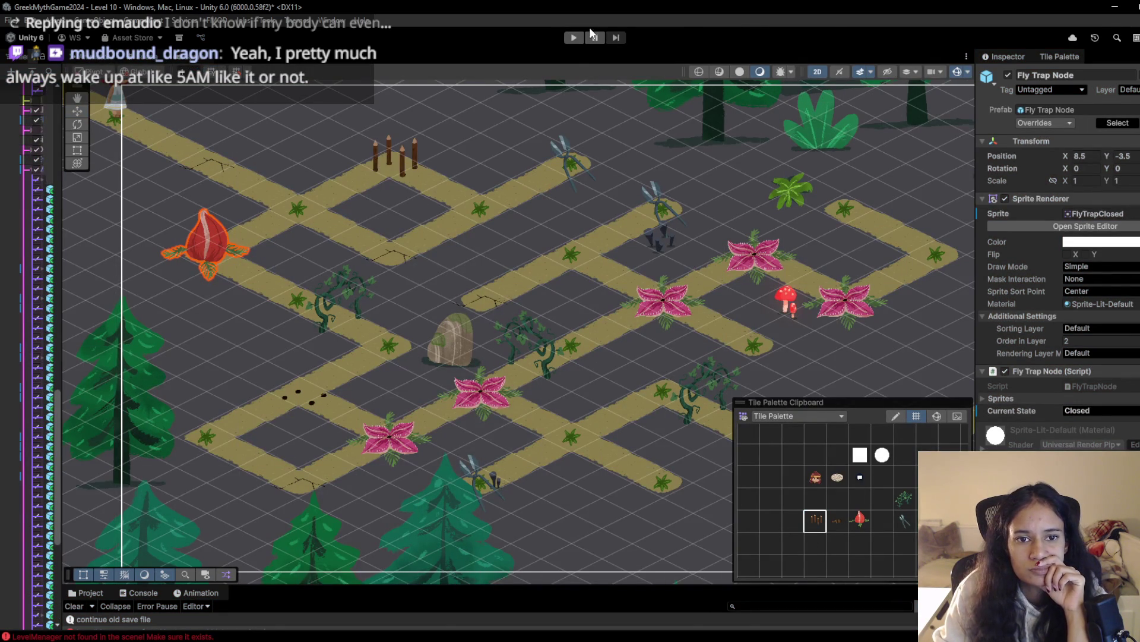
left_click(574, 37)
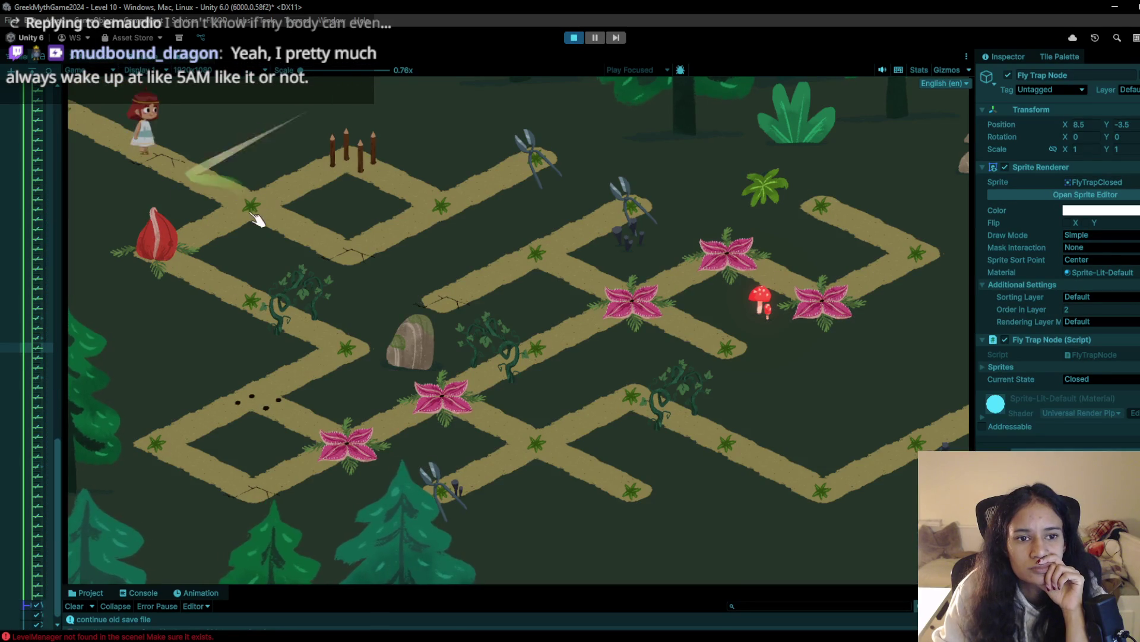
Walk the girl around the loop to collect the shears at the top right
left_click(257, 220)
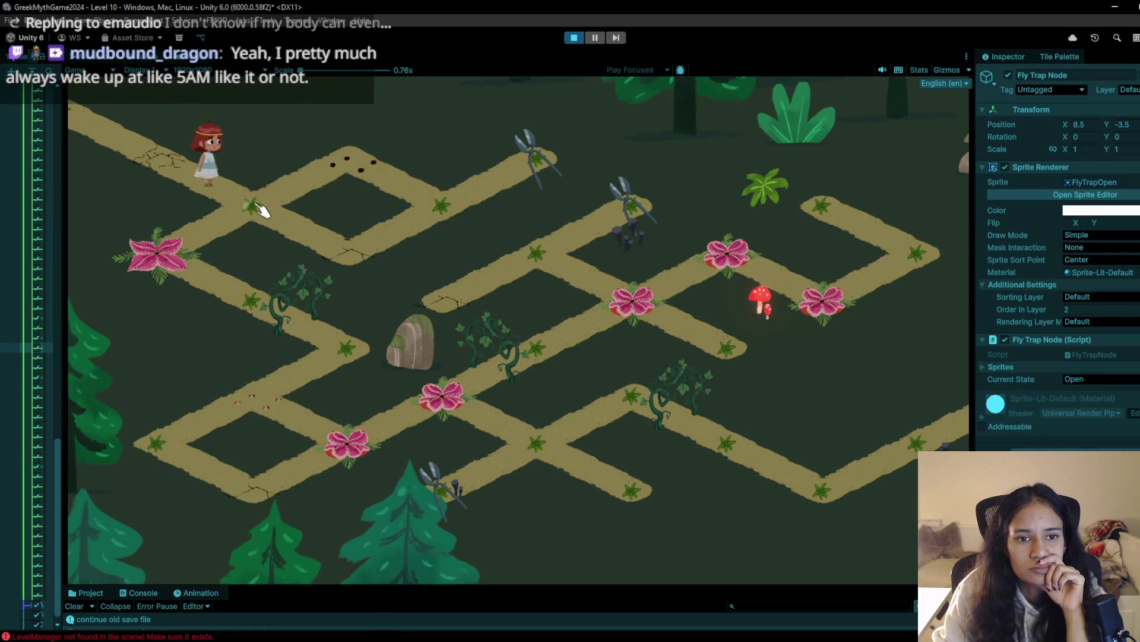
left_click(367, 260)
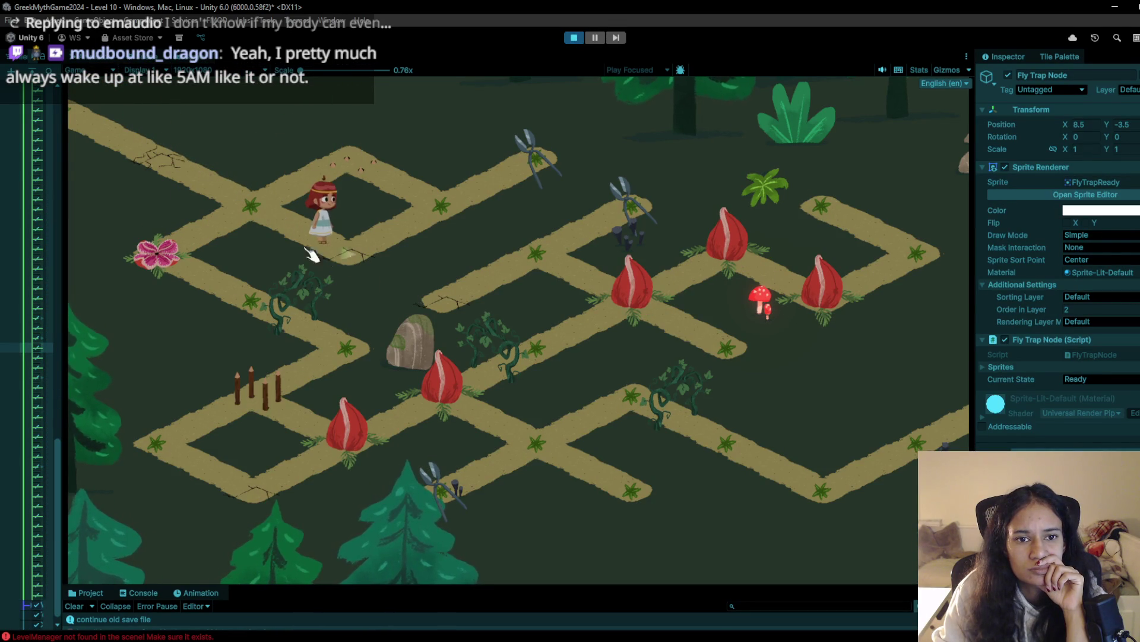
left_click(248, 223)
left_click(348, 159)
left_click(438, 202)
left_click(536, 158)
left_click(455, 208)
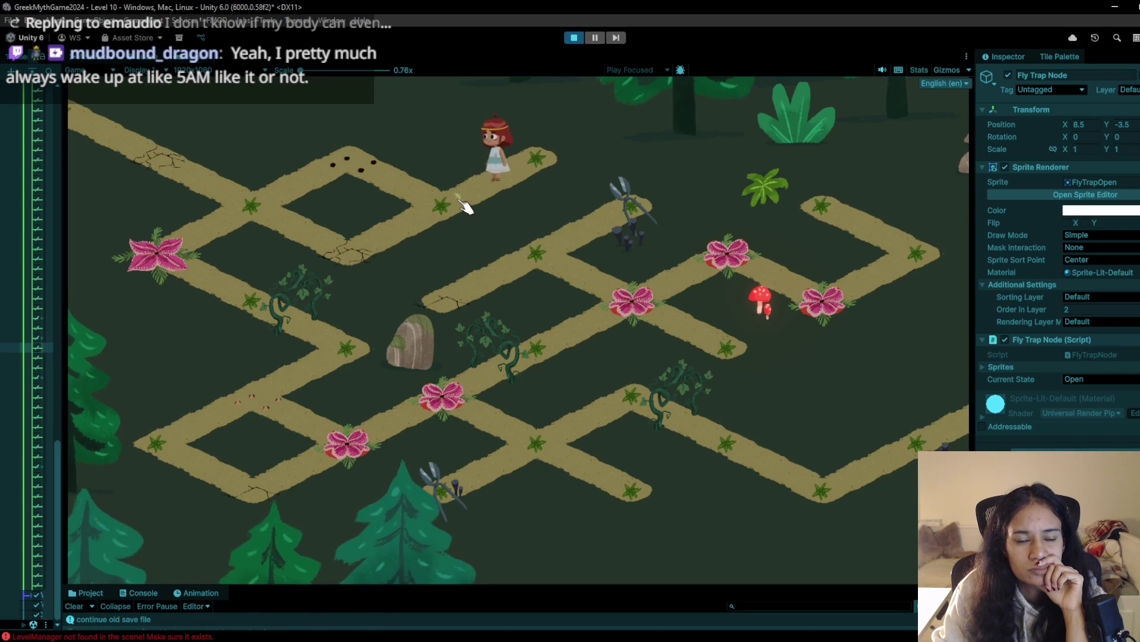
Walk her back across to the left node, stop the playtest, and pick the flytrap tile
left_click(531, 134)
left_click(433, 224)
left_click(388, 174)
left_click(276, 205)
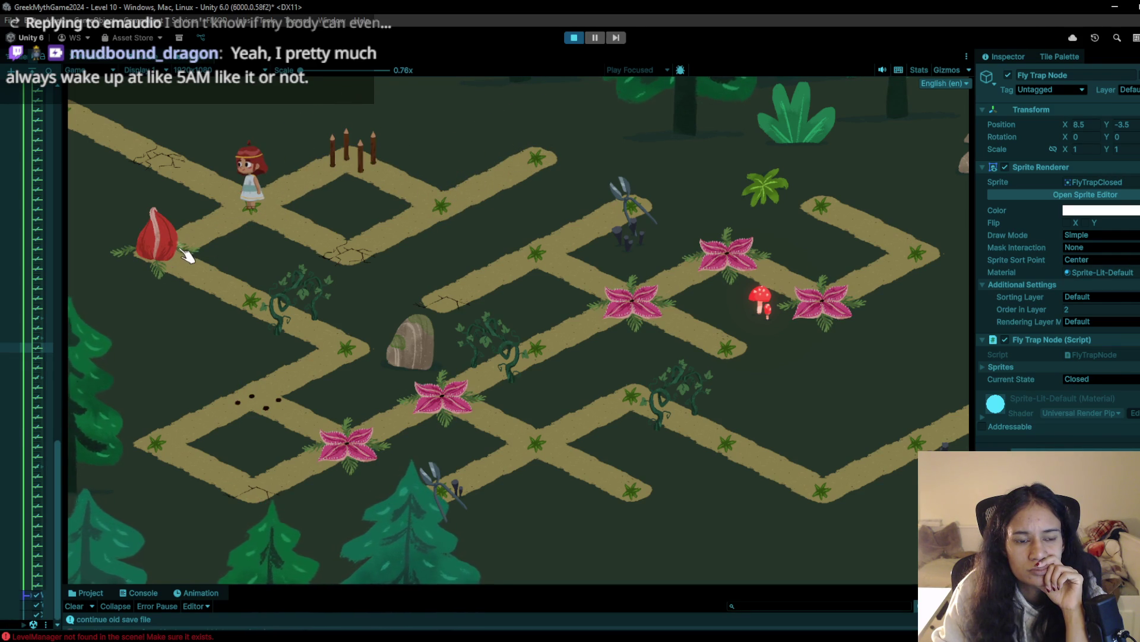
left_click(574, 37)
left_click(860, 520)
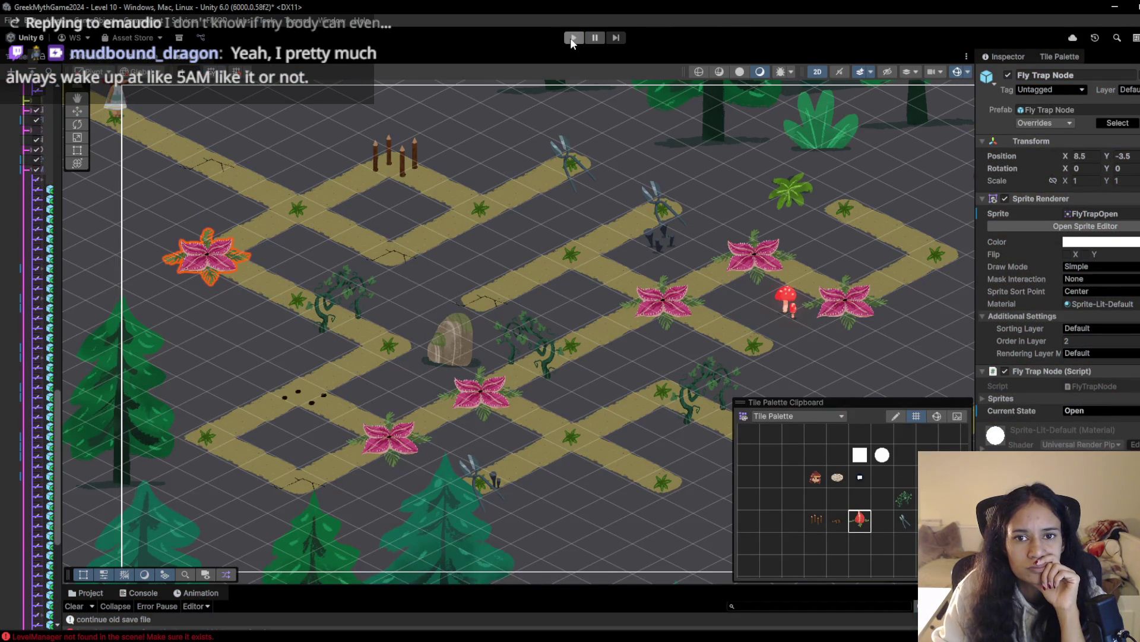
Playtest until the girl dies stepping between the junction and upper-right nodes, then stop and restart
left_click(572, 38)
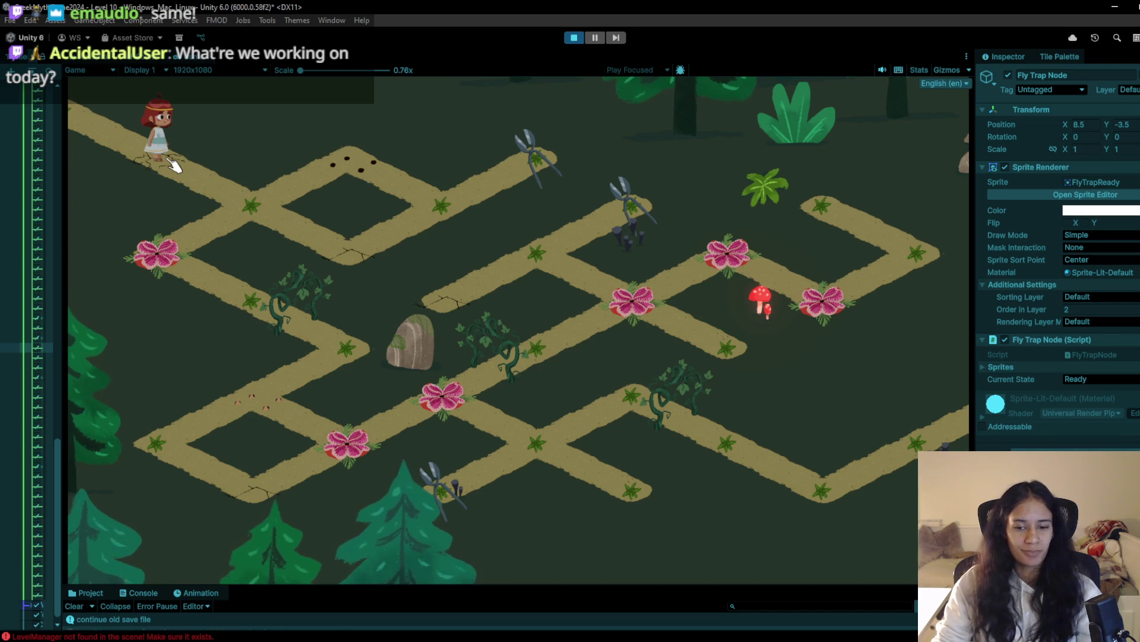
mouse_move(345, 641)
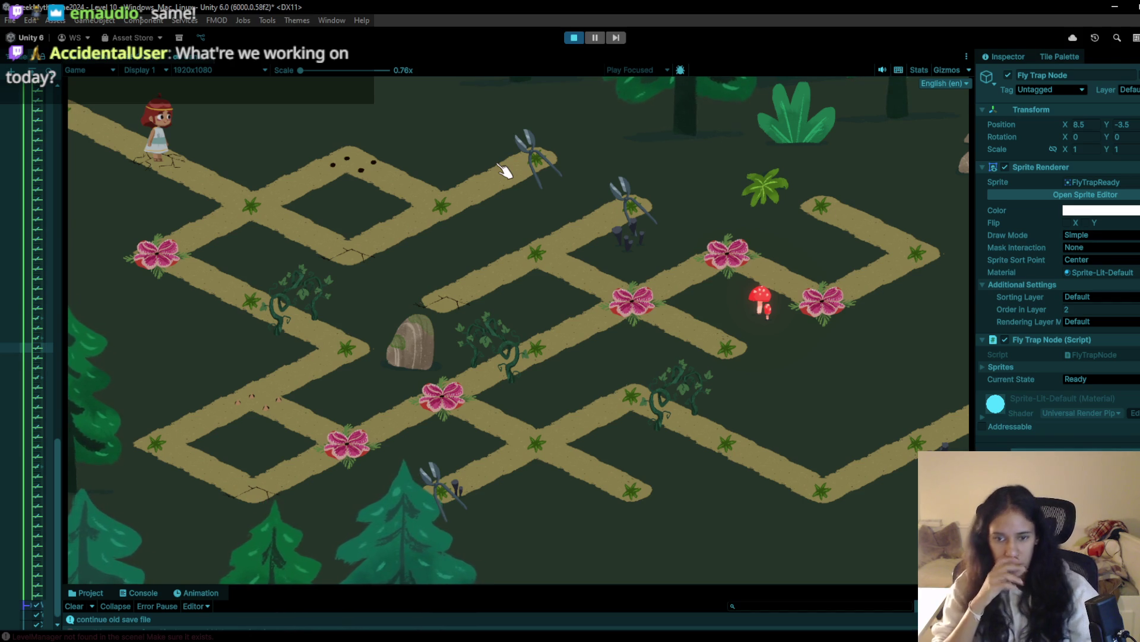
left_click(285, 216)
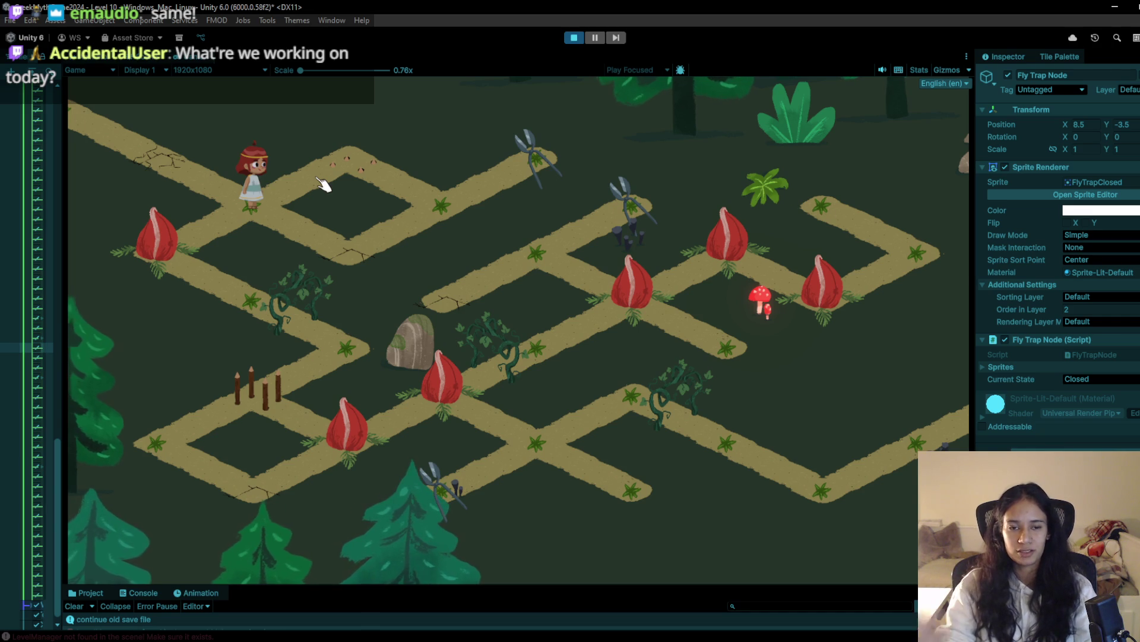
left_click(442, 205)
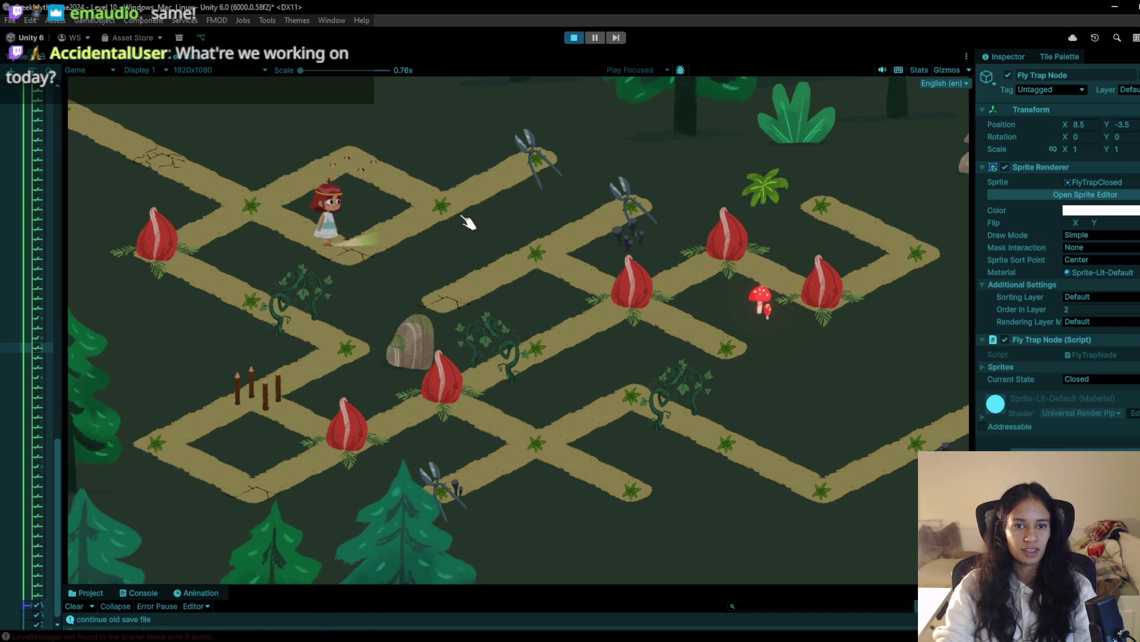
left_click(440, 205)
left_click(364, 251)
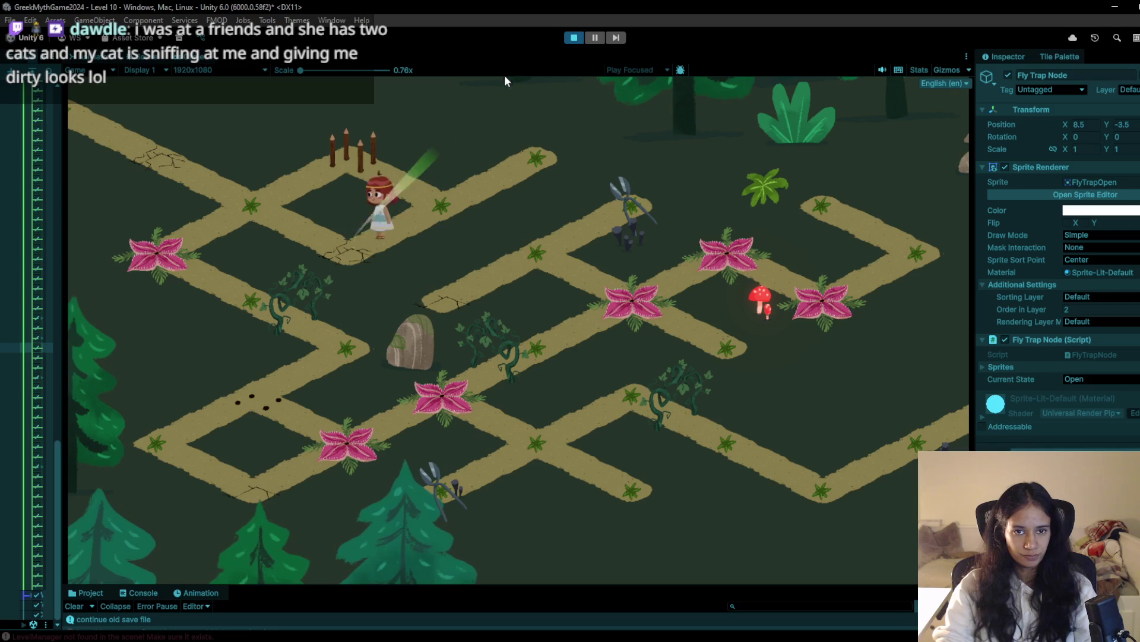
left_click(575, 38)
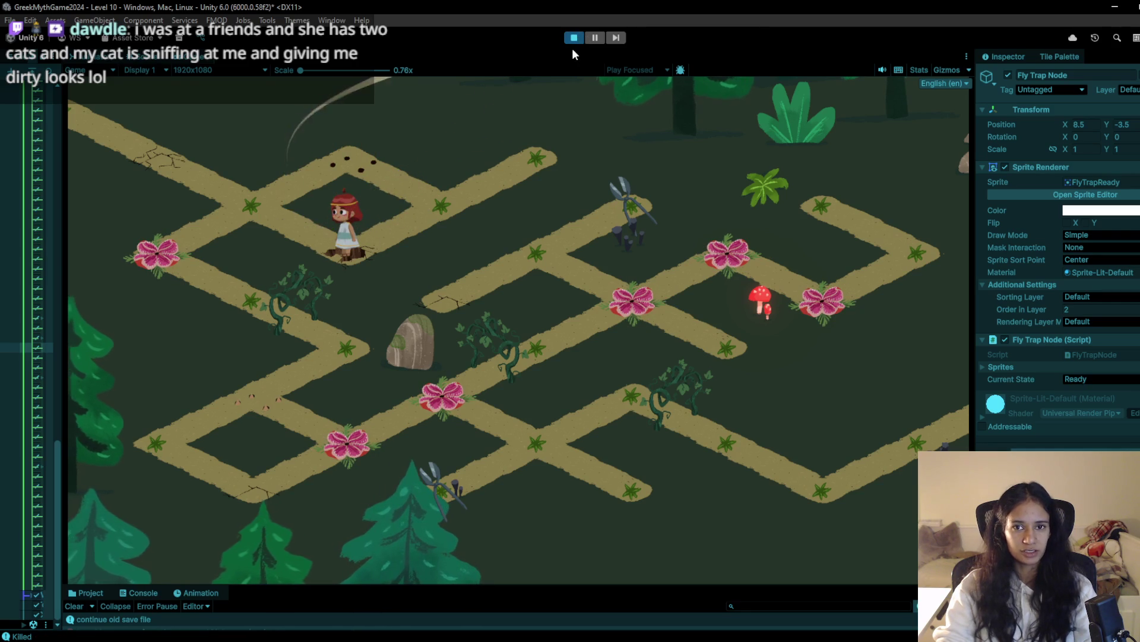
left_click(575, 38)
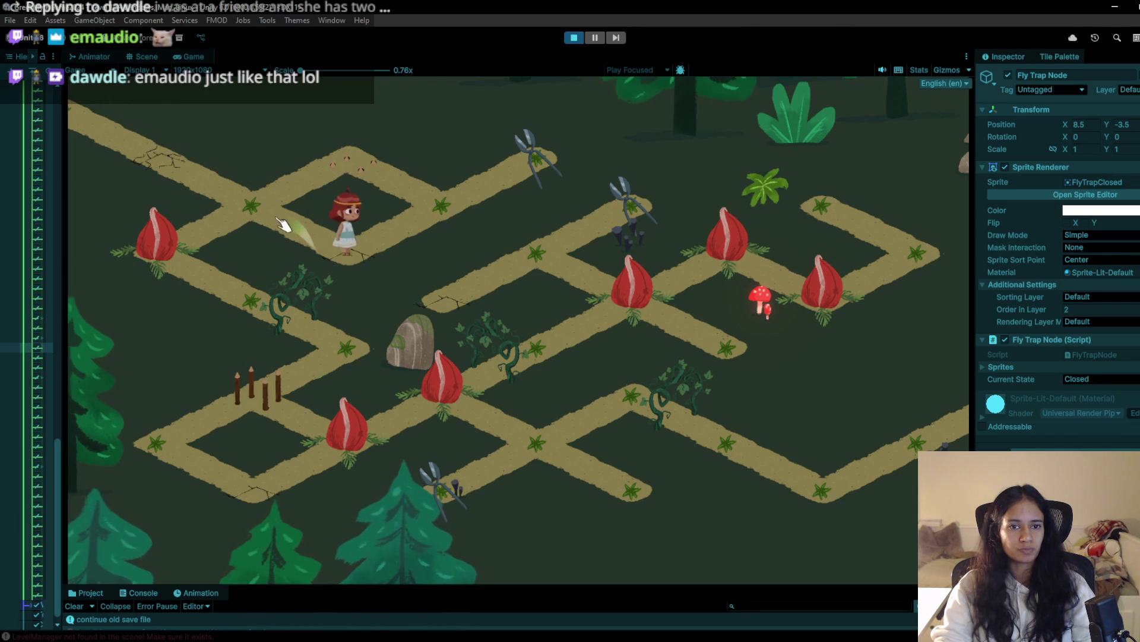
Restart the level and walk the girl to the flytrap node and back to the upper-left node
left_click(581, 38)
left_click(573, 37)
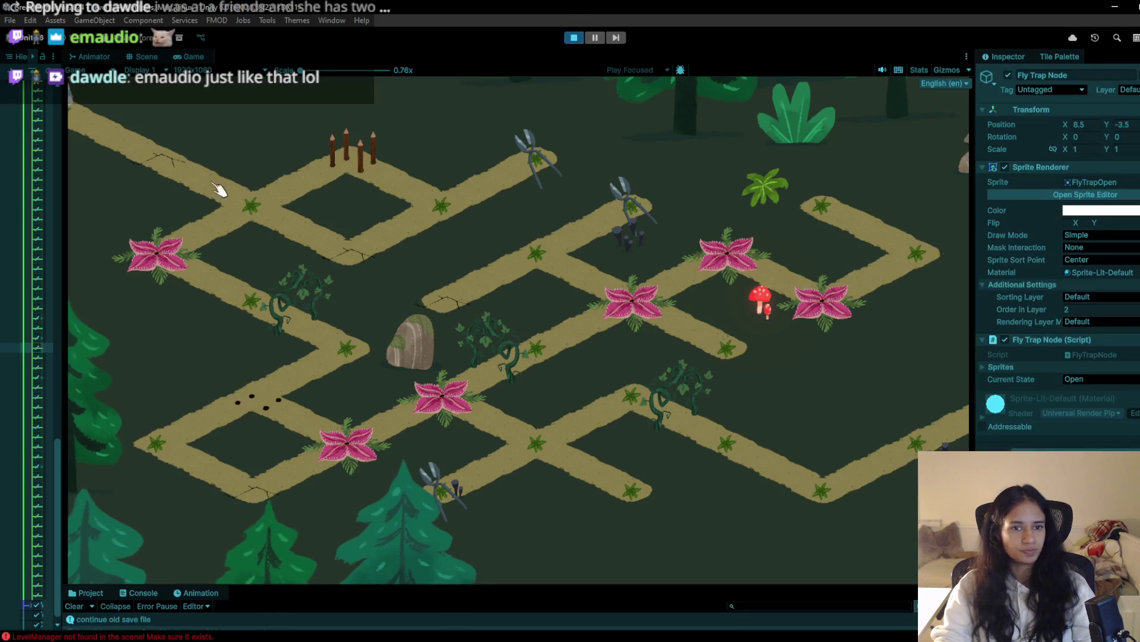
left_click(239, 205)
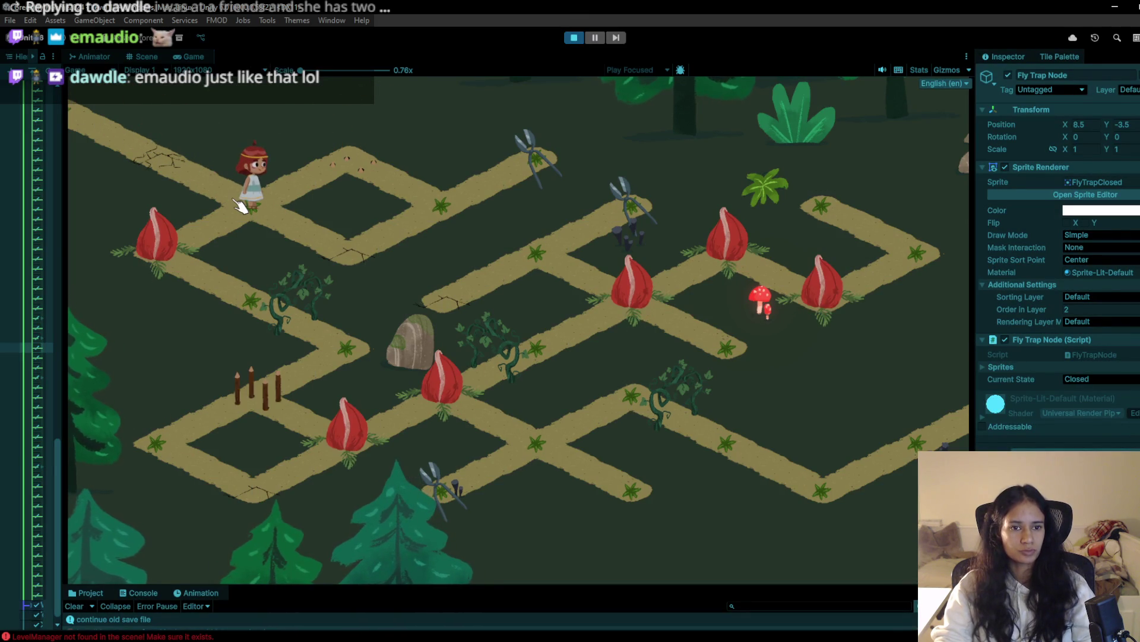
left_click(338, 257)
left_click(261, 208)
left_click(338, 173)
left_click(558, 149)
left_click(446, 212)
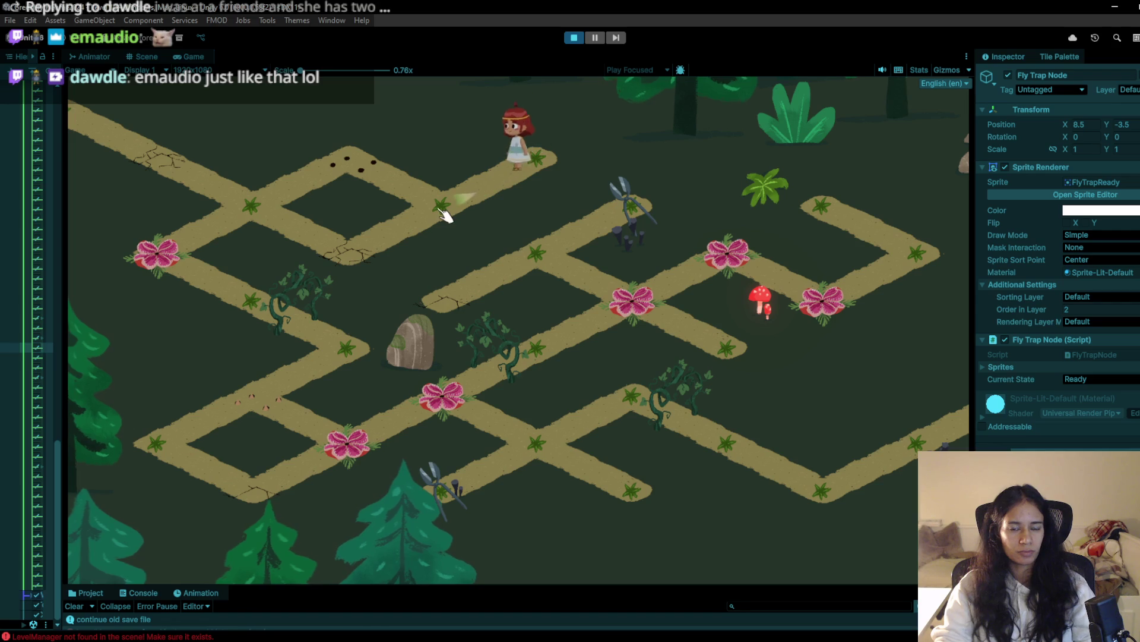
left_click(440, 211)
left_click(360, 170)
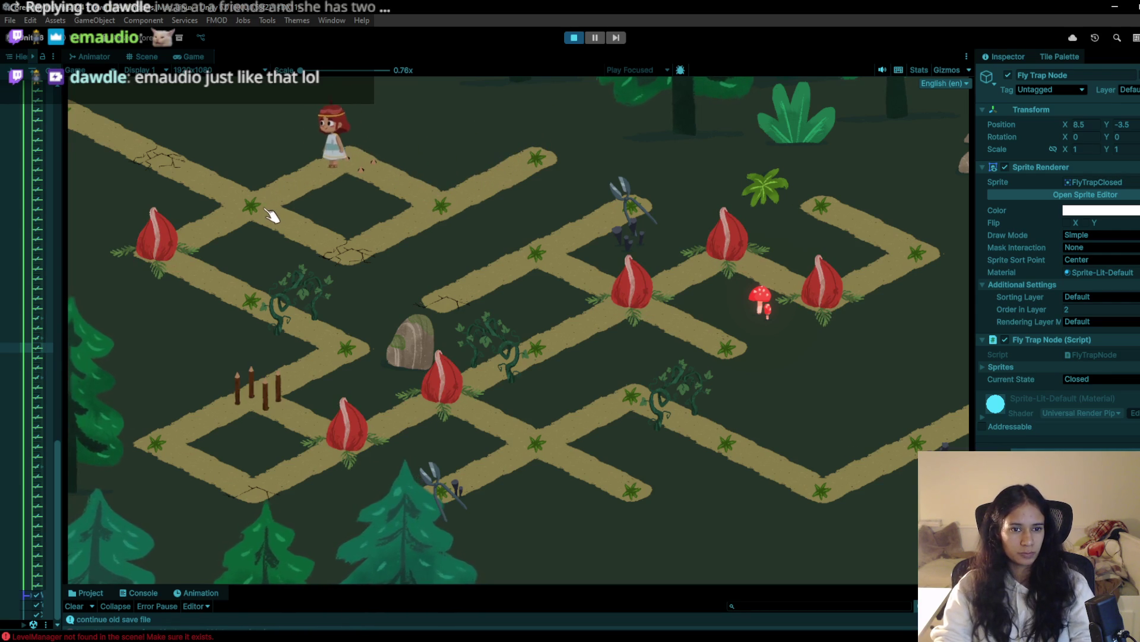
Walk her down the left path until killed by the lower-left loop, enlarge the console, and restart
left_click(166, 266)
left_click(238, 304)
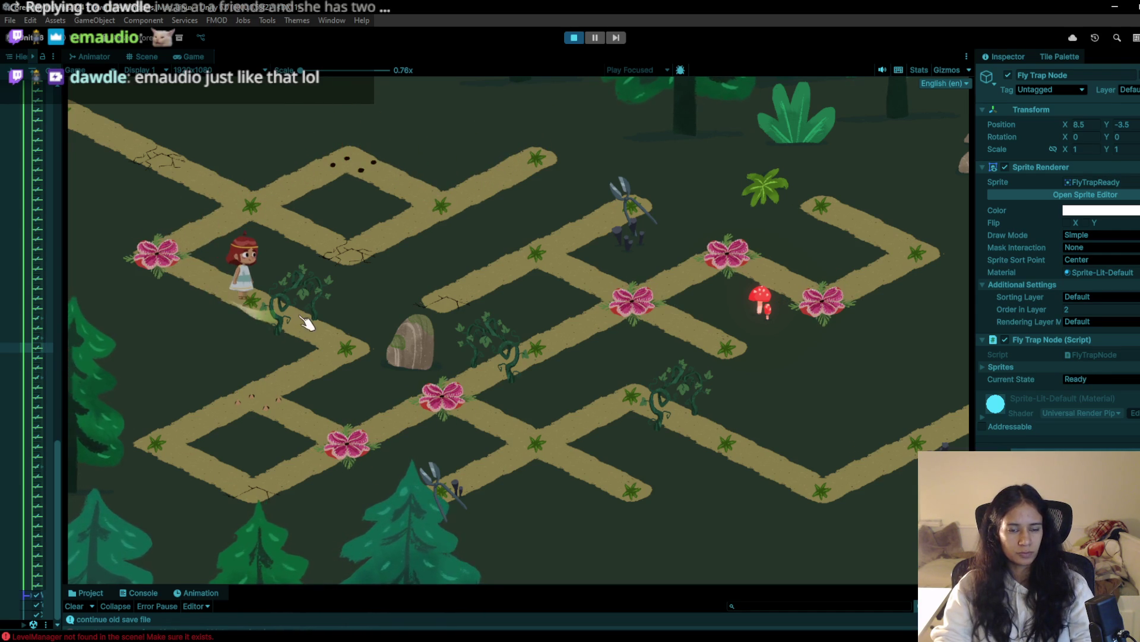
left_click(347, 351)
left_click(266, 396)
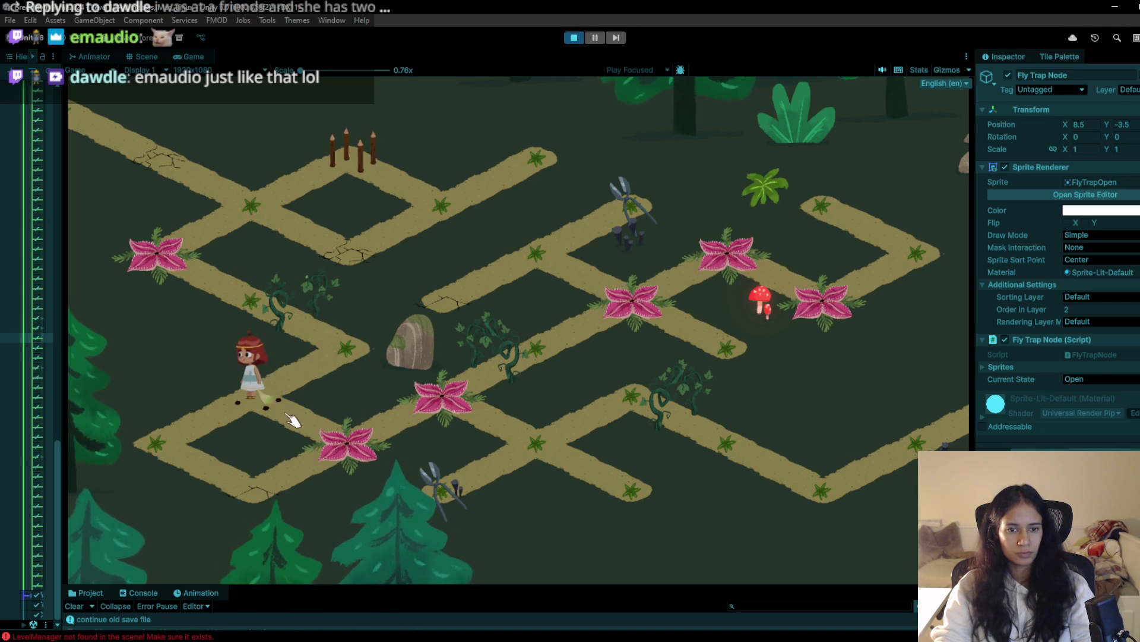
left_click(196, 448)
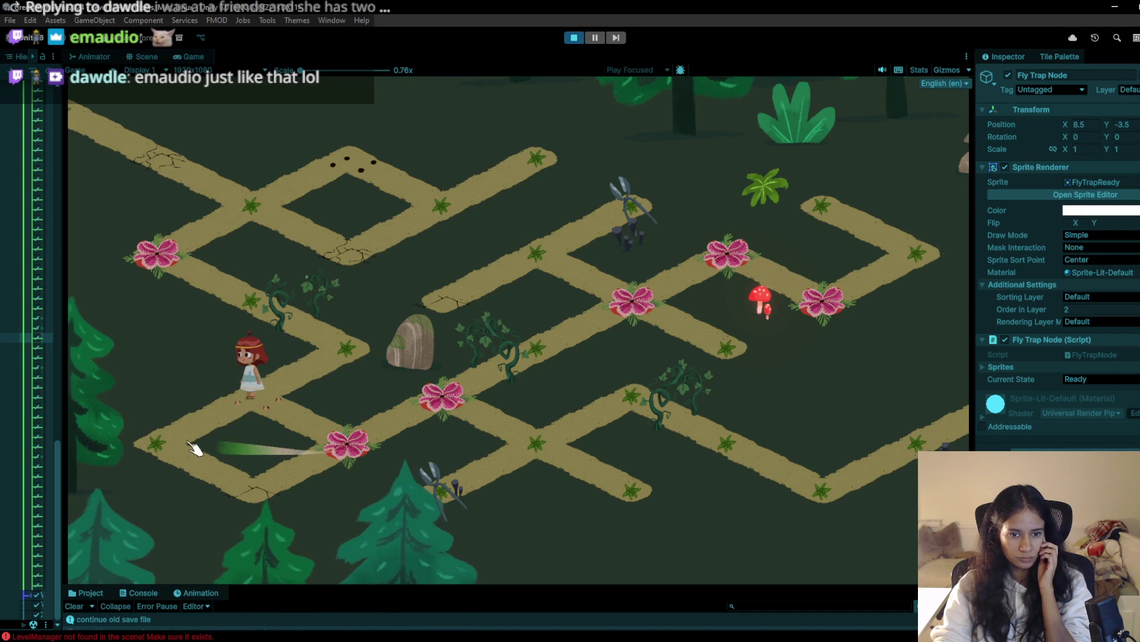
left_click(227, 484)
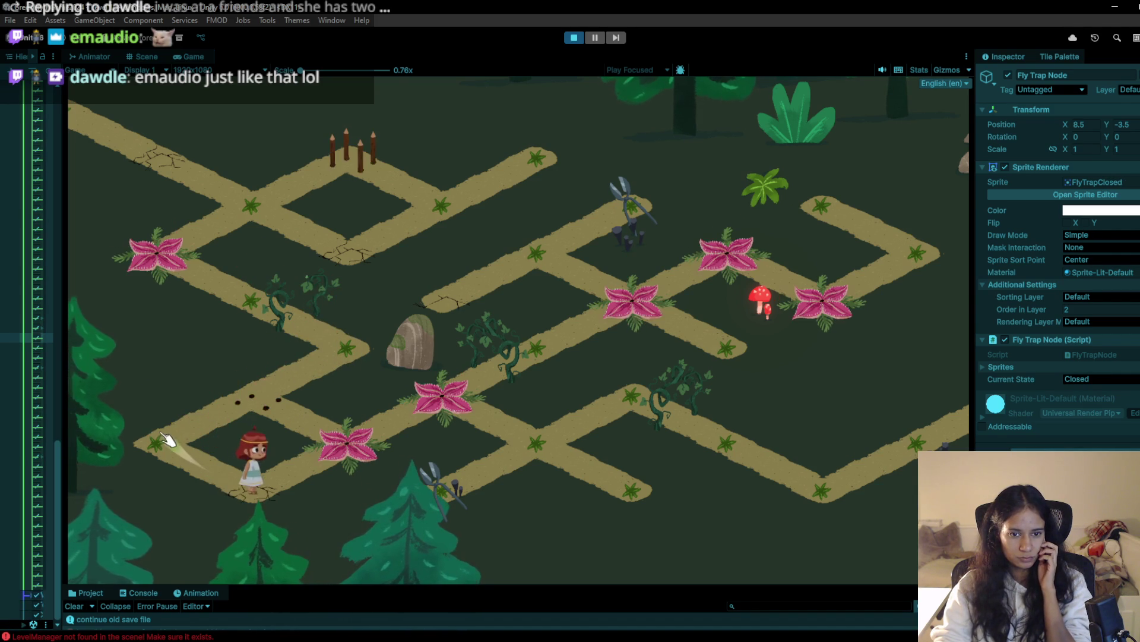
left_click(268, 412)
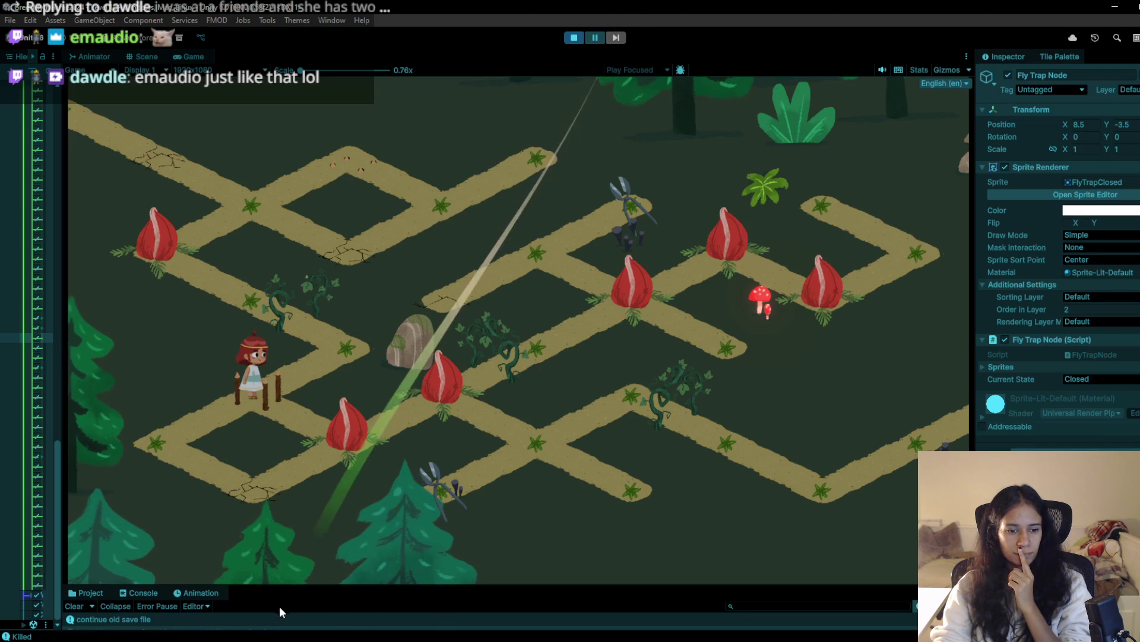
mouse_move(297, 585)
left_mouse_down()
mouse_move(339, 488)
mouse_move(320, 554)
left_mouse_up()
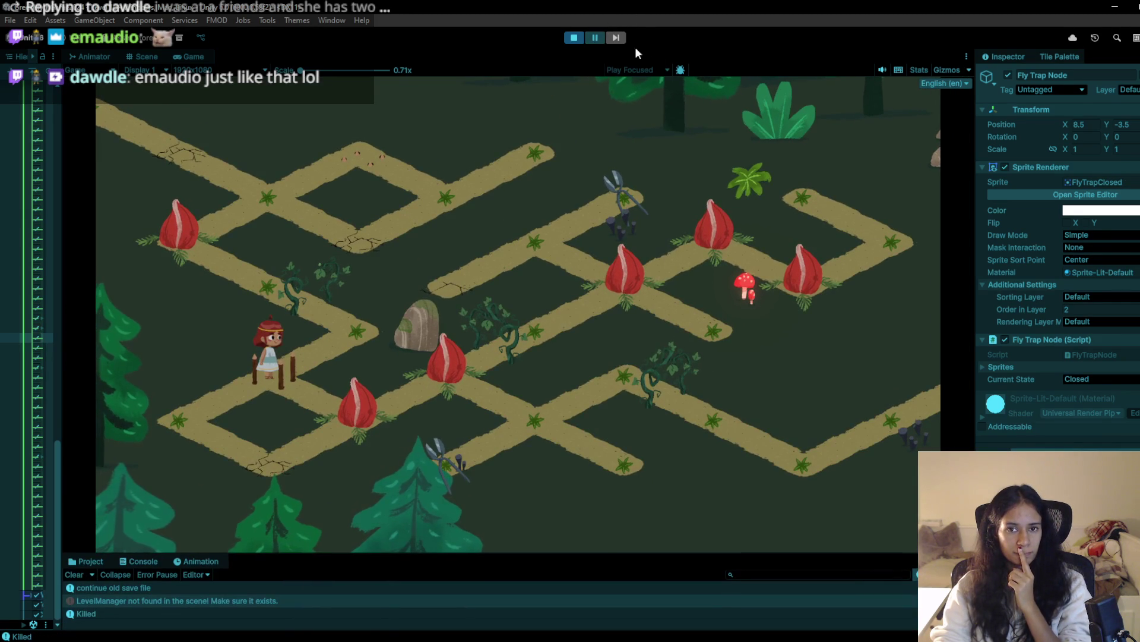
left_click(574, 39)
Restart the playtest, collect the shears, then walk the girl down-left past the flytrap node
left_click(574, 40)
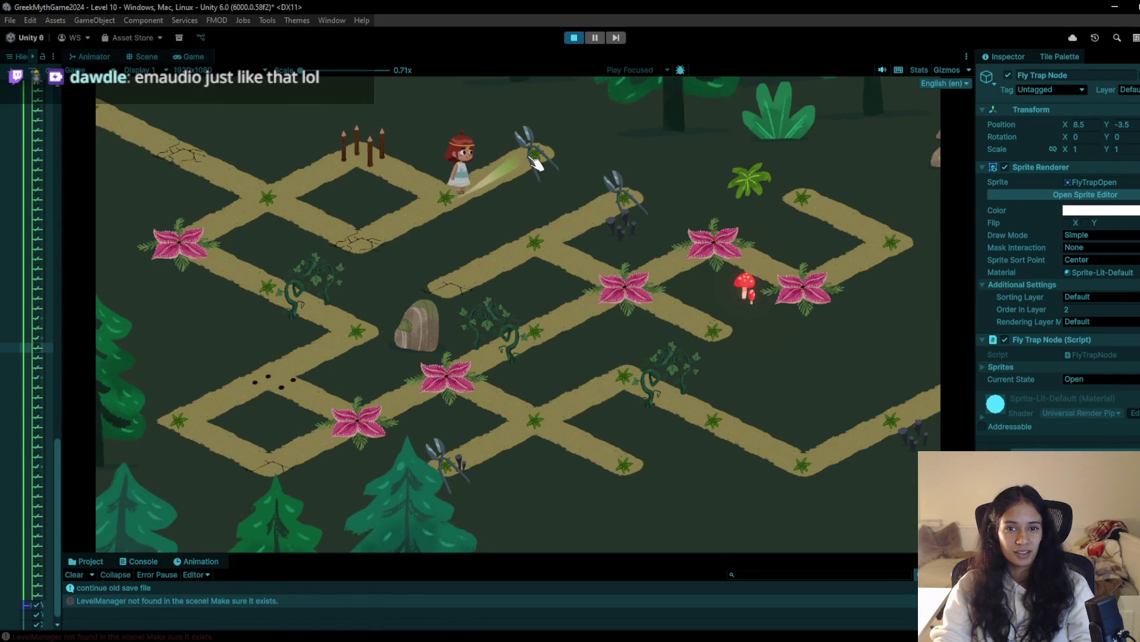
left_click(441, 209)
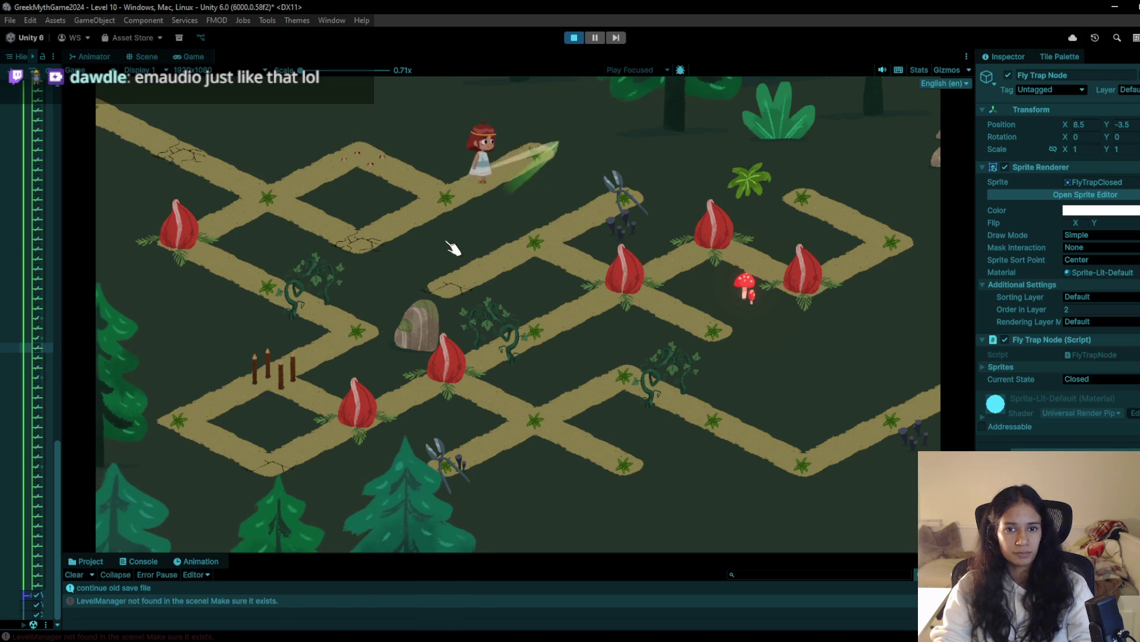
left_click(320, 190)
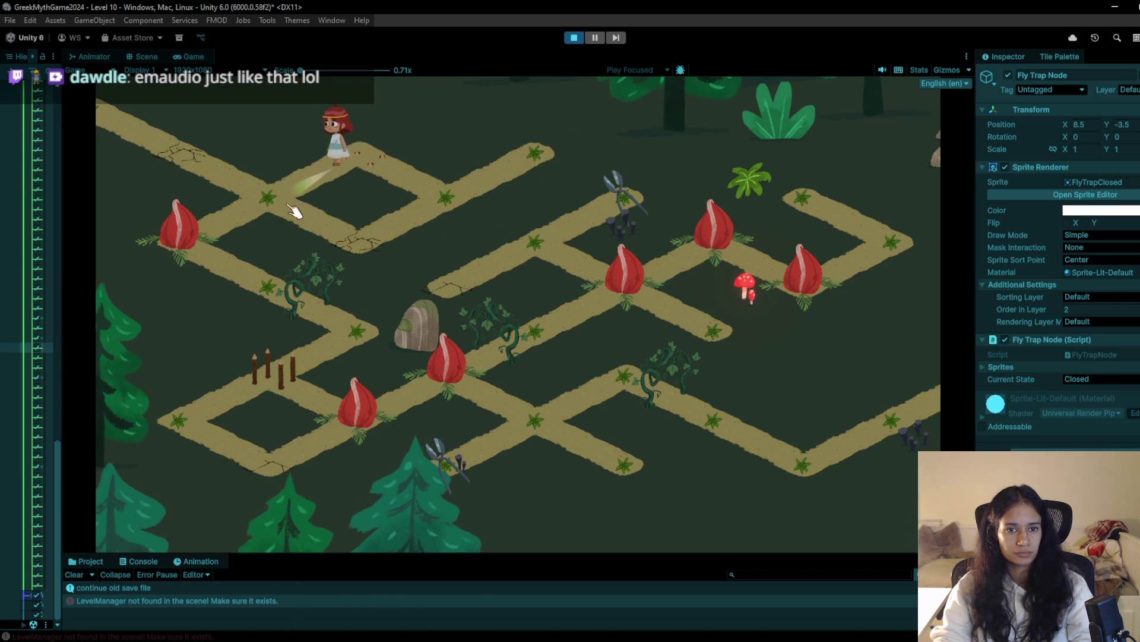
left_click(217, 235)
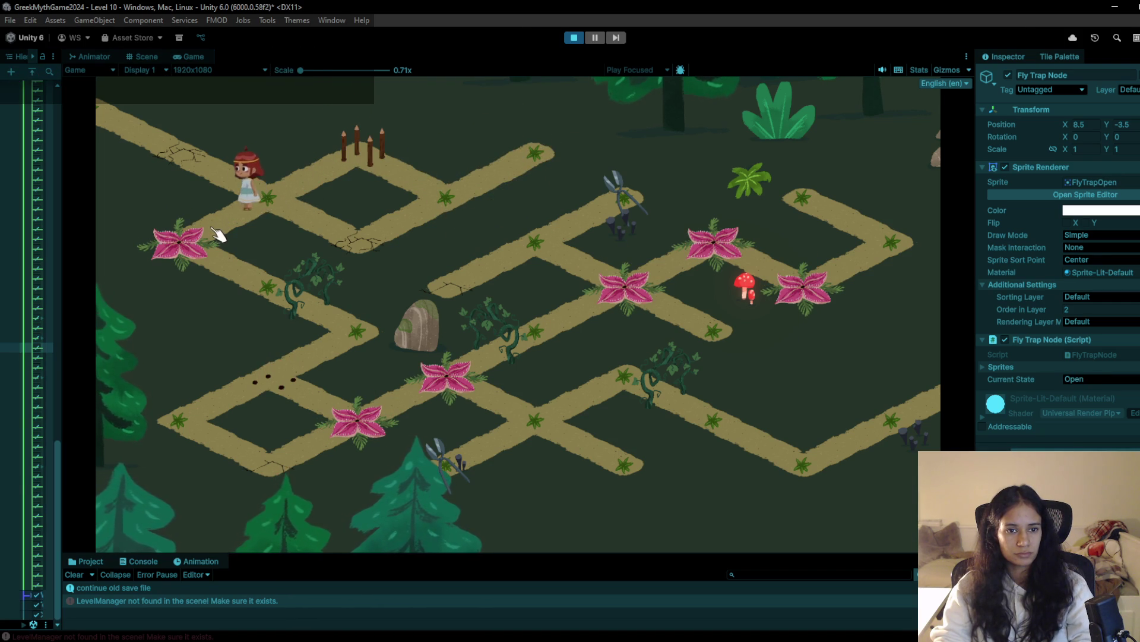
left_click(268, 287)
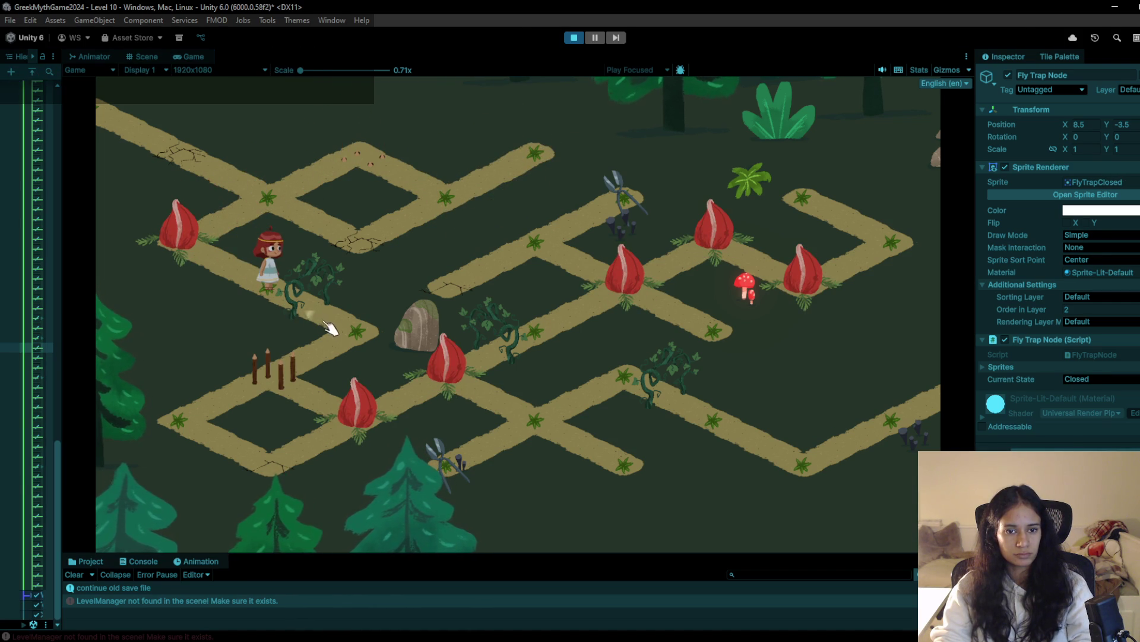
left_click(330, 329)
left_click(260, 397)
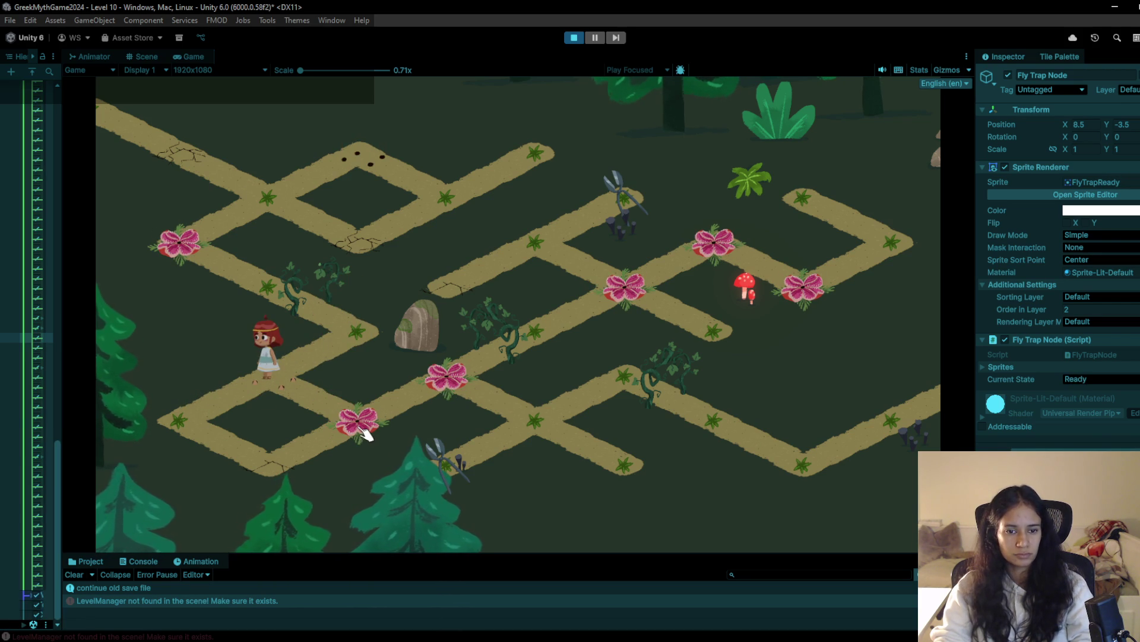
Walk the girl between the rock, vine and lower path nodes, then stop the run
left_click(387, 329)
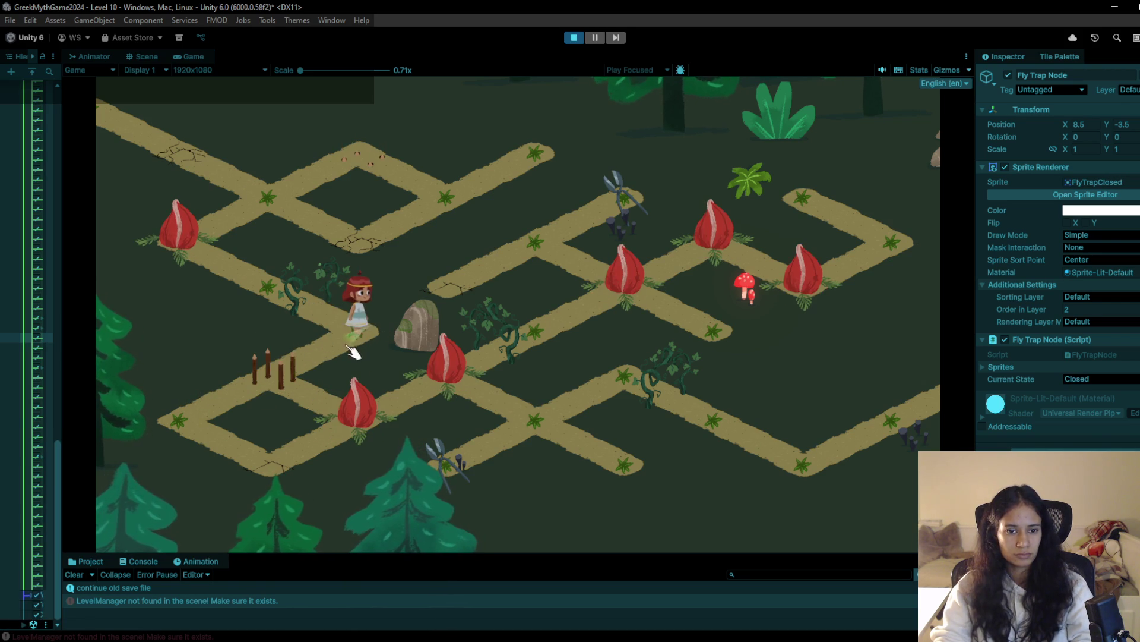
left_click(308, 307)
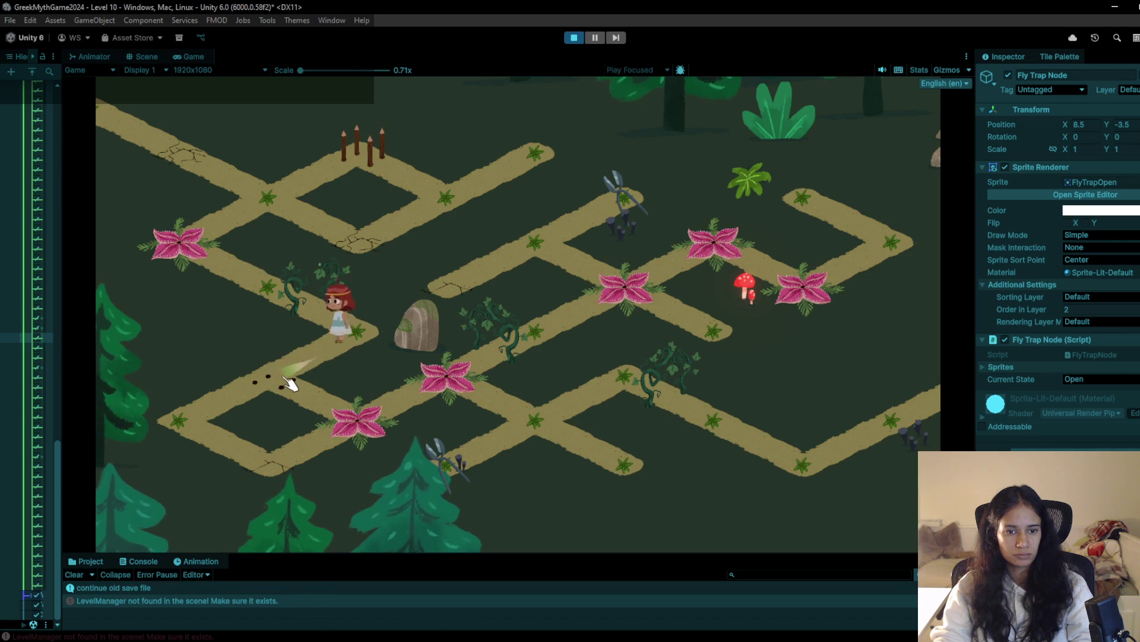
left_click(287, 381)
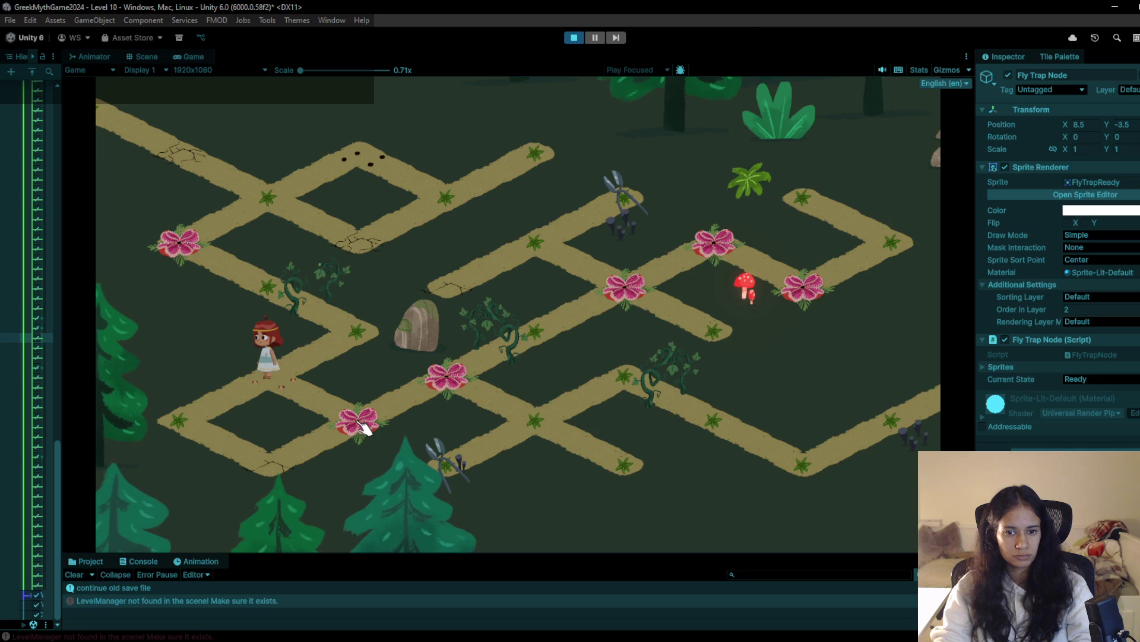
left_click(362, 426)
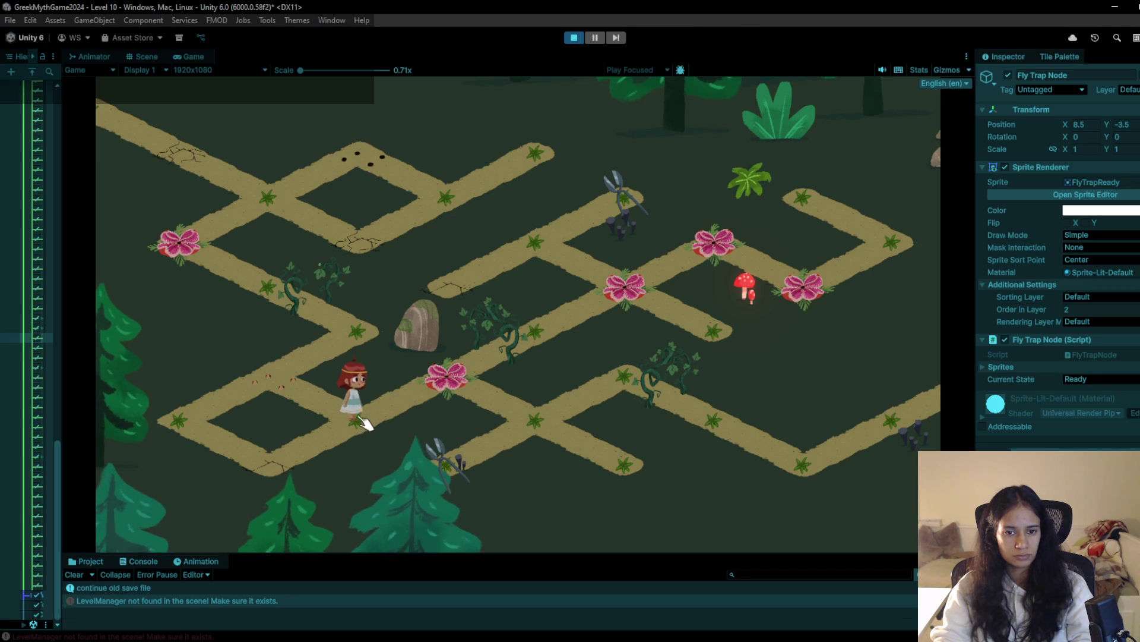
left_click(262, 473)
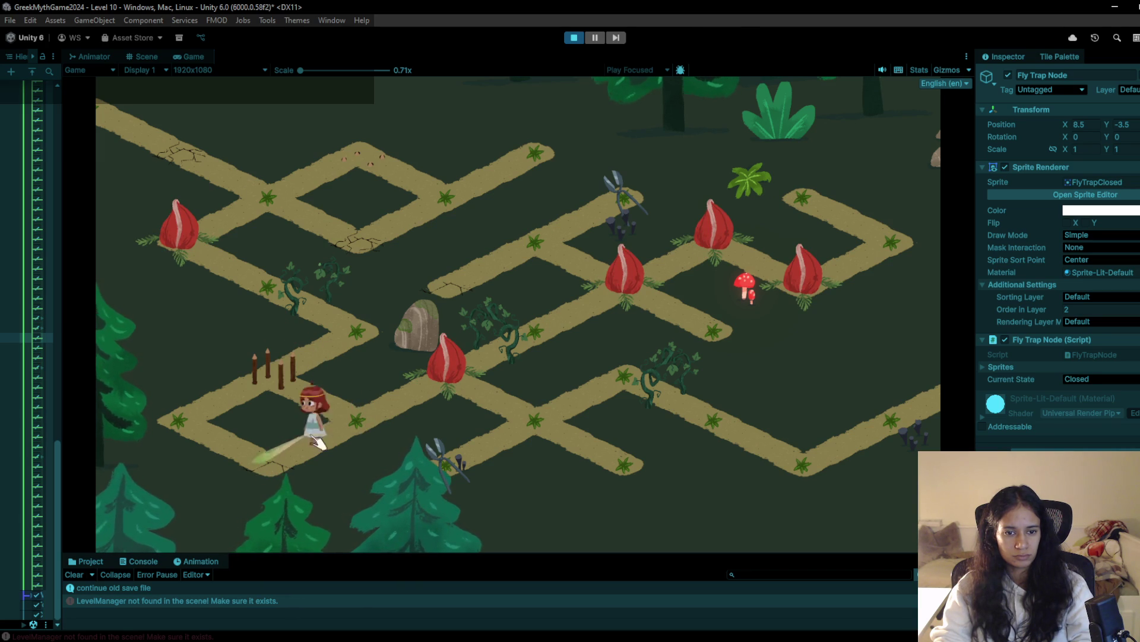
left_click(345, 420)
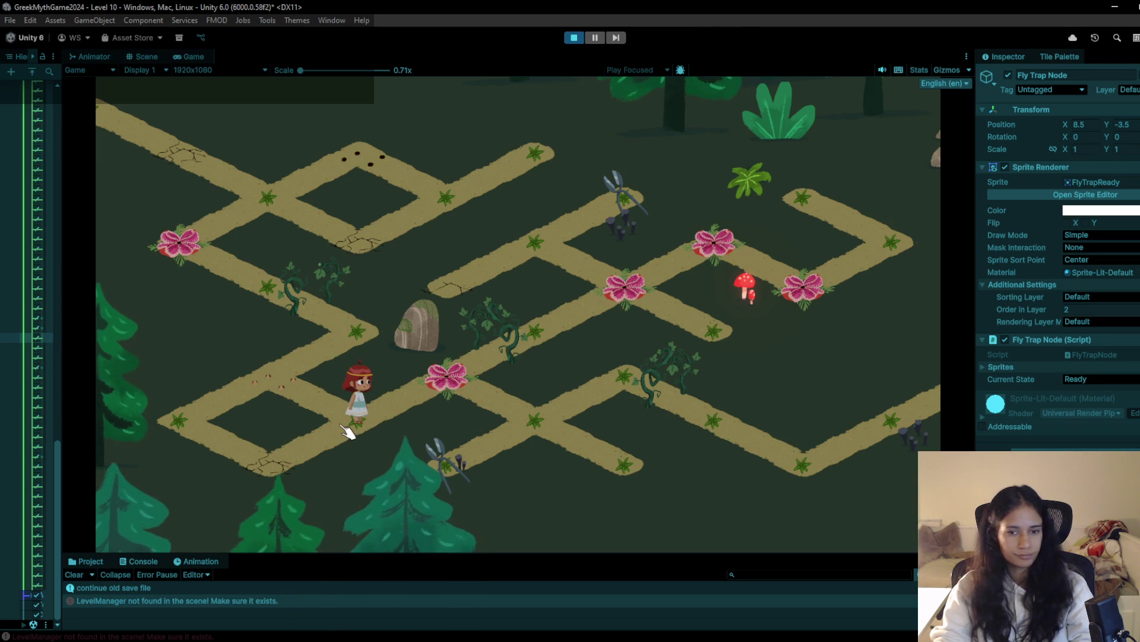
left_click(284, 395)
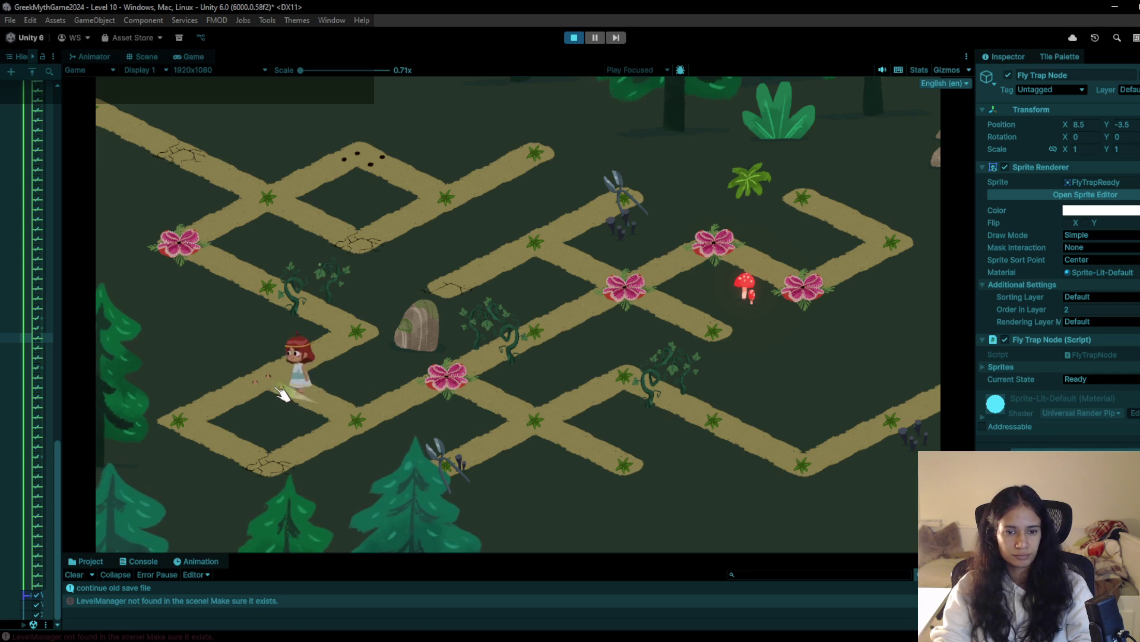
left_click(573, 39)
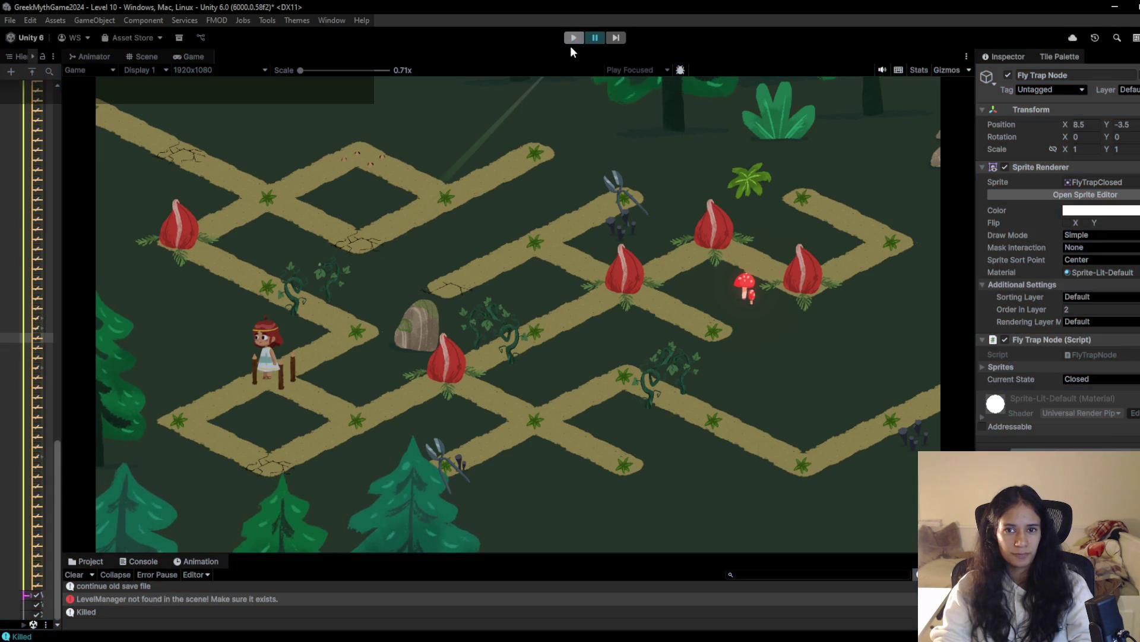
Replay the level, walking the girl via the central junction to the left flytrap, then stop
left_click(573, 38)
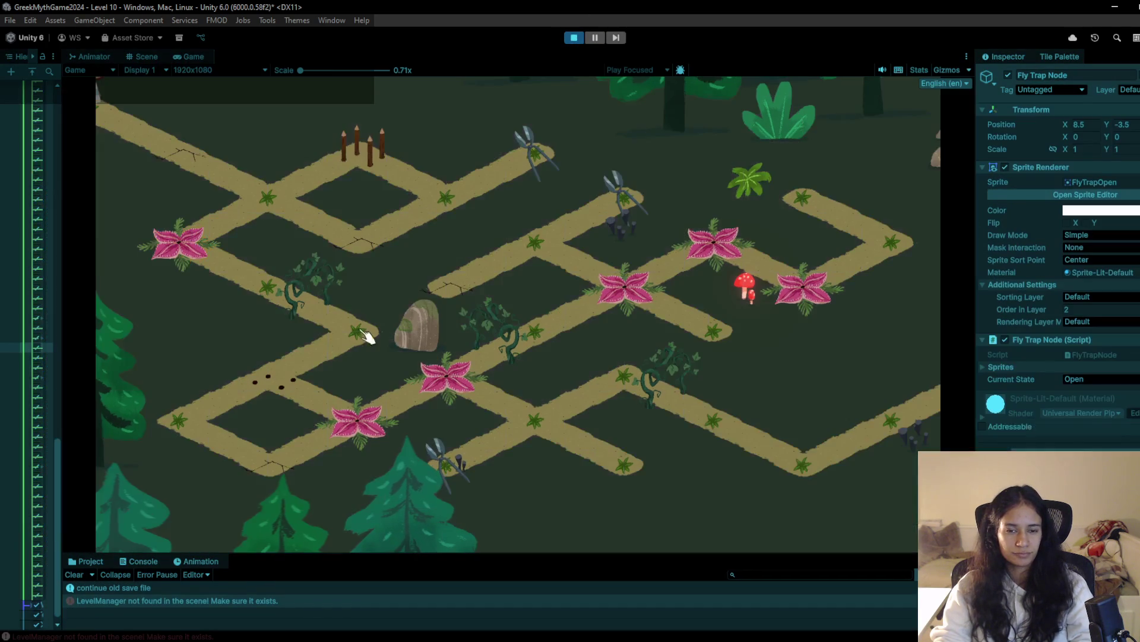
left_click(266, 192)
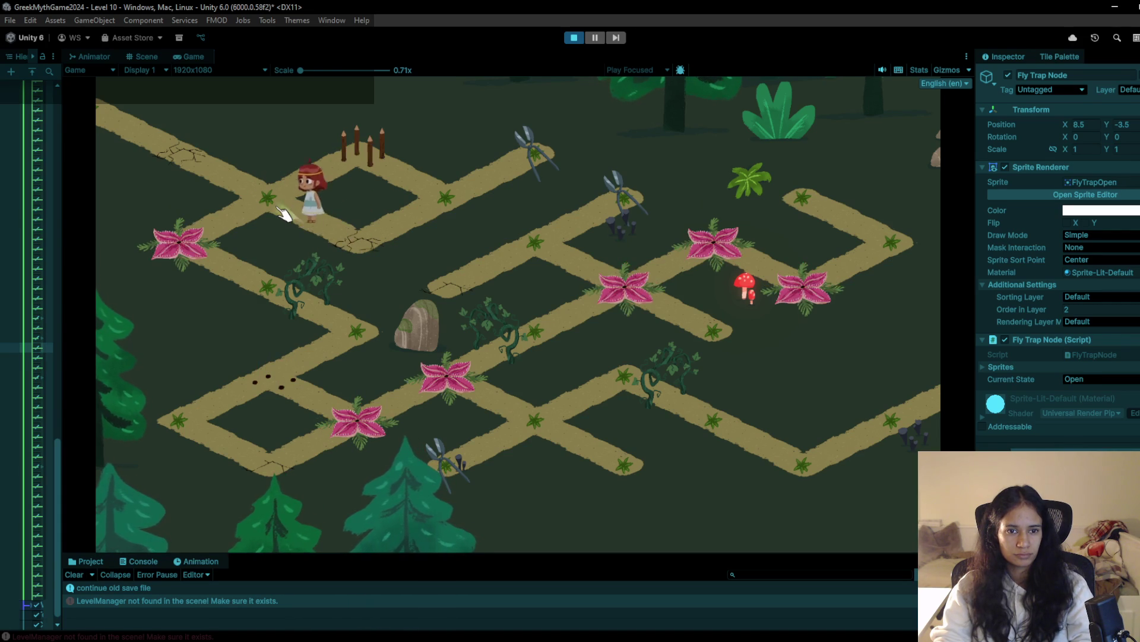
left_click(339, 158)
left_click(280, 214)
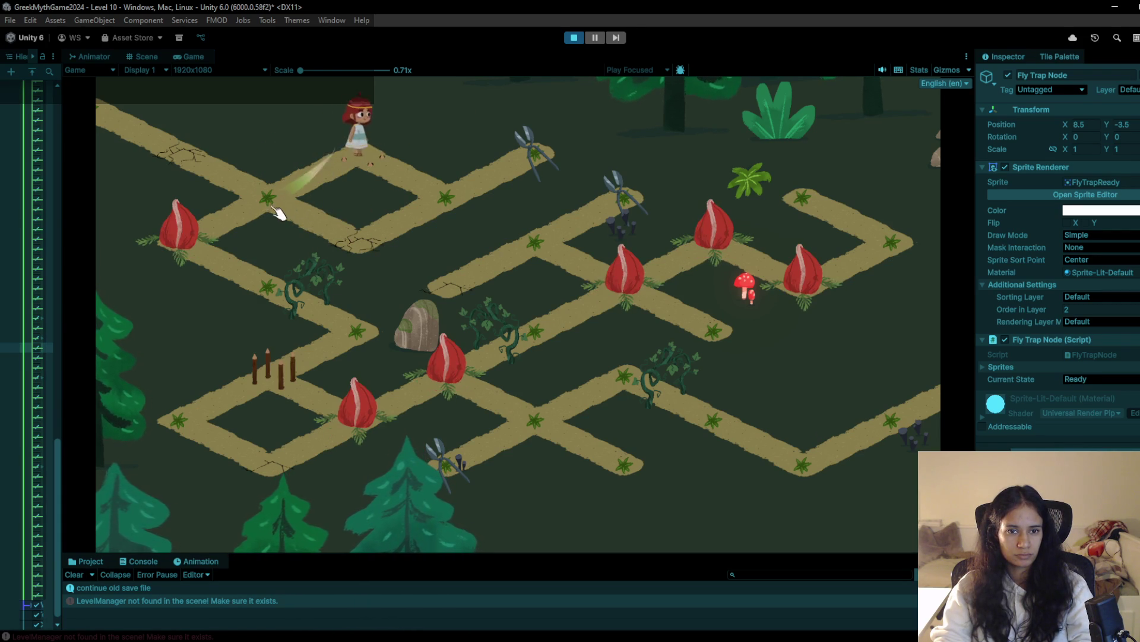
left_click(199, 246)
left_click(284, 291)
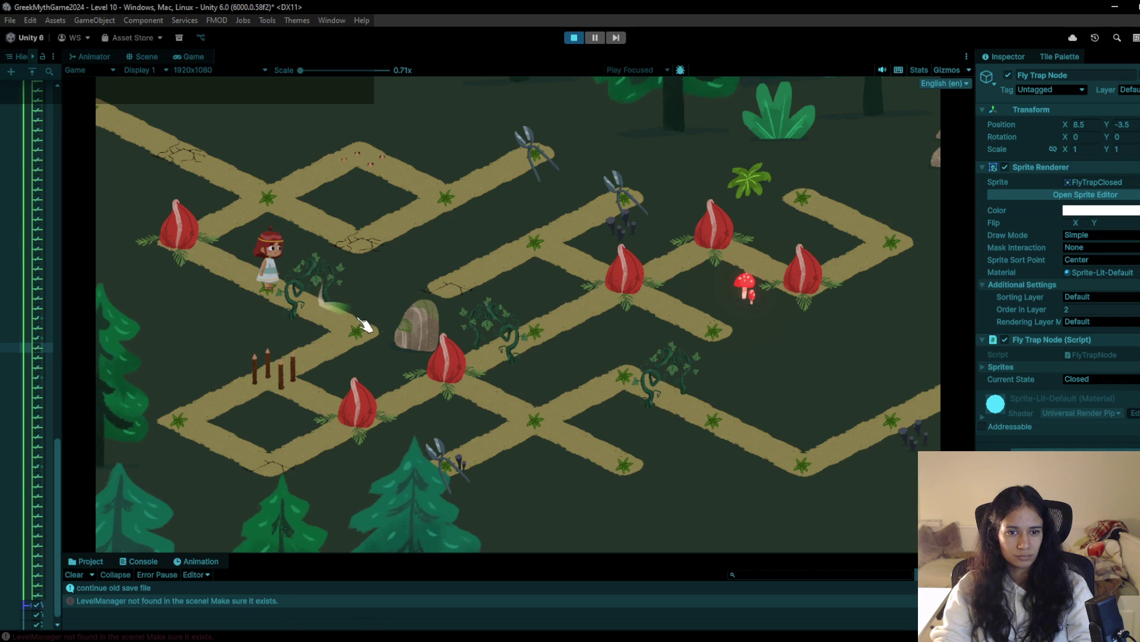
left_click(574, 37)
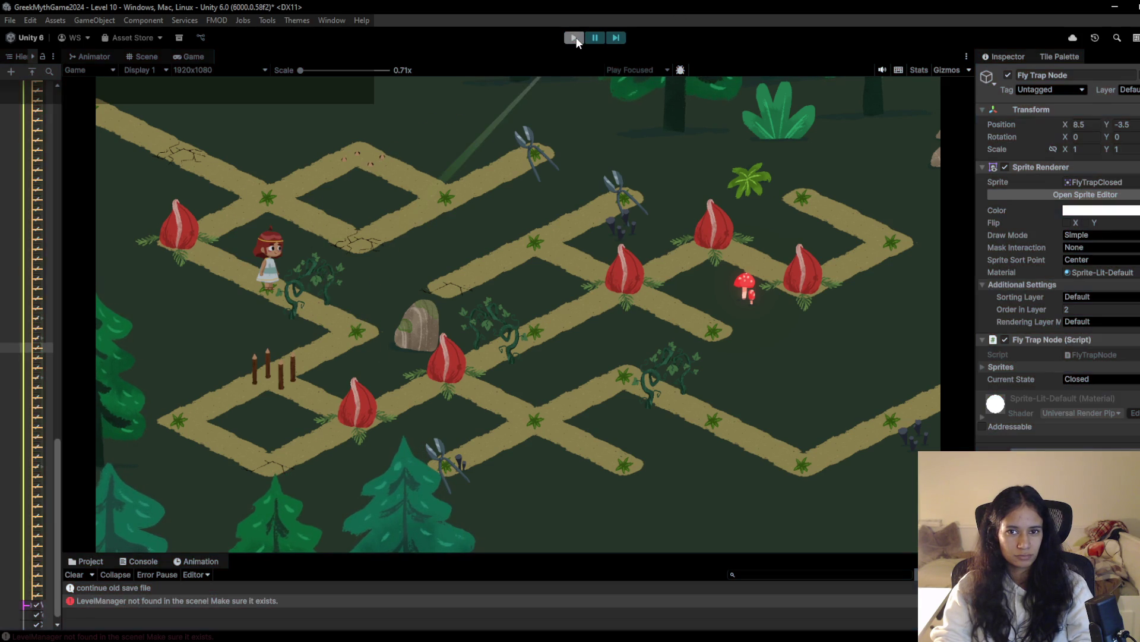
Restart play, walk the girl to the spike node and back onto the flytrap, then stop
left_click(574, 38)
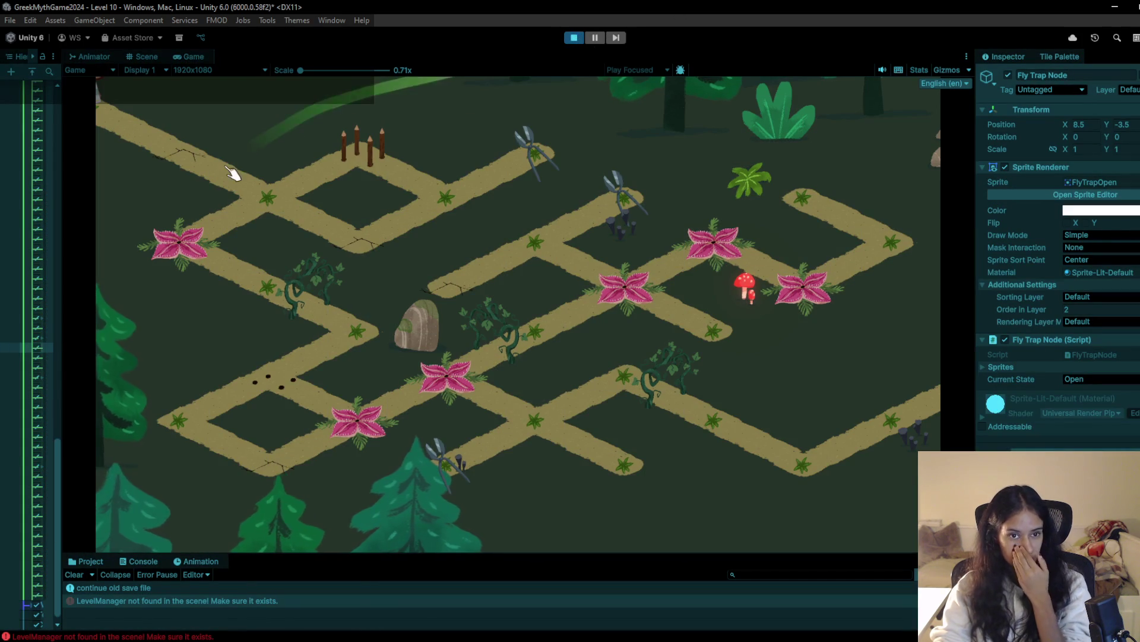
left_click(278, 177)
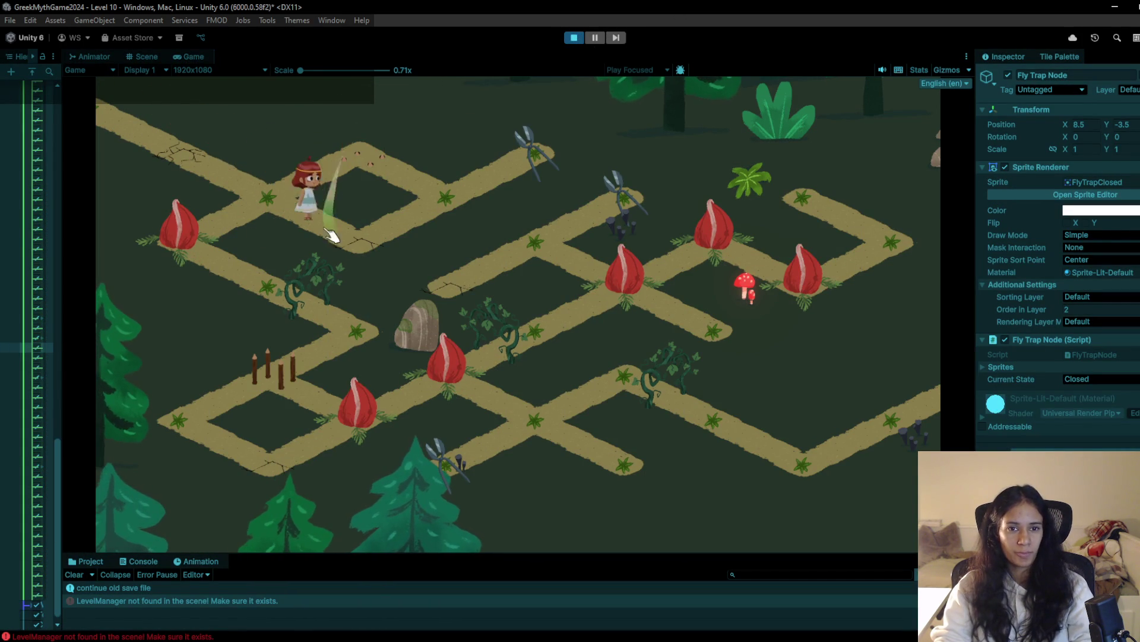
left_click(375, 168)
left_click(440, 197)
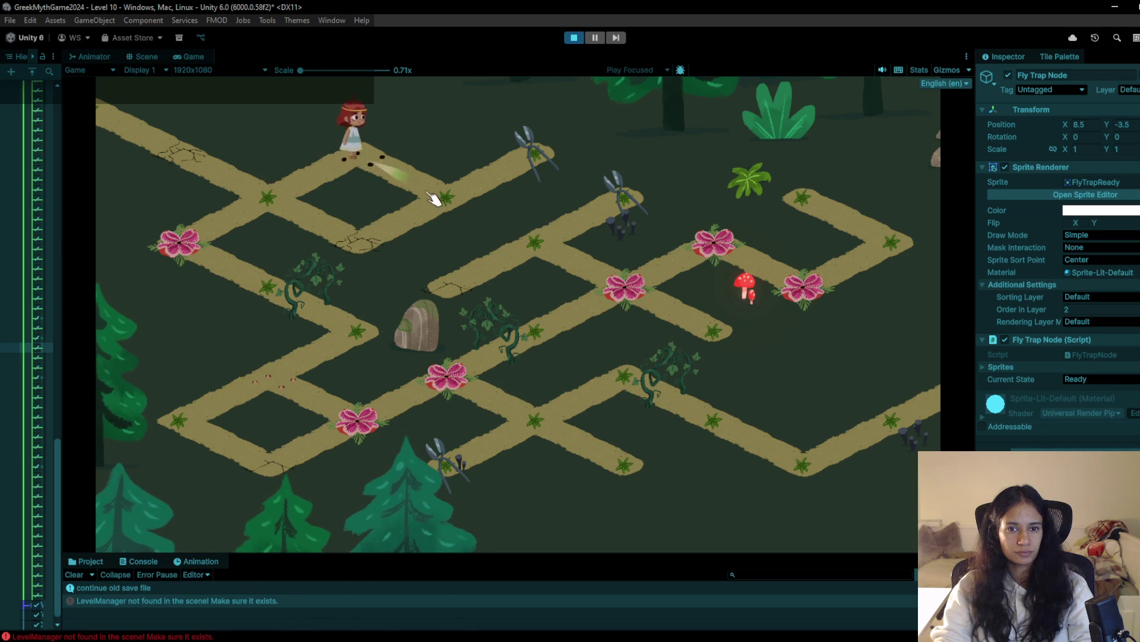
left_click(534, 158)
left_click(457, 196)
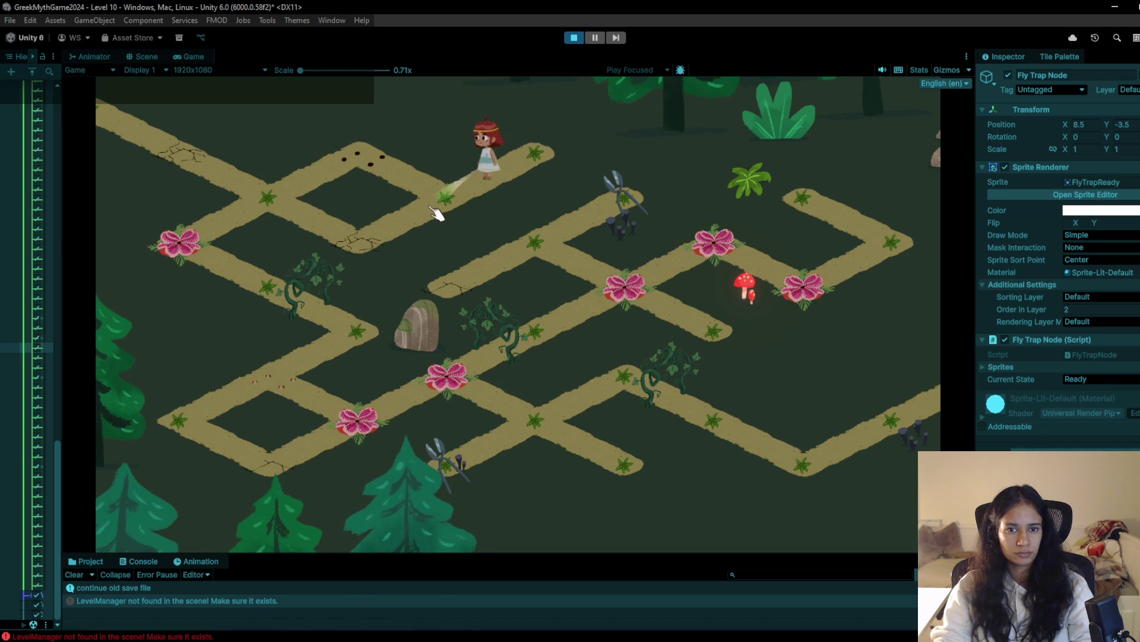
left_click(288, 207)
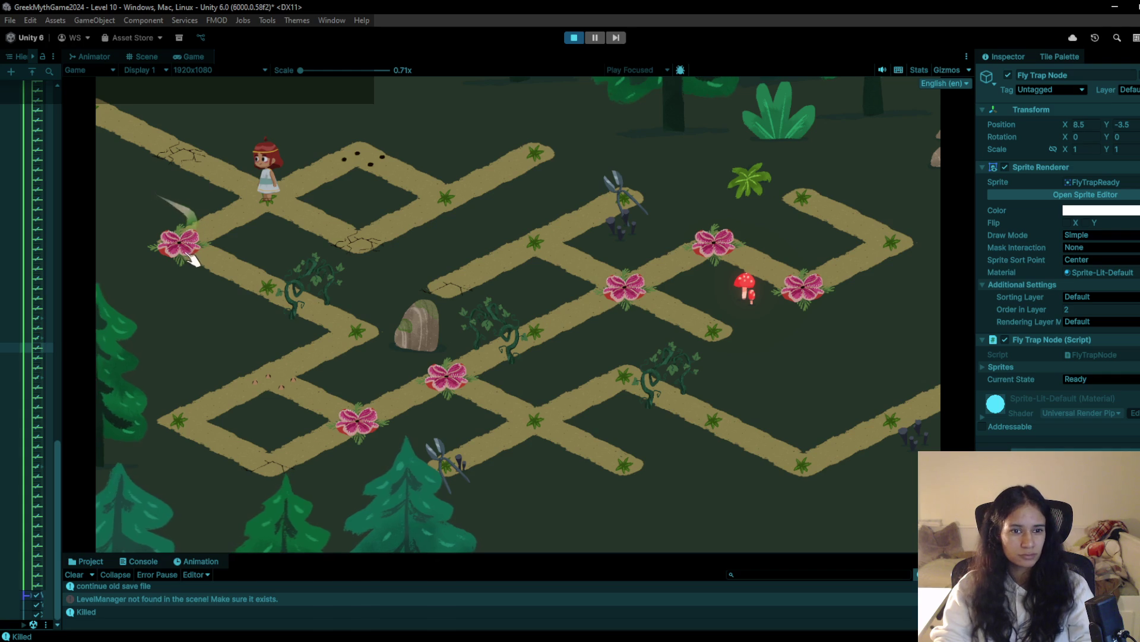
left_click(182, 242)
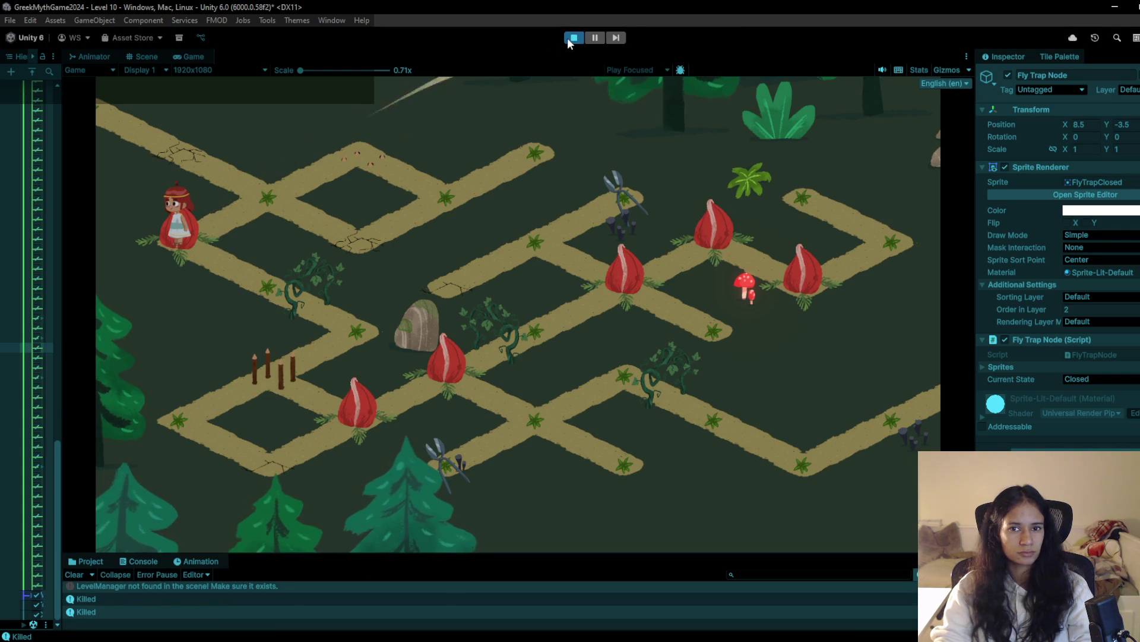
left_click(572, 37)
Replay, walk the girl through the central intersection to the upper-right node, then restart again
left_click(575, 38)
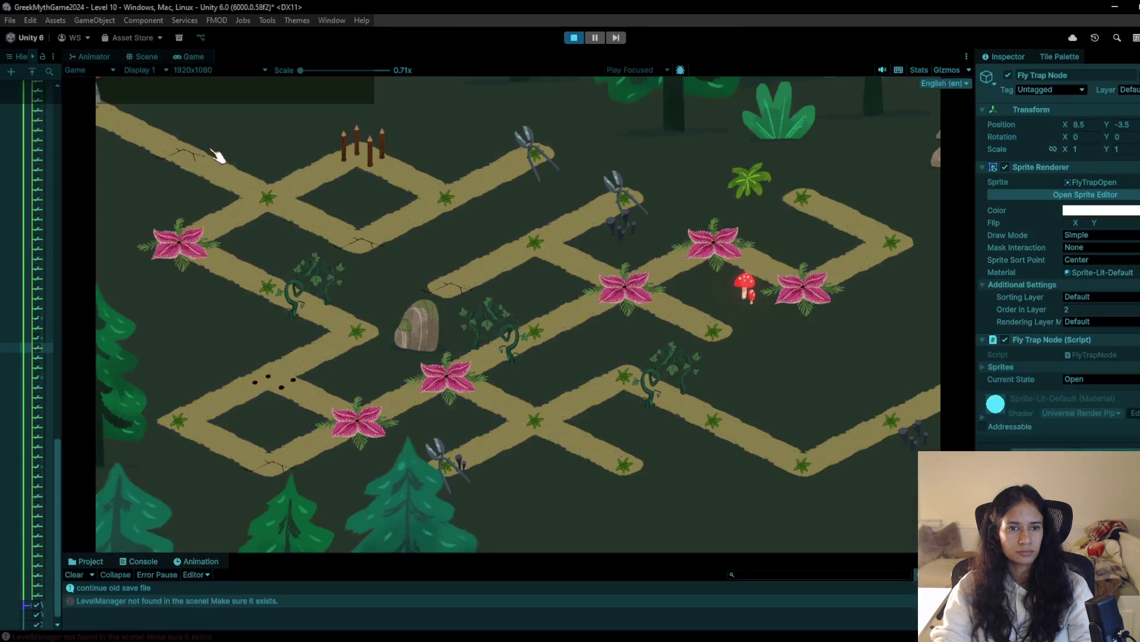
left_click(256, 191)
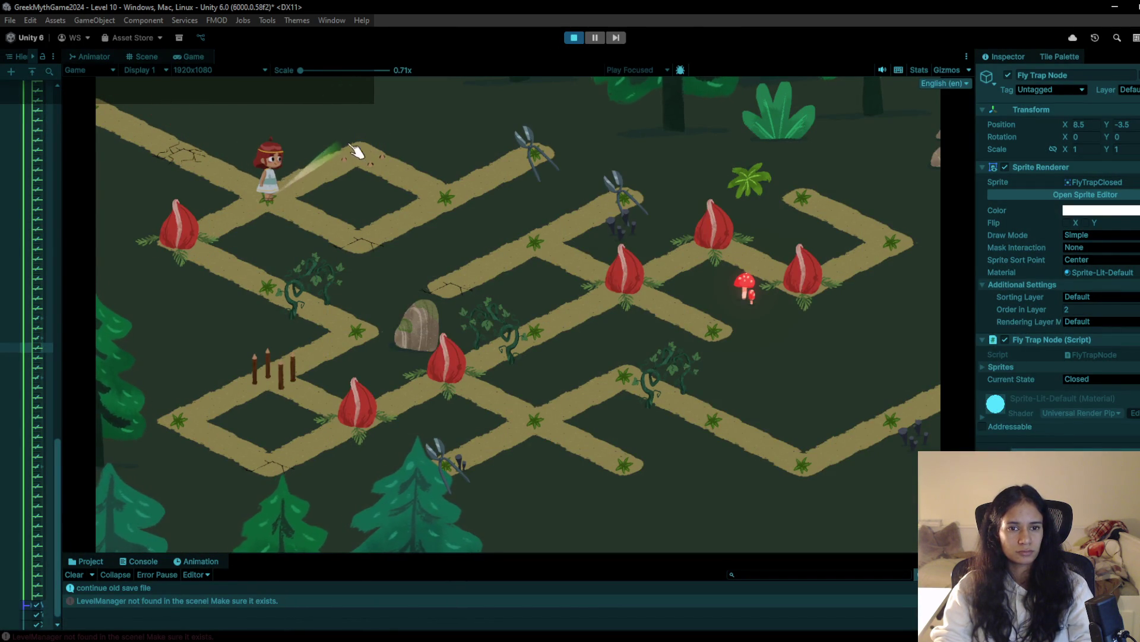
left_click(386, 161)
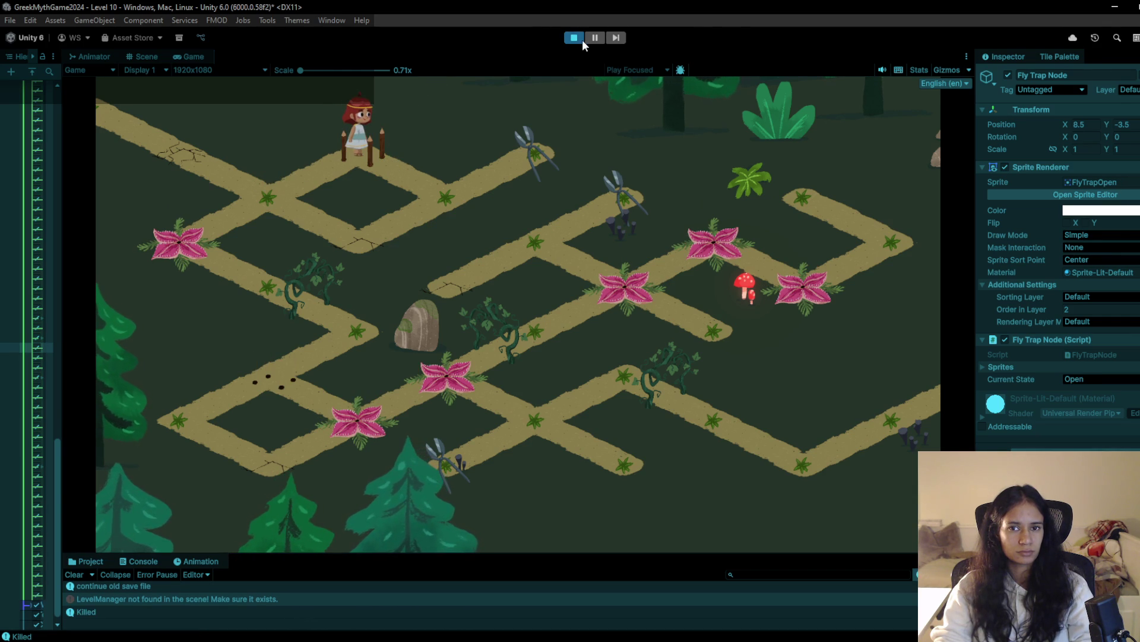
left_click(582, 40)
left_click(582, 40)
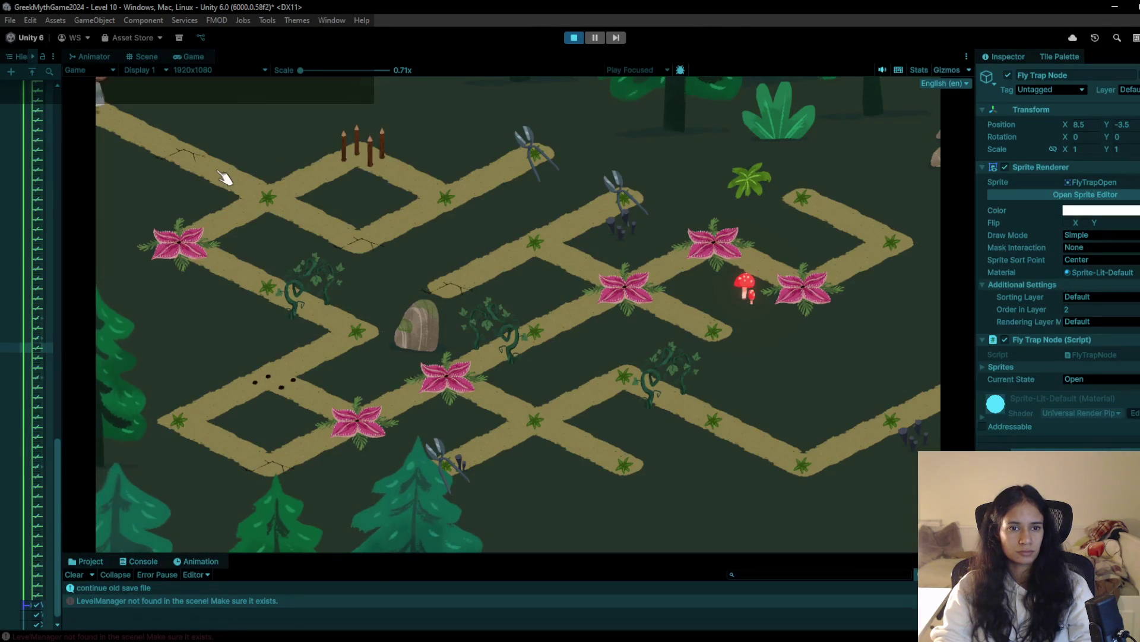
Walk the girl up-right to the flytrap node and back round to the flower node
left_click(386, 258)
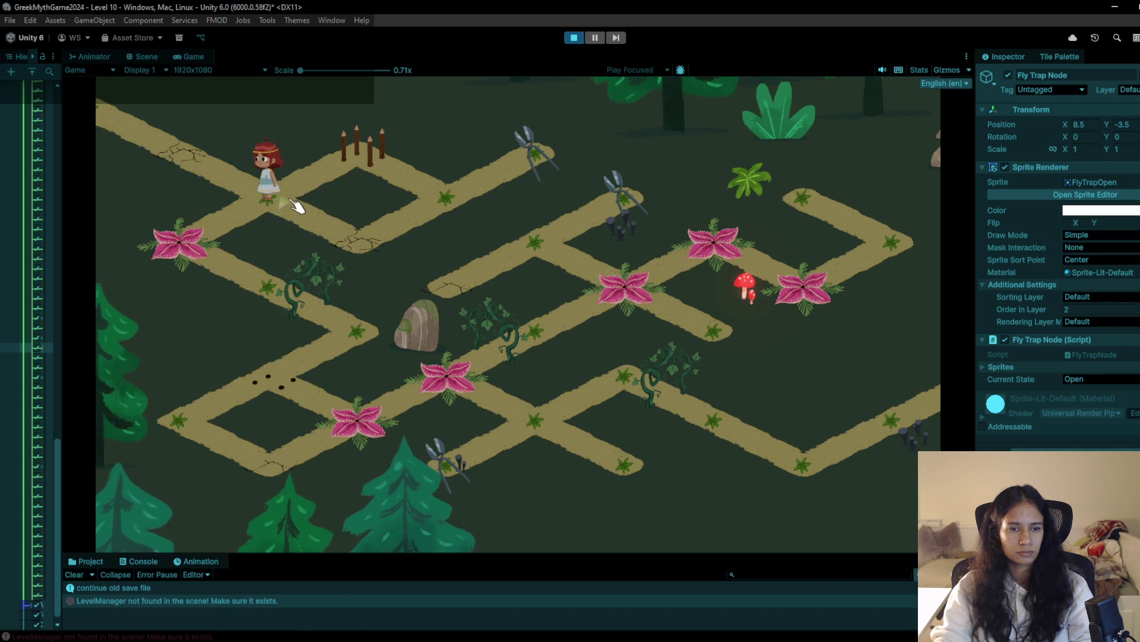
left_click(404, 139)
left_click(438, 190)
left_click(544, 152)
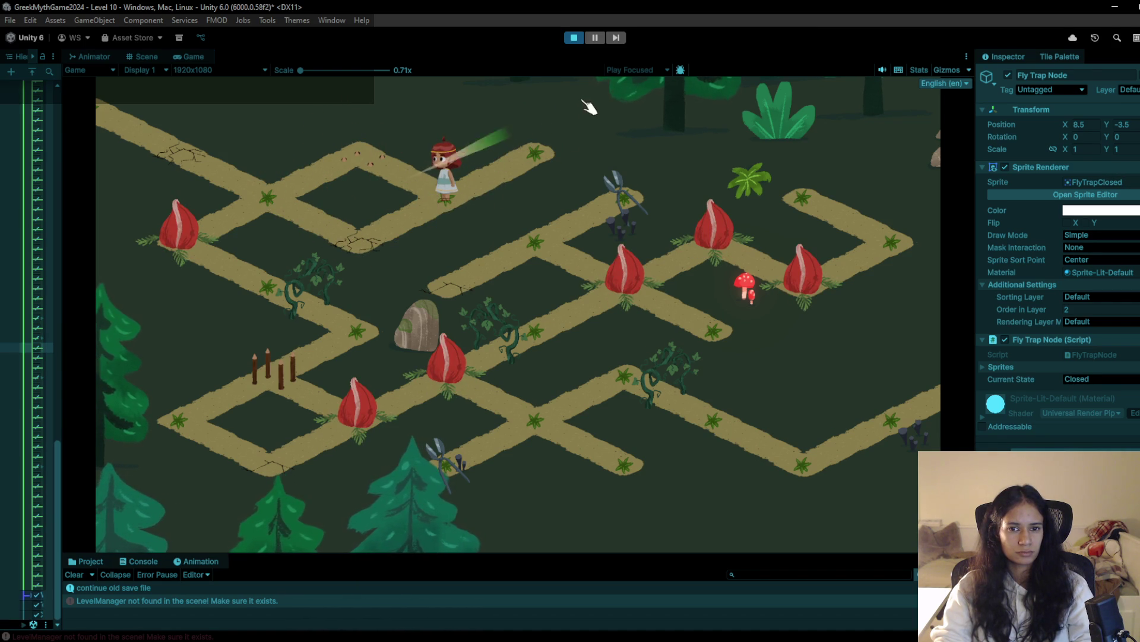
left_click(523, 159)
left_click(384, 166)
left_click(270, 205)
left_click(202, 237)
Have the girl pick up the bag, walk past the lower flytrap, then stop the playtest
left_click(268, 288)
left_click(364, 346)
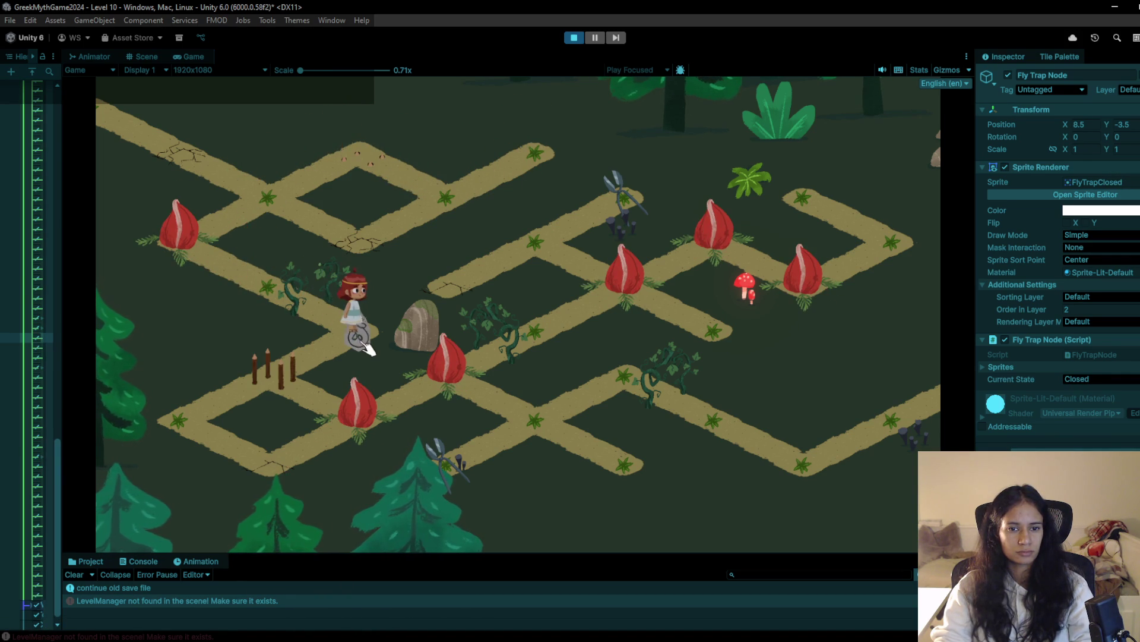
left_click(279, 374)
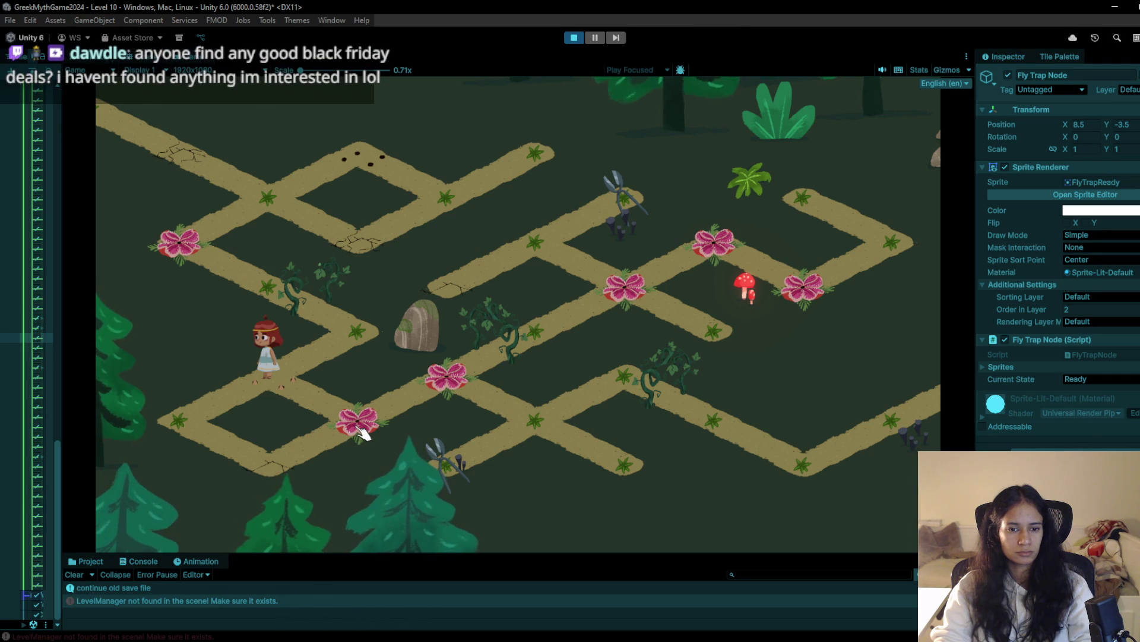
left_click(196, 422)
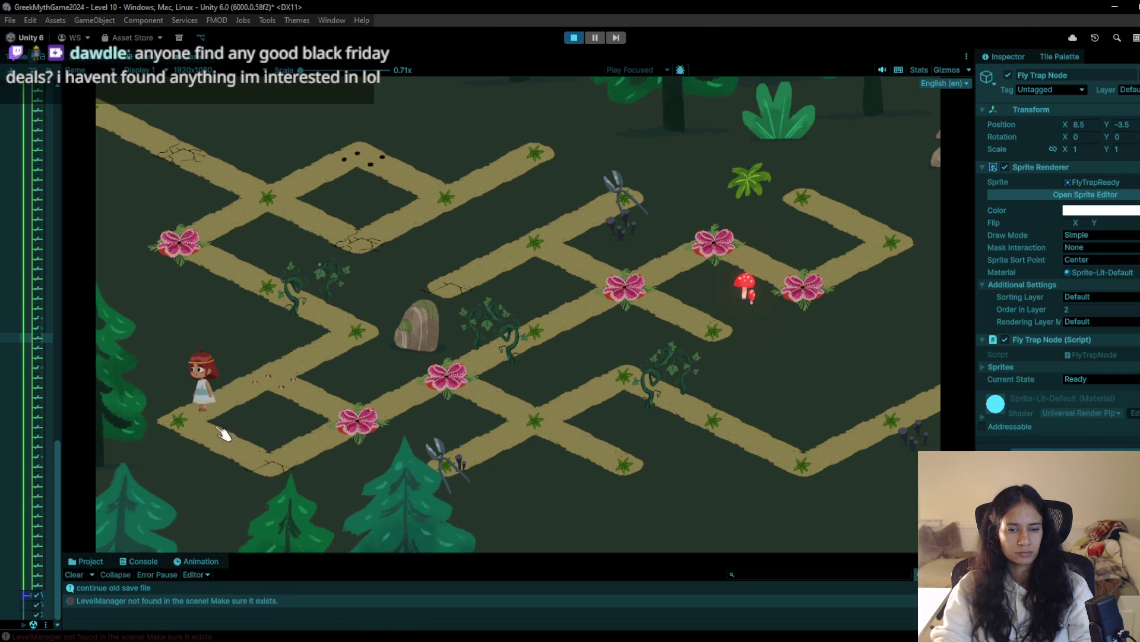
left_click(267, 470)
left_click(366, 439)
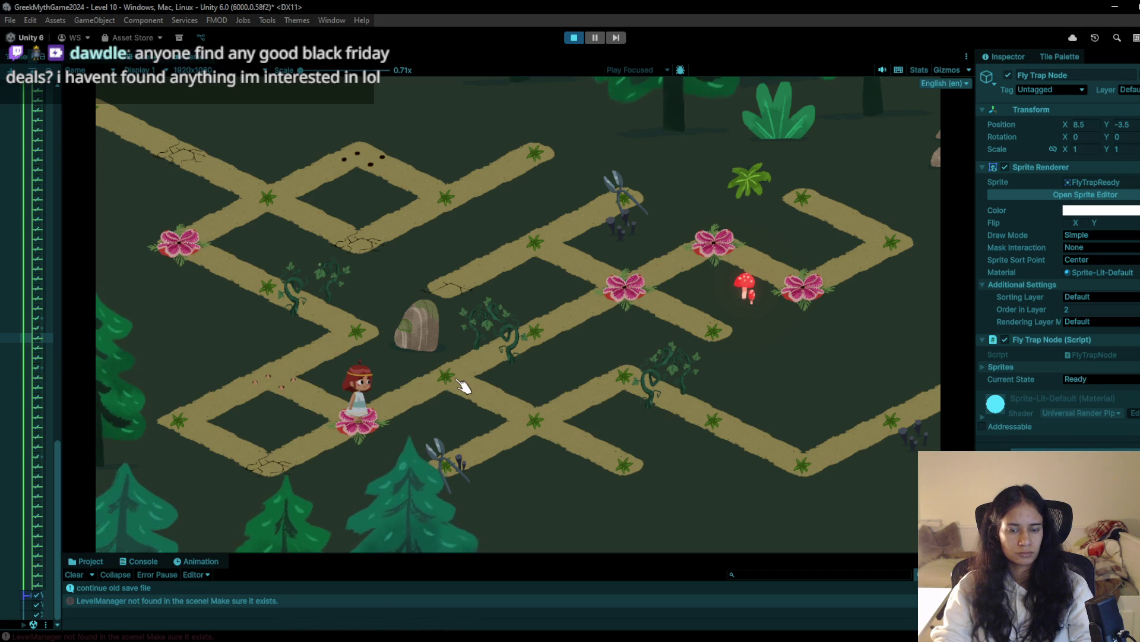
left_click(462, 385)
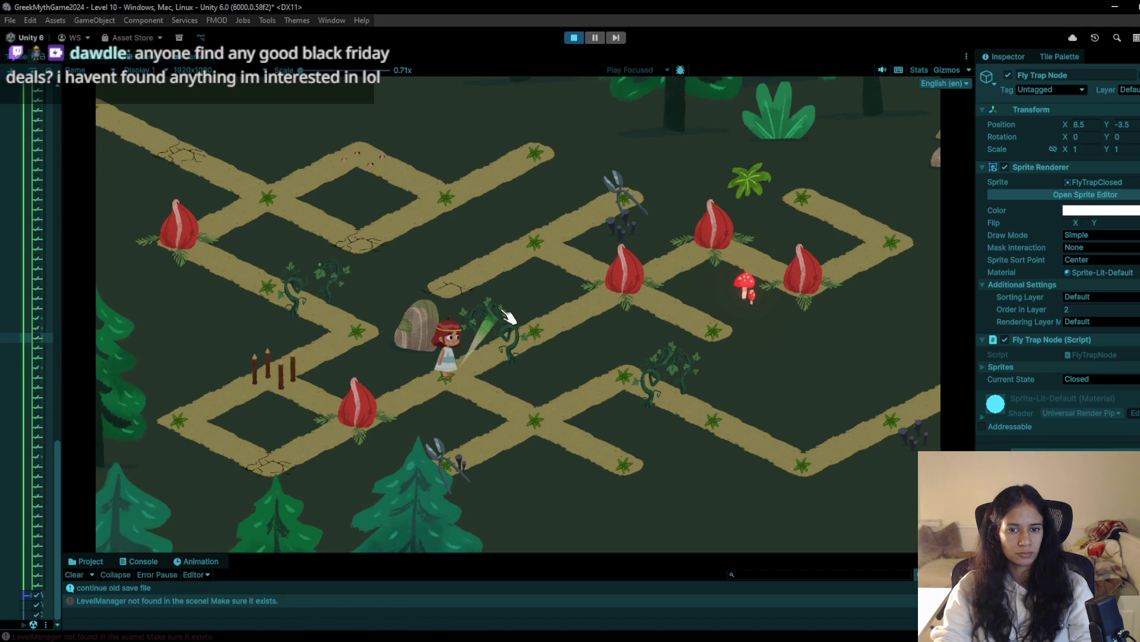
left_click(576, 38)
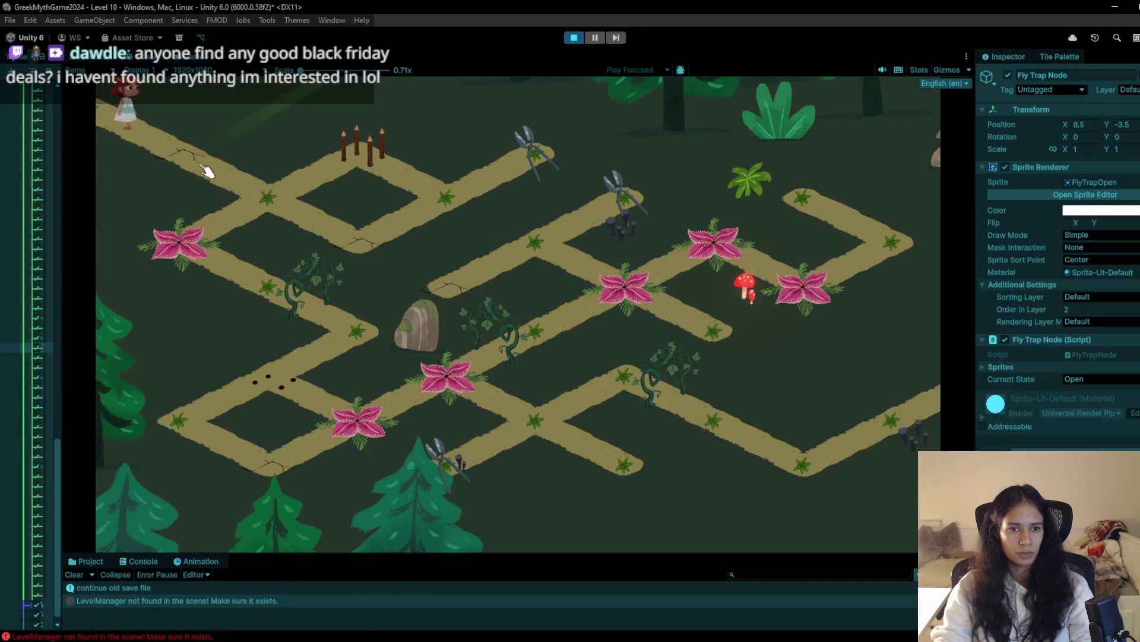
Run the level, drag the girl along the upper path, then restart and drag her left
left_click(267, 202)
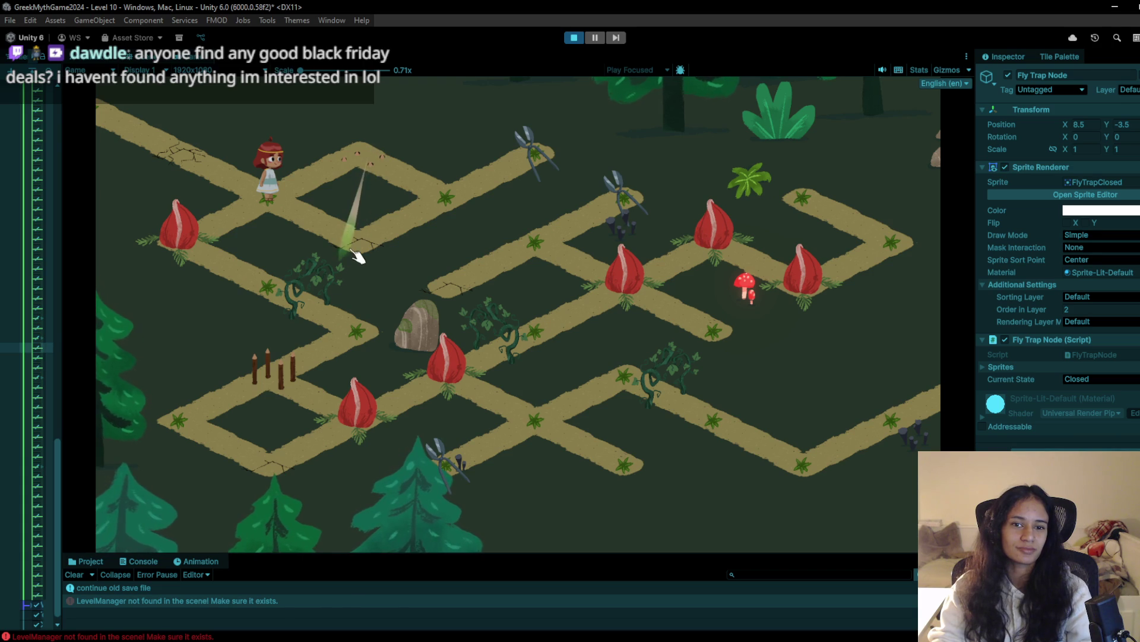
mouse_move(364, 144)
left_mouse_down()
mouse_move(416, 152)
mouse_move(438, 204)
mouse_move(522, 158)
mouse_move(495, 196)
mouse_move(448, 199)
mouse_move(369, 178)
mouse_move(374, 171)
left_mouse_up()
left_click(574, 39)
left_click(574, 39)
left_click_drag(438, 193, 268, 181)
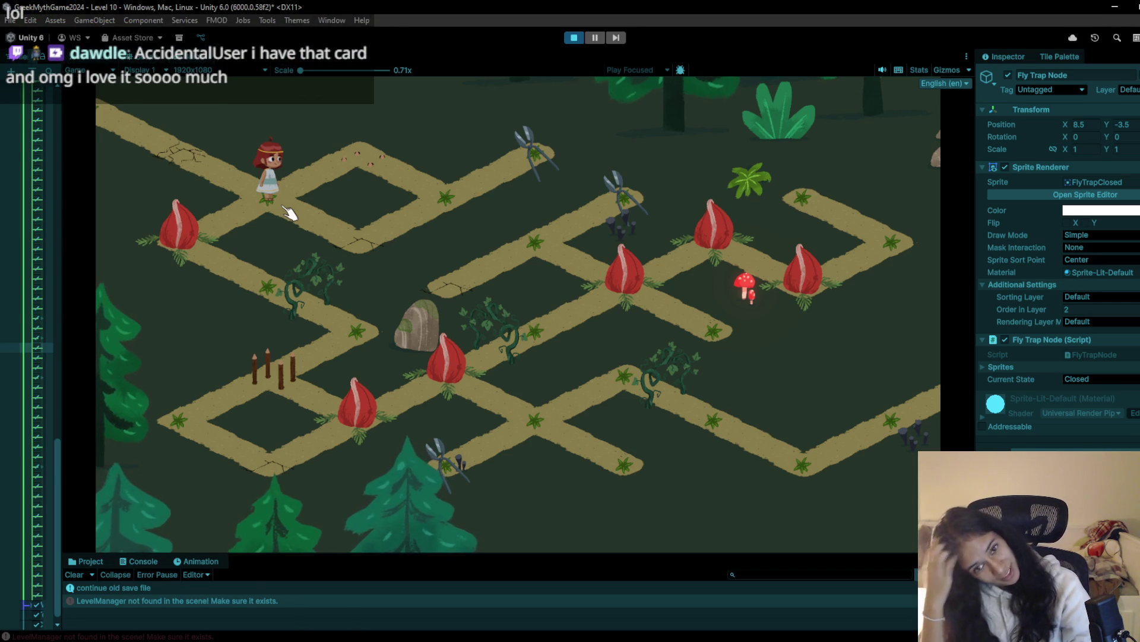
Walk the girl to the far upper-right node and back down-left until she dies, then stop
left_click(356, 238)
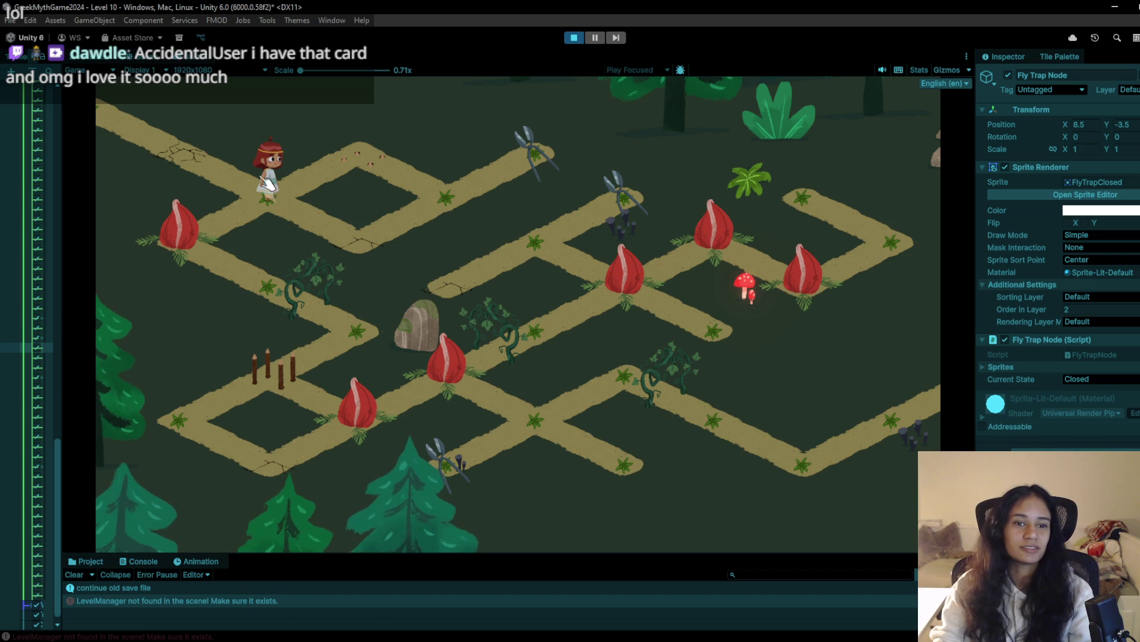
left_click(448, 199)
left_click(537, 155)
left_click(467, 190)
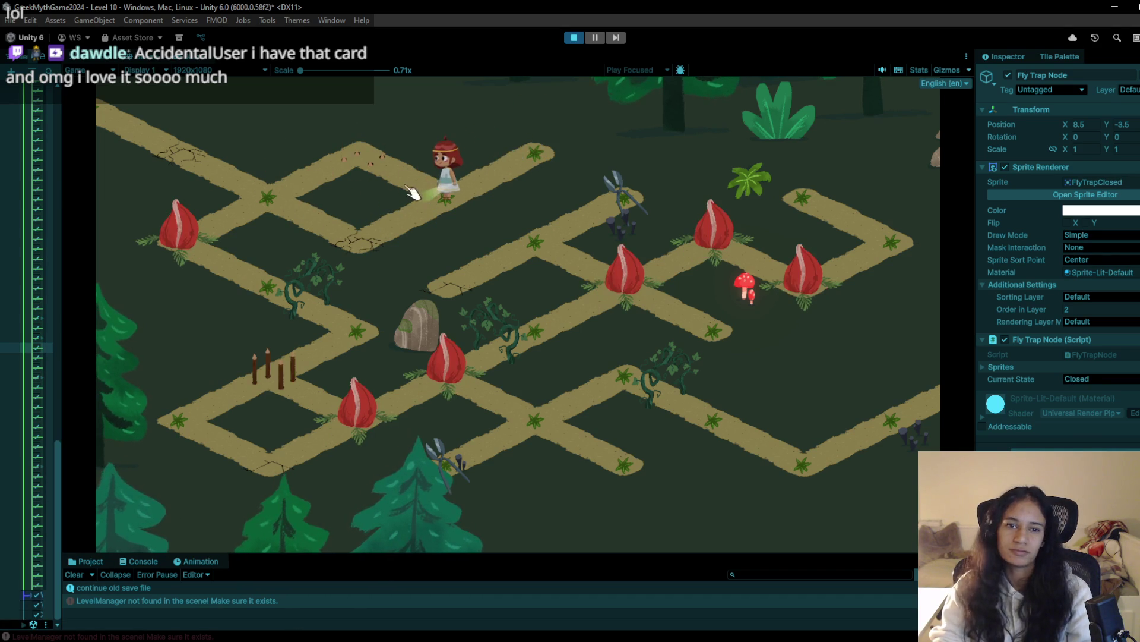
left_click(372, 246)
left_click(579, 41)
Restart play and send the character along the path toward the shears at the top-right
left_click(574, 38)
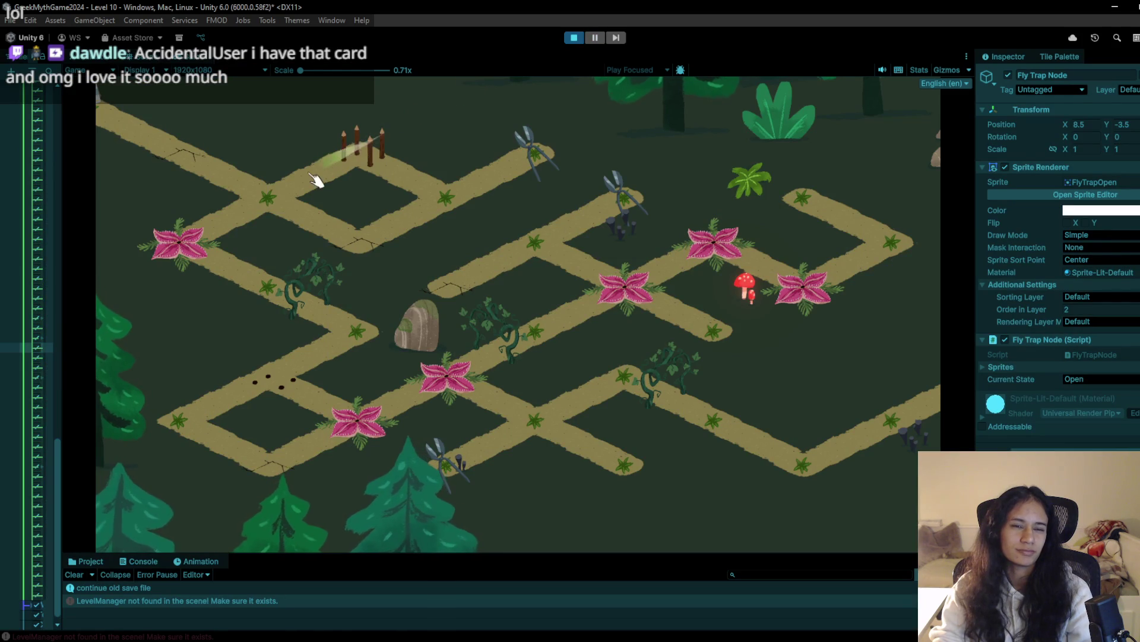
left_click(244, 208)
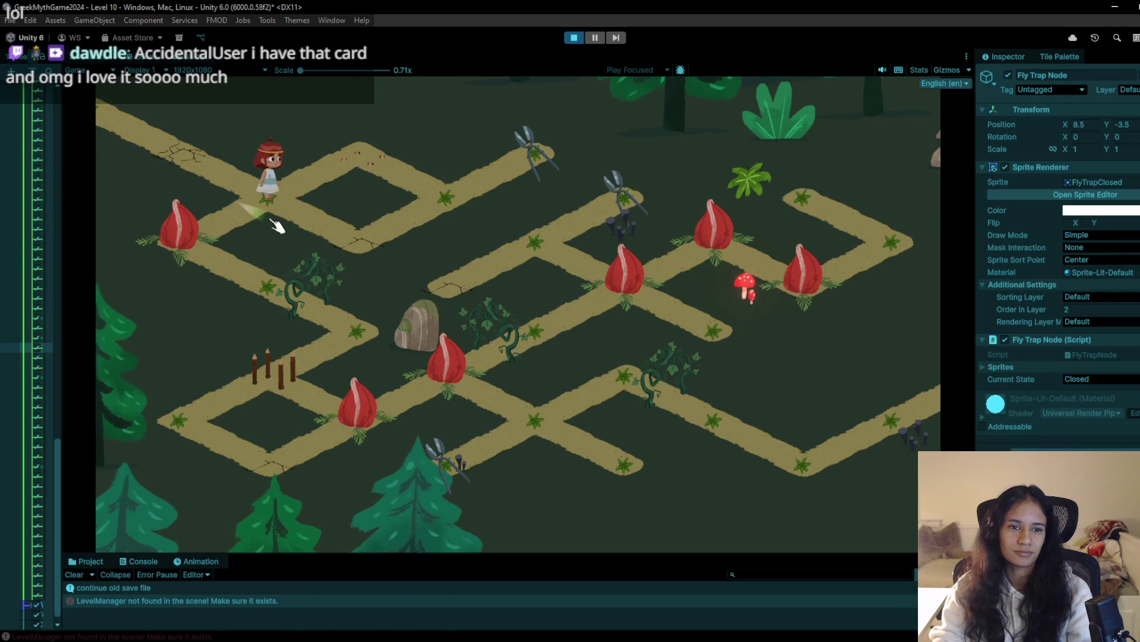
left_click(357, 241)
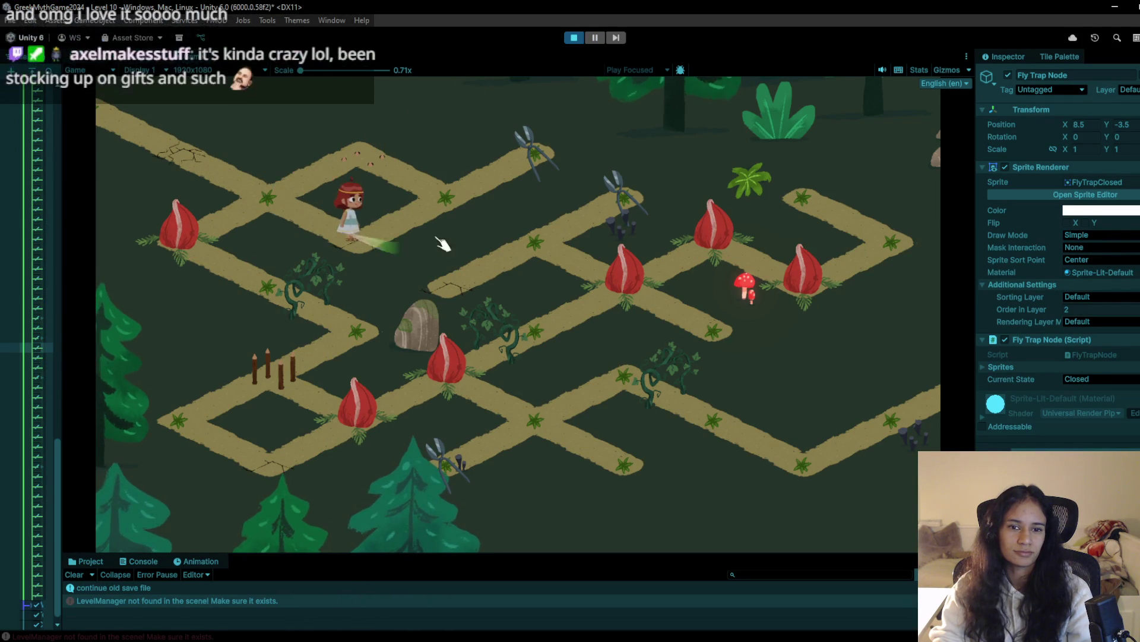
left_click(463, 213)
left_click(537, 151)
Shuttle the character between the middle and top-right nodes, return her top-left, then stop
left_click(451, 202)
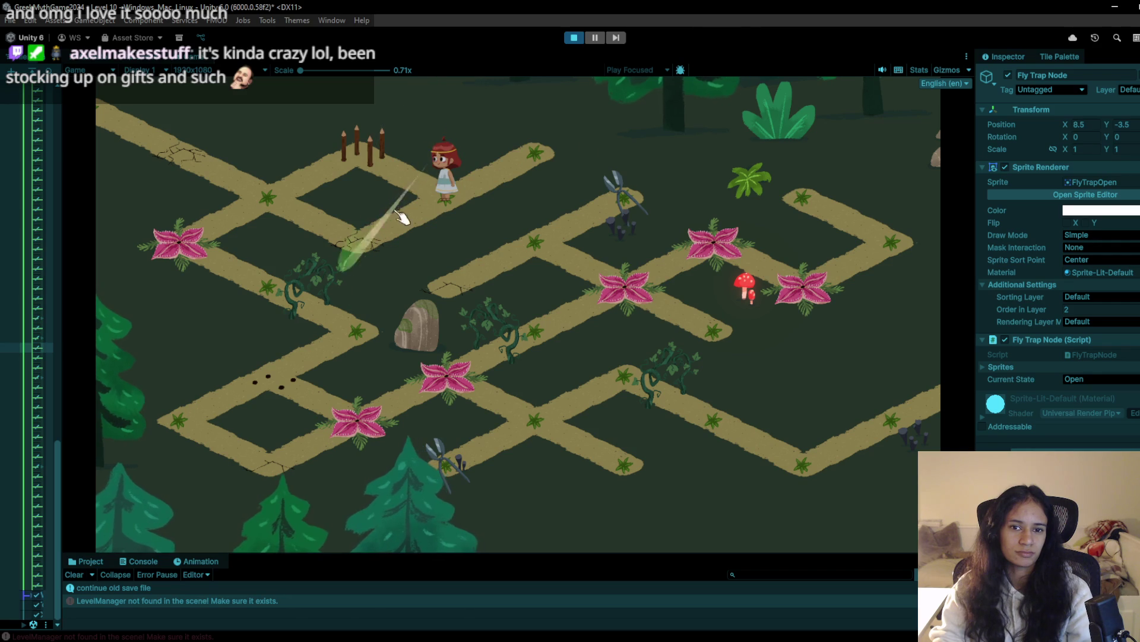
left_click(534, 153)
left_click(447, 202)
left_click(538, 153)
left_click(431, 197)
left_click(369, 145)
left_click(574, 40)
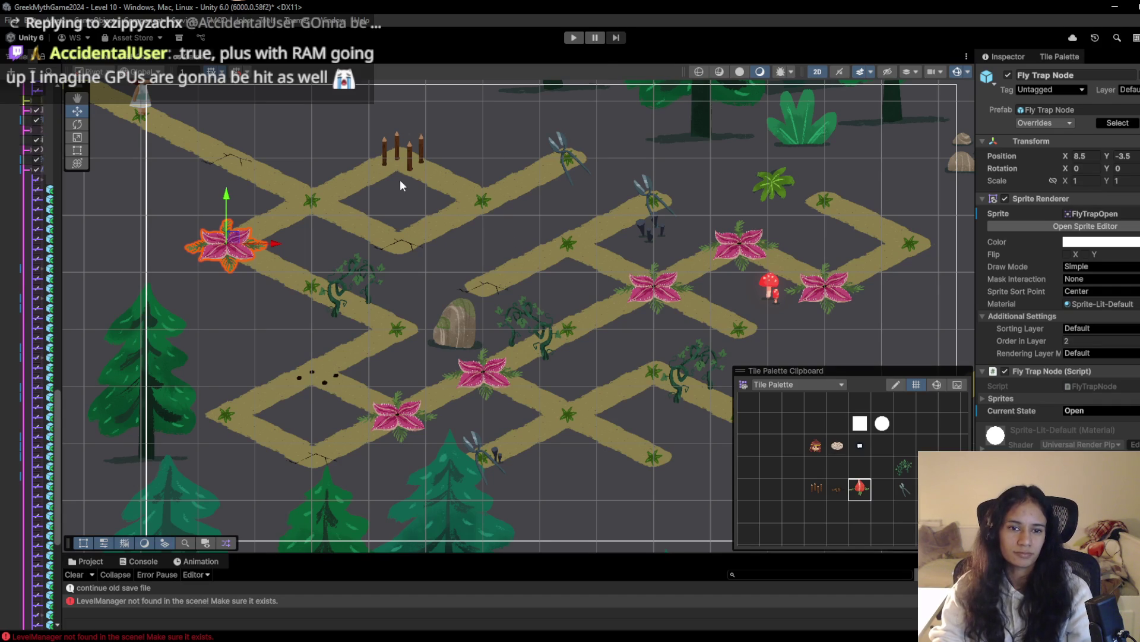
Replay, walk the character to the shears and left toward the stakes, then stop and restart
left_click(574, 38)
left_click(244, 196)
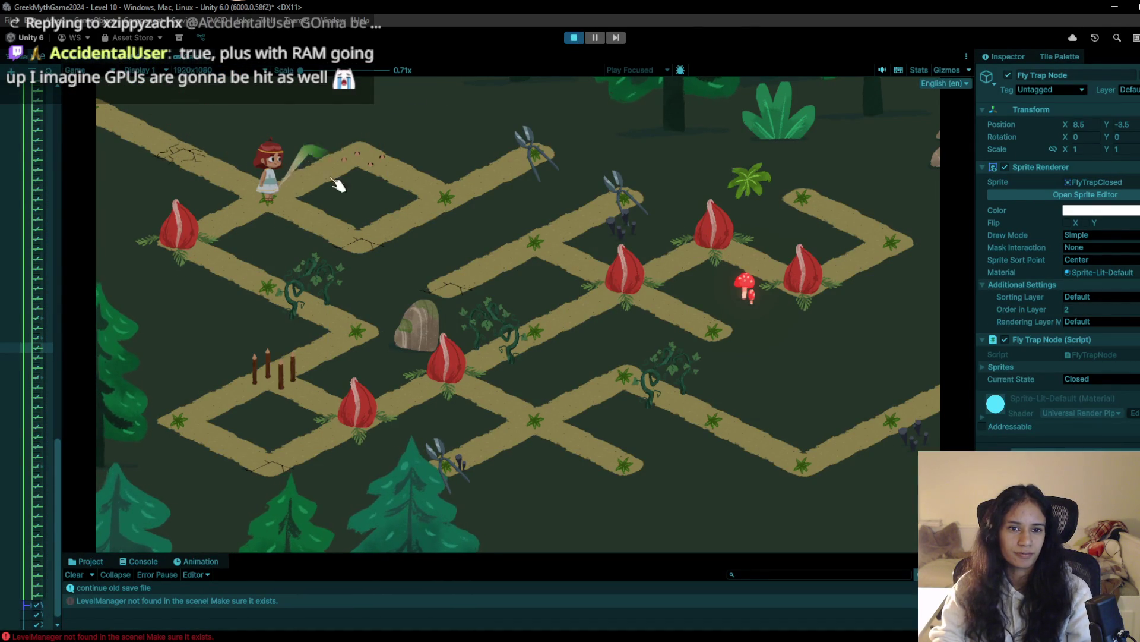
left_click(447, 224)
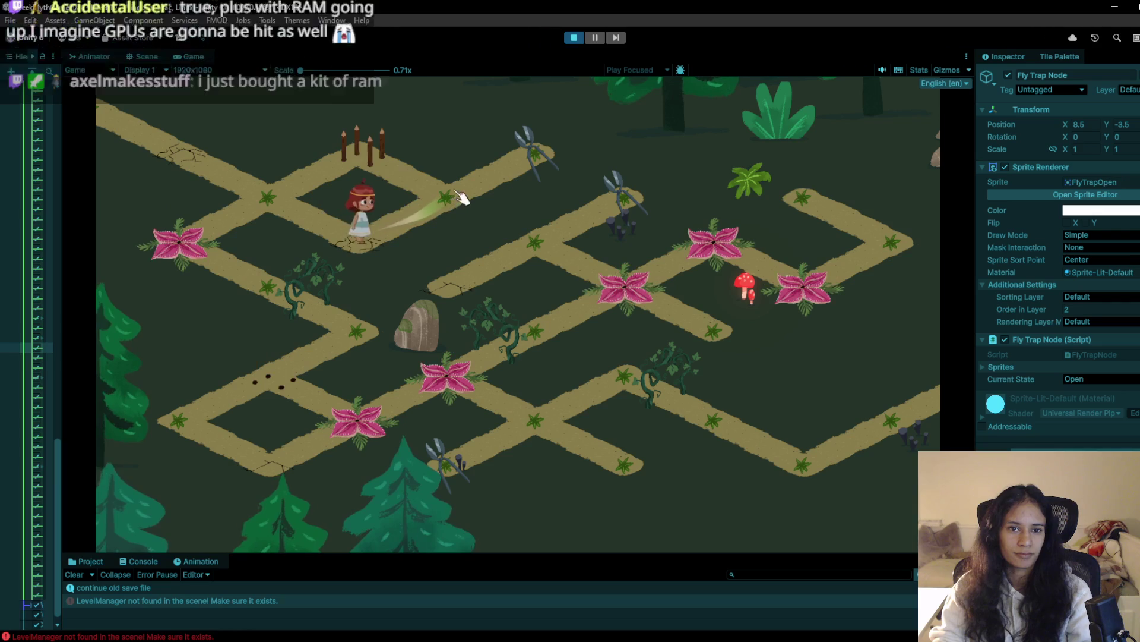
left_click(484, 204)
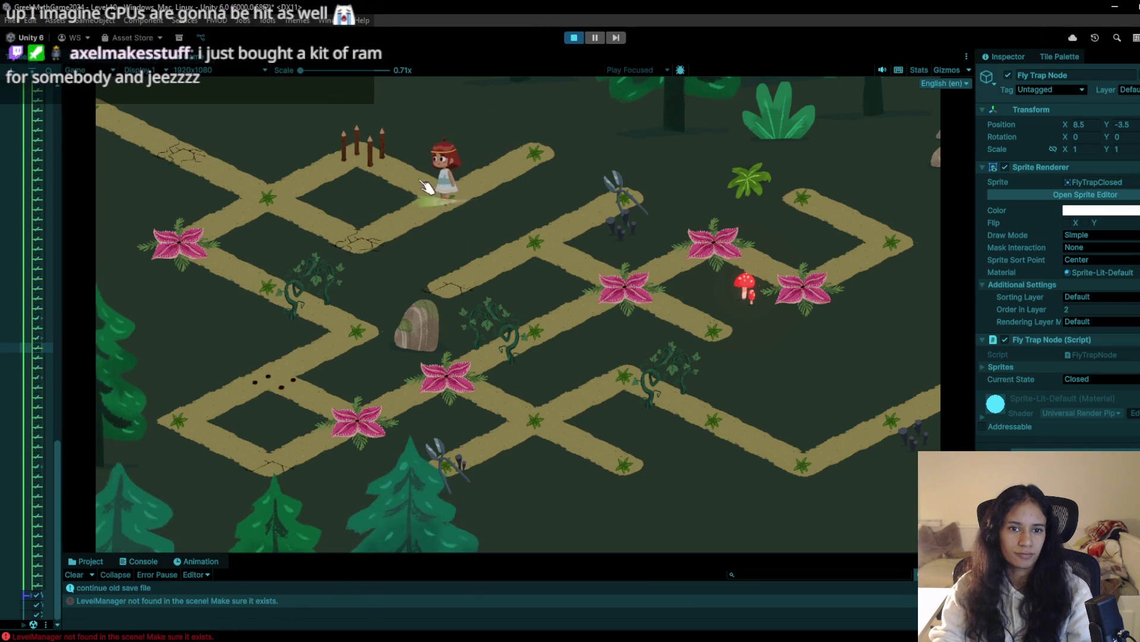
left_click(357, 178)
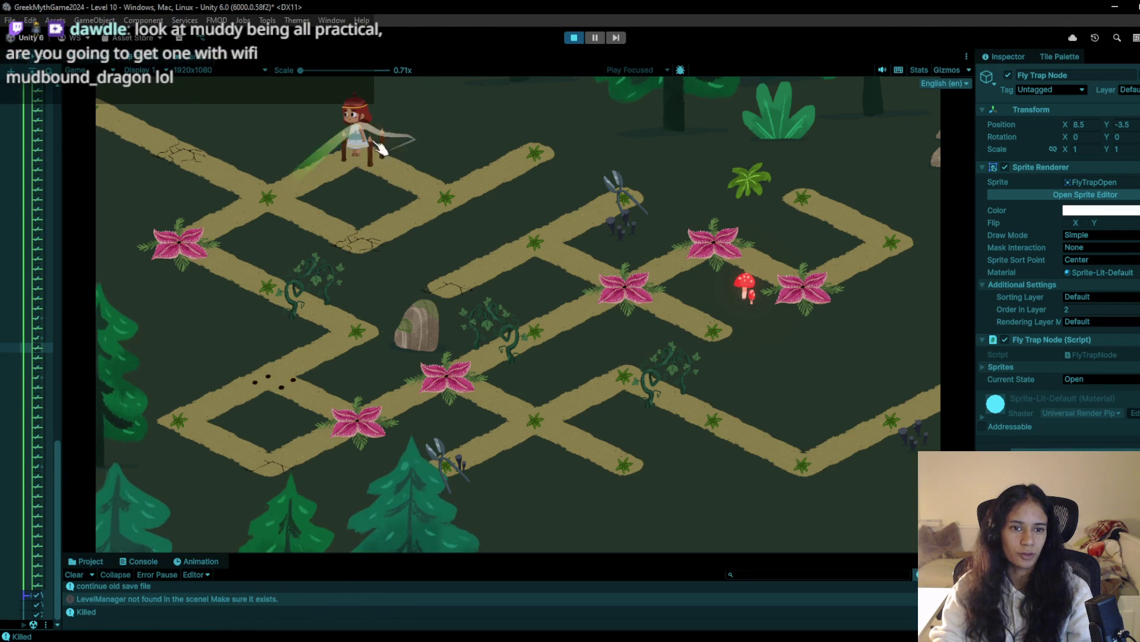
left_click(573, 38)
left_click(574, 38)
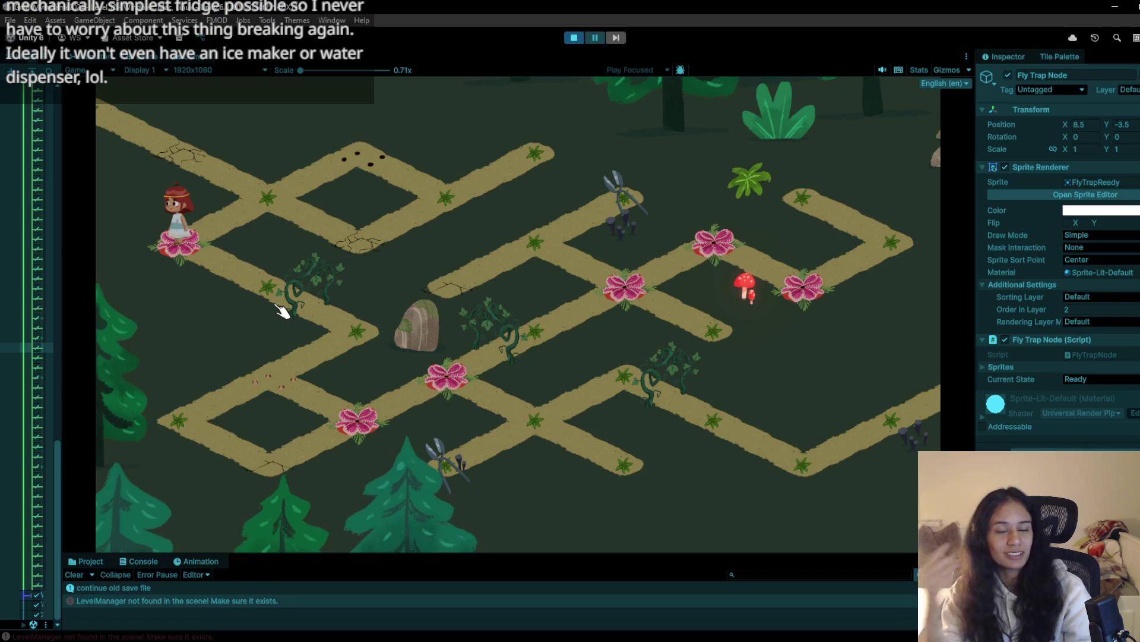
Restart the level and walk the character onto the top-right shears to collect them
left_click(570, 40)
left_click(574, 39)
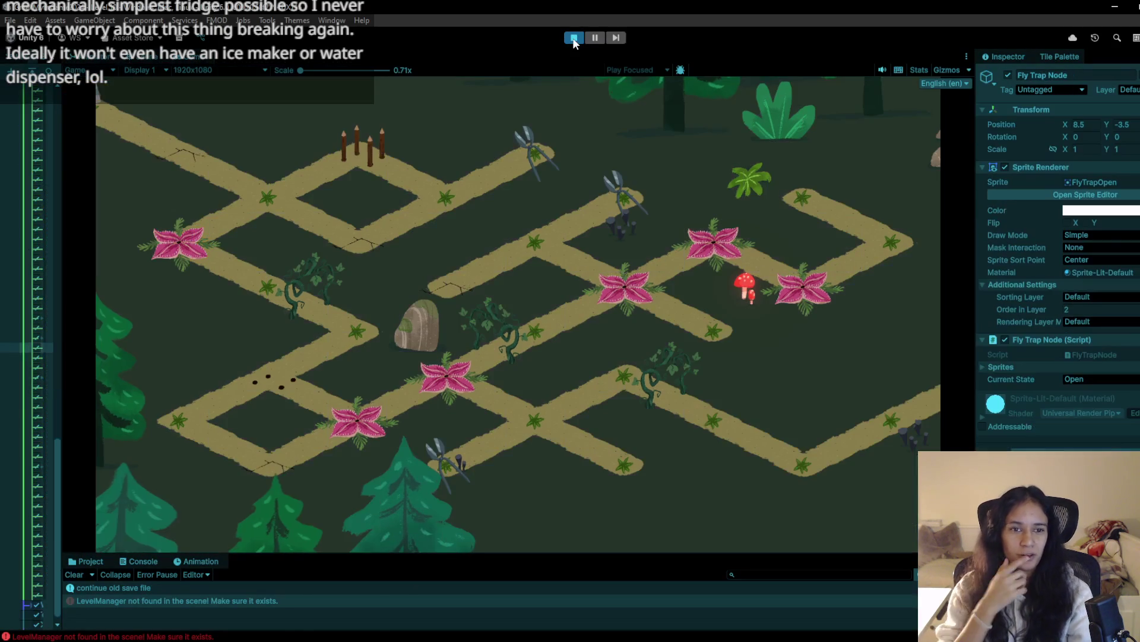
left_click(270, 189)
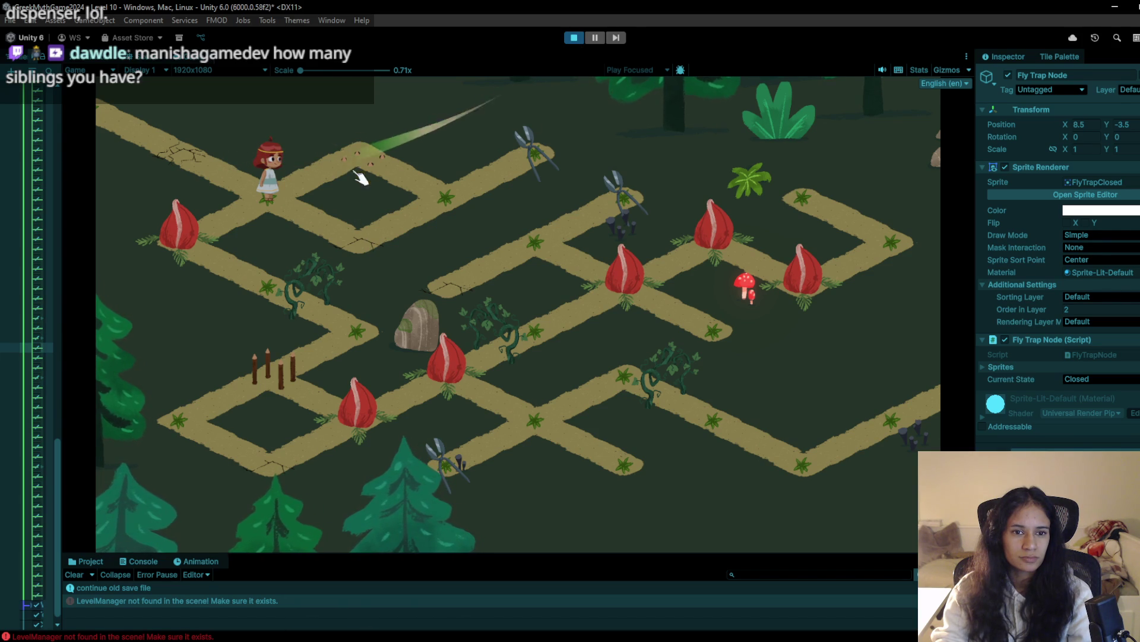
left_click(364, 246)
left_click(440, 211)
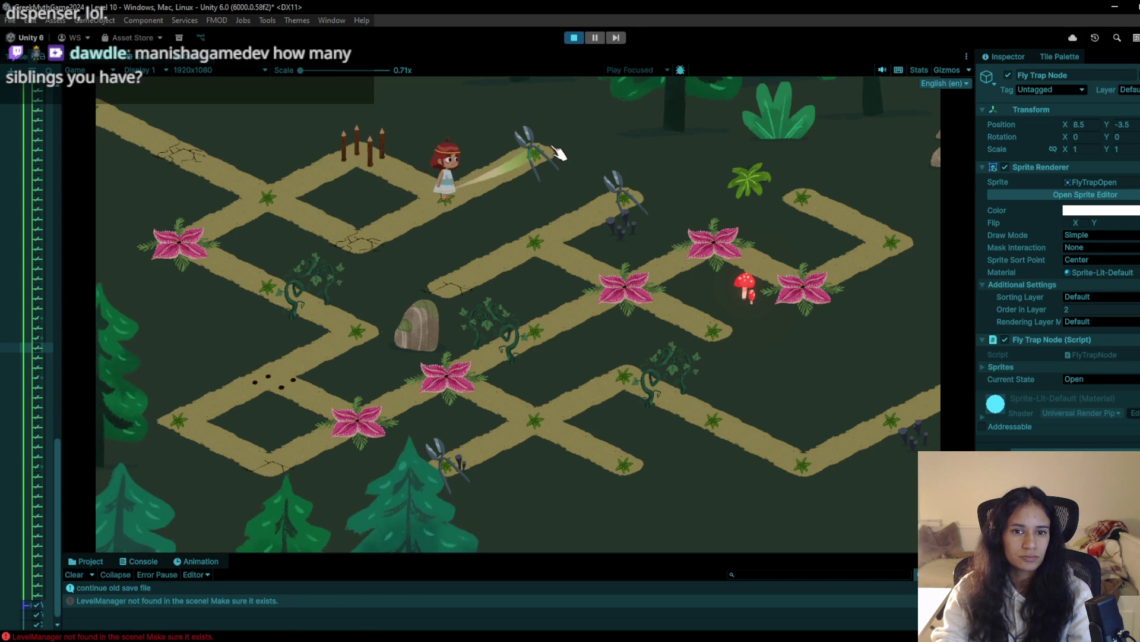
left_click(556, 153)
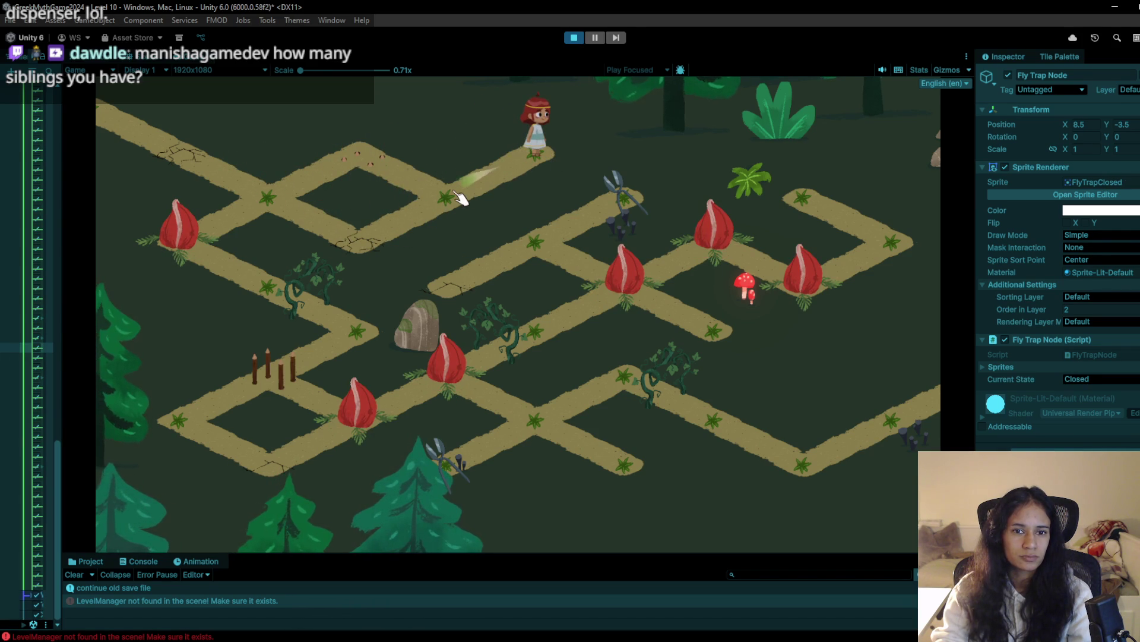
left_click(456, 193)
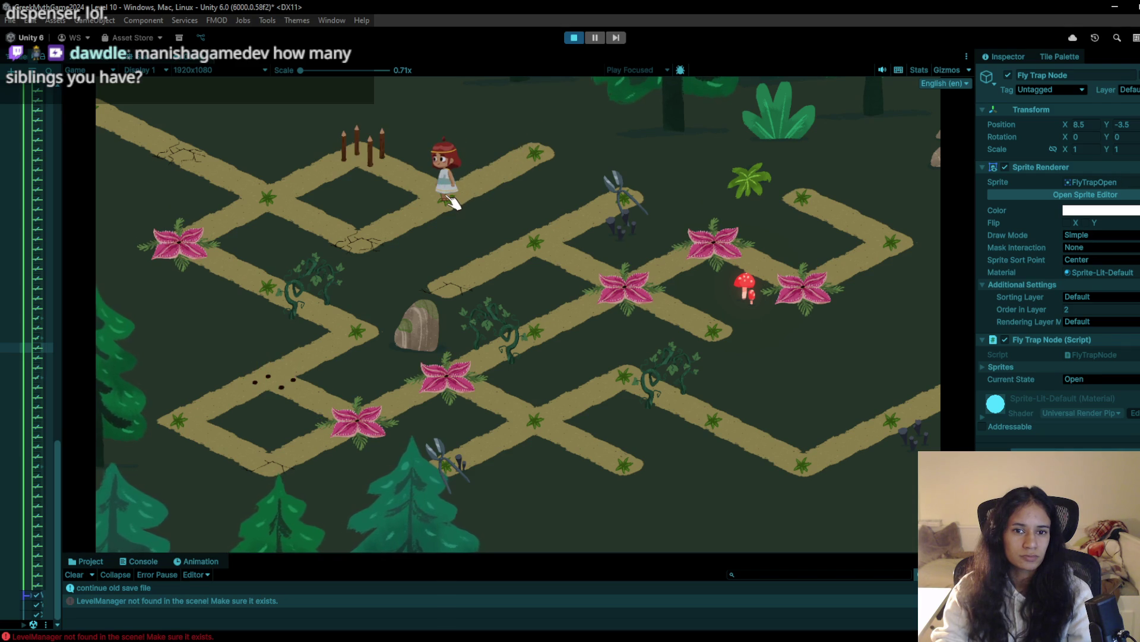
Shuttle the character to the far node and back, head to the left fly trap, then stop
left_click(537, 158)
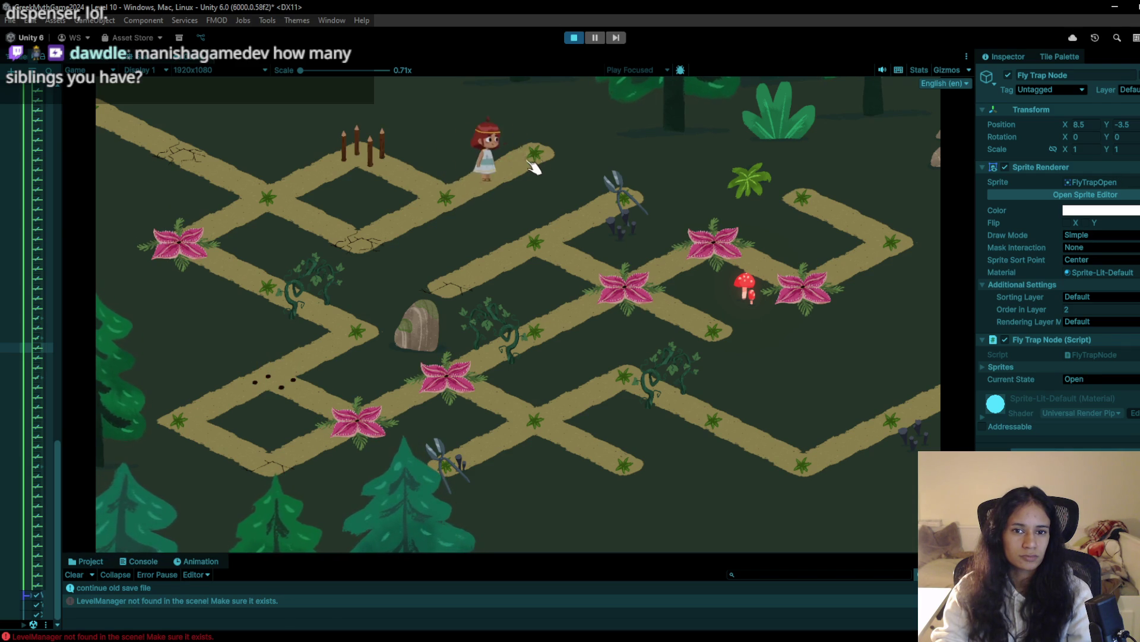
left_click(462, 204)
left_click(522, 152)
left_click(436, 200)
left_click(386, 157)
left_click(262, 207)
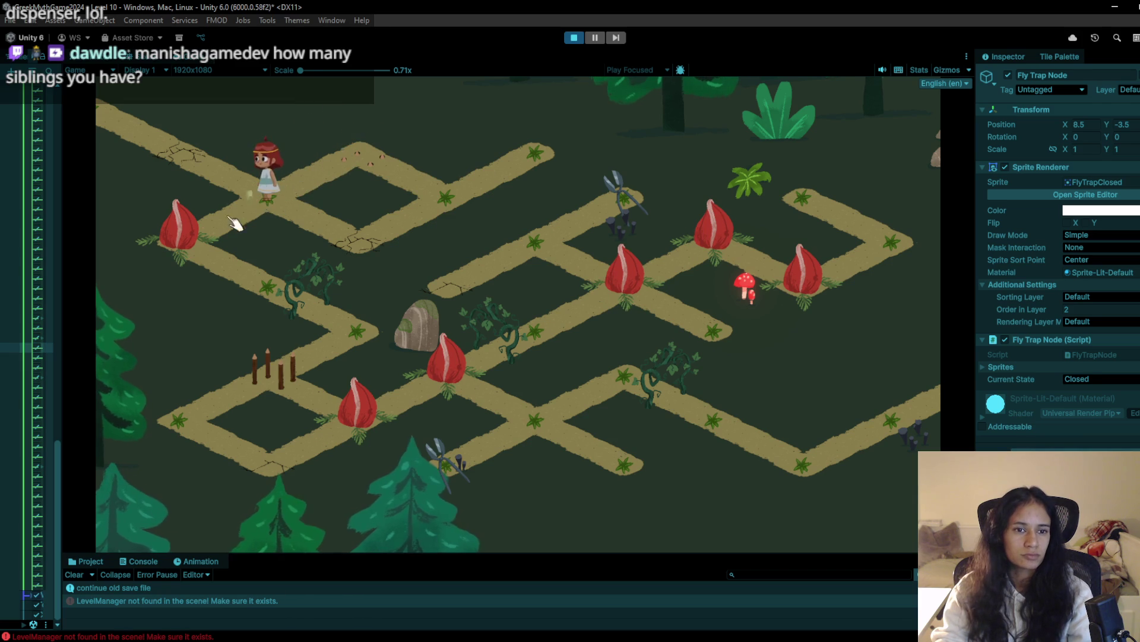
left_click(178, 248)
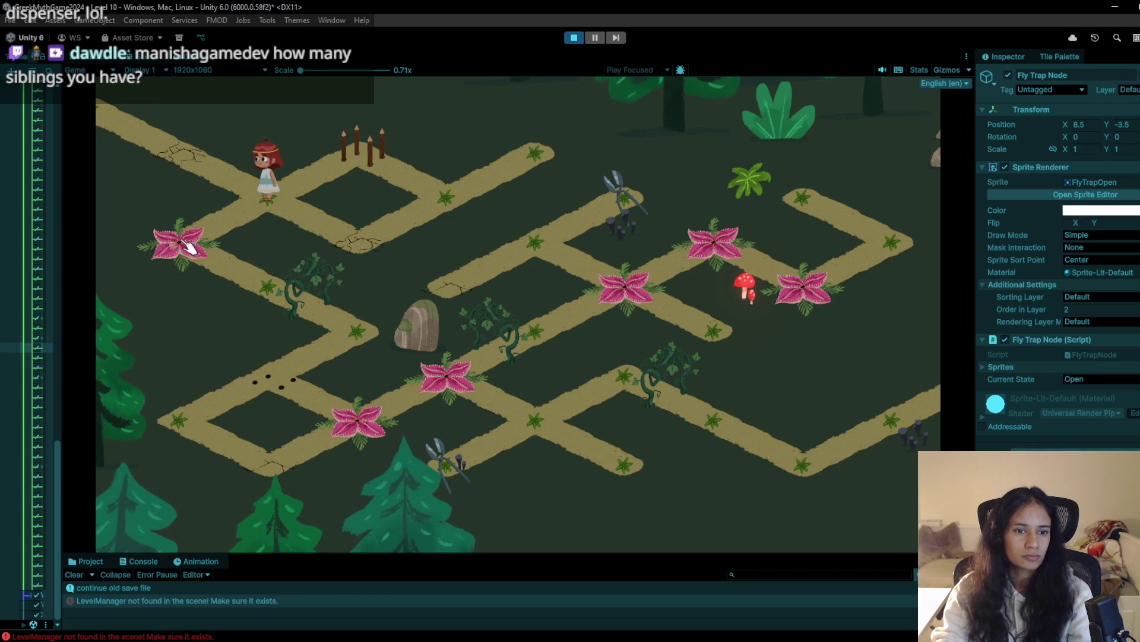
left_click(574, 38)
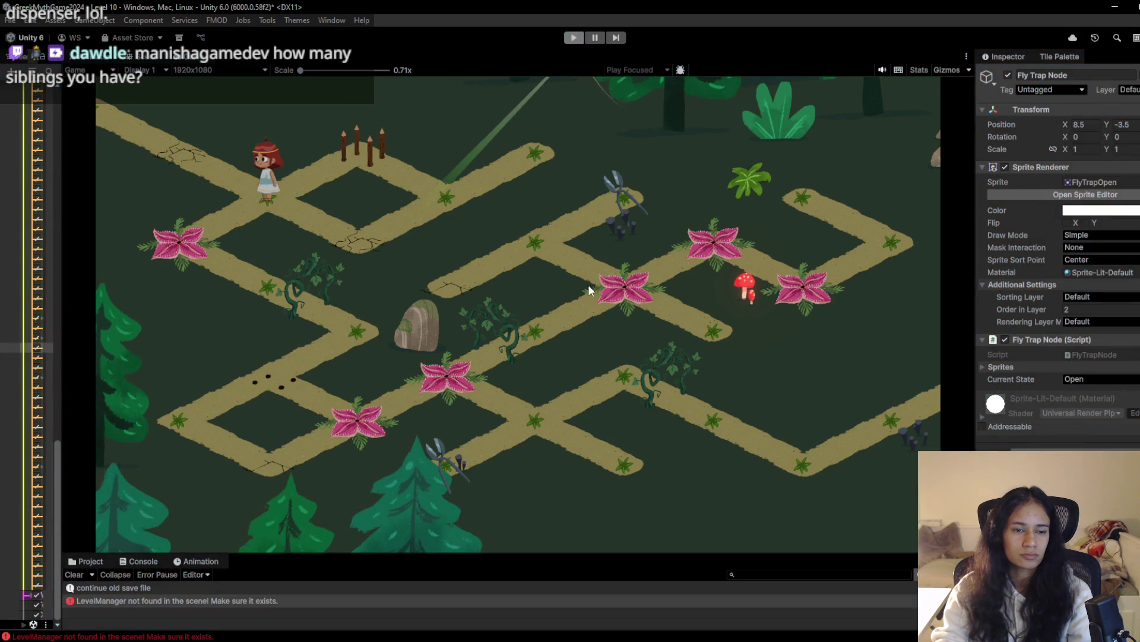
Switch the Scene tool with B, replay dragging the character along the upper path, then restart
key("b")
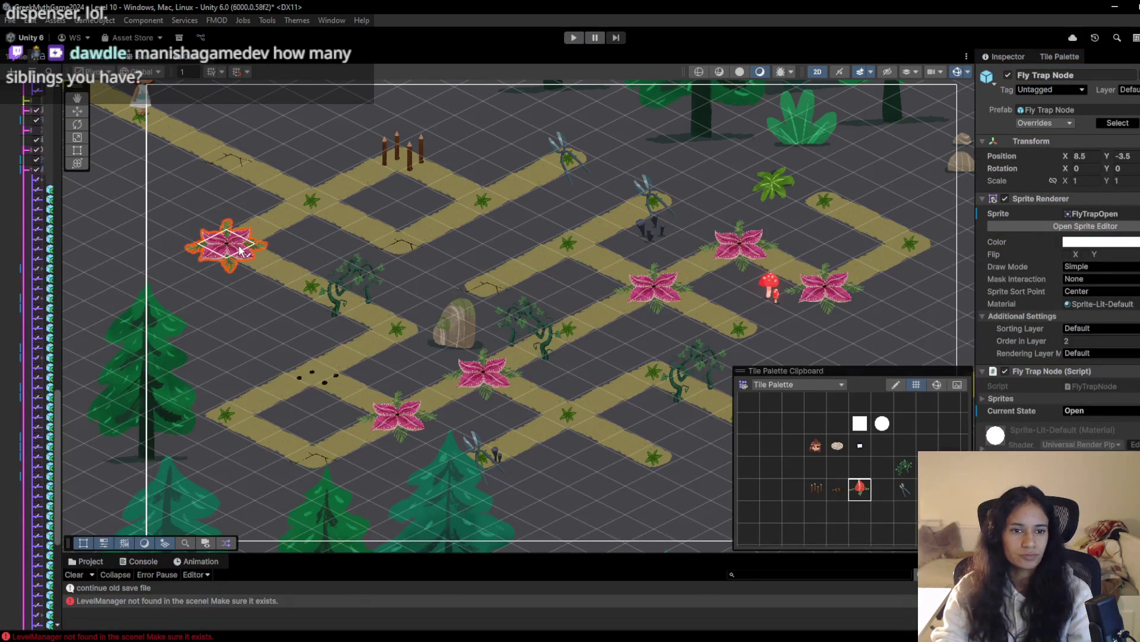
left_click(575, 38)
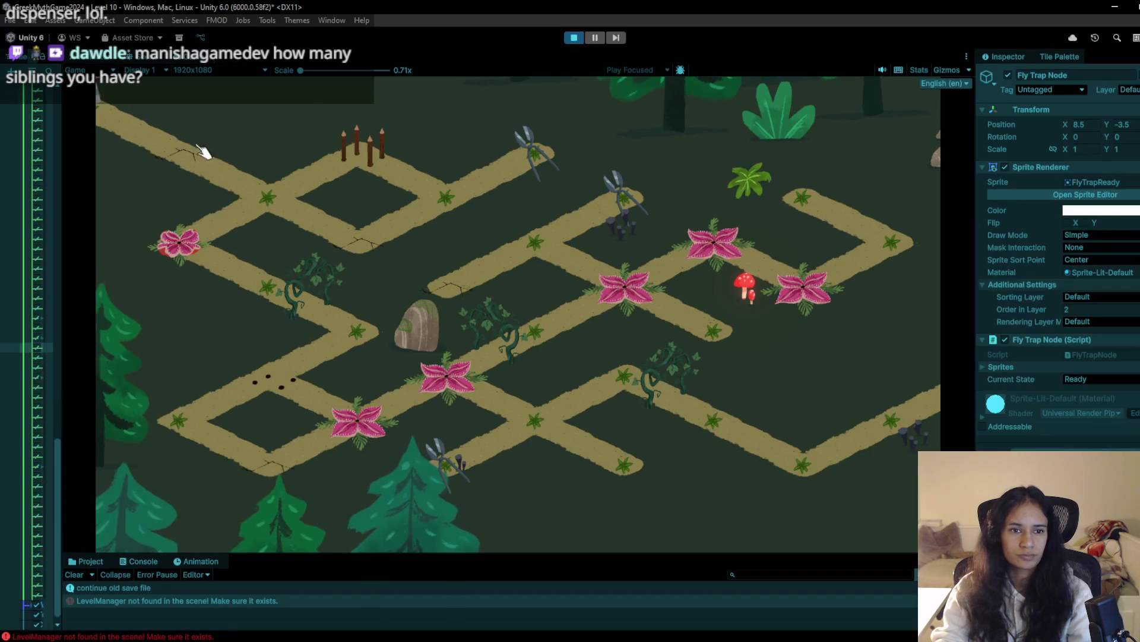
left_click(260, 196)
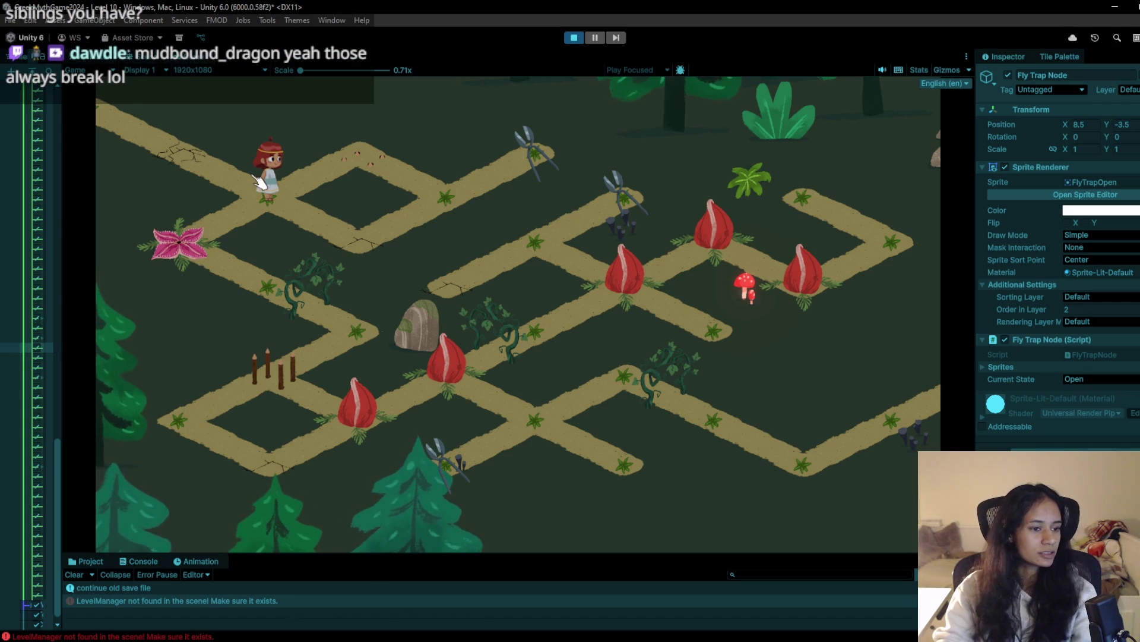
mouse_move(261, 142)
left_mouse_down()
mouse_move(359, 231)
mouse_move(448, 204)
mouse_move(528, 155)
mouse_move(522, 146)
mouse_move(395, 209)
mouse_move(445, 209)
mouse_move(456, 185)
mouse_move(542, 155)
mouse_move(446, 199)
mouse_move(387, 171)
left_mouse_up()
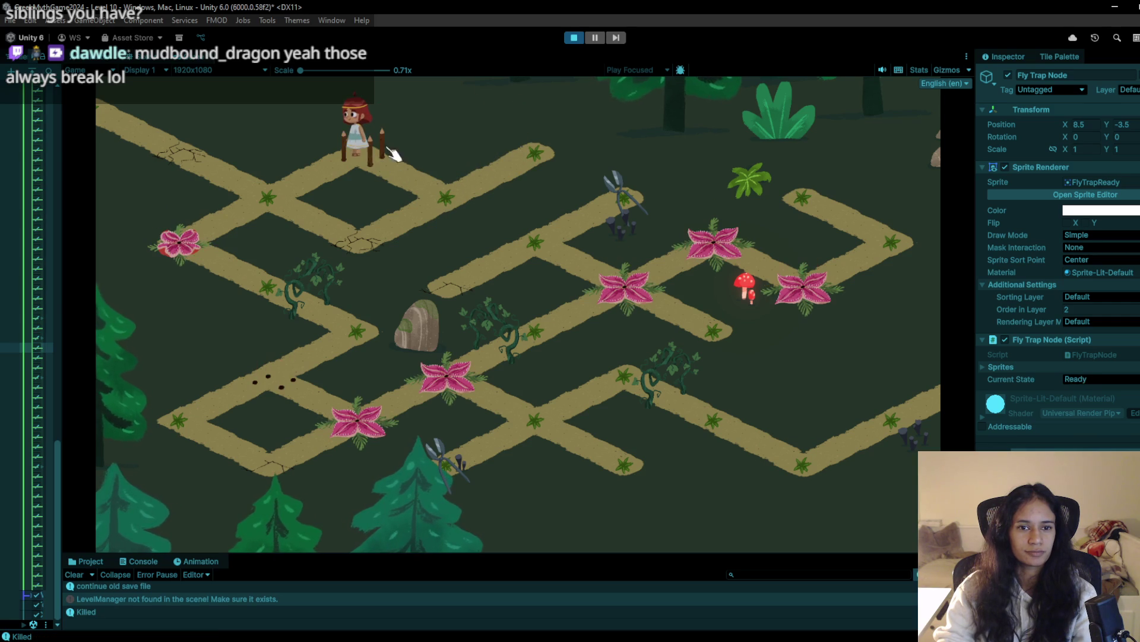
left_click(570, 37)
left_click(574, 37)
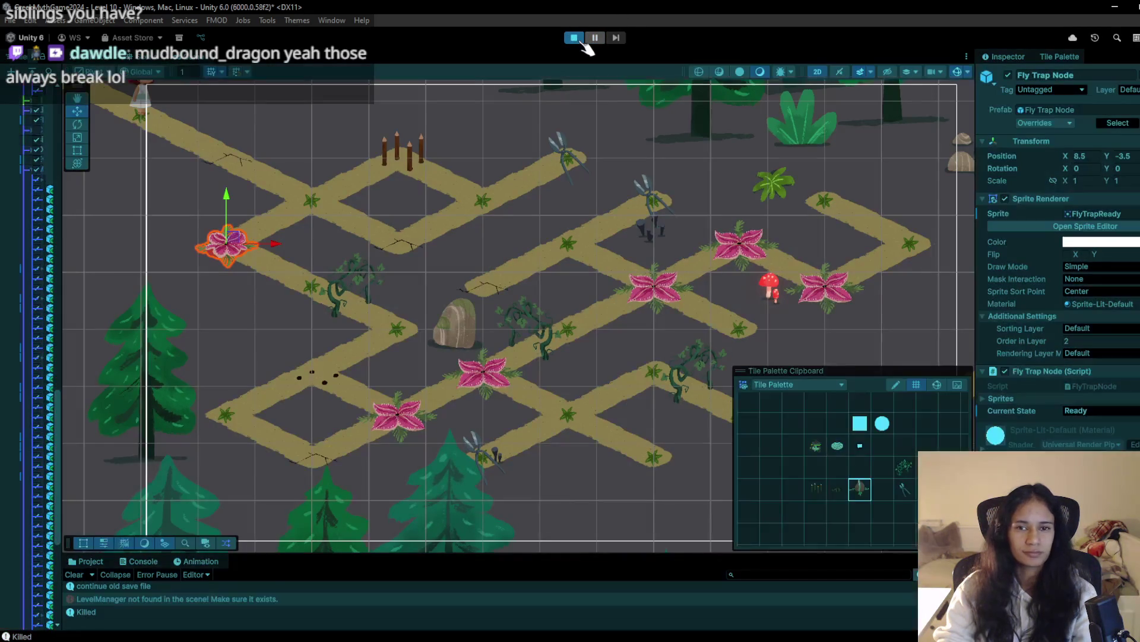
Walk the character up to the upper node and back, stepping up-right and back with arrow keys
left_click(262, 202)
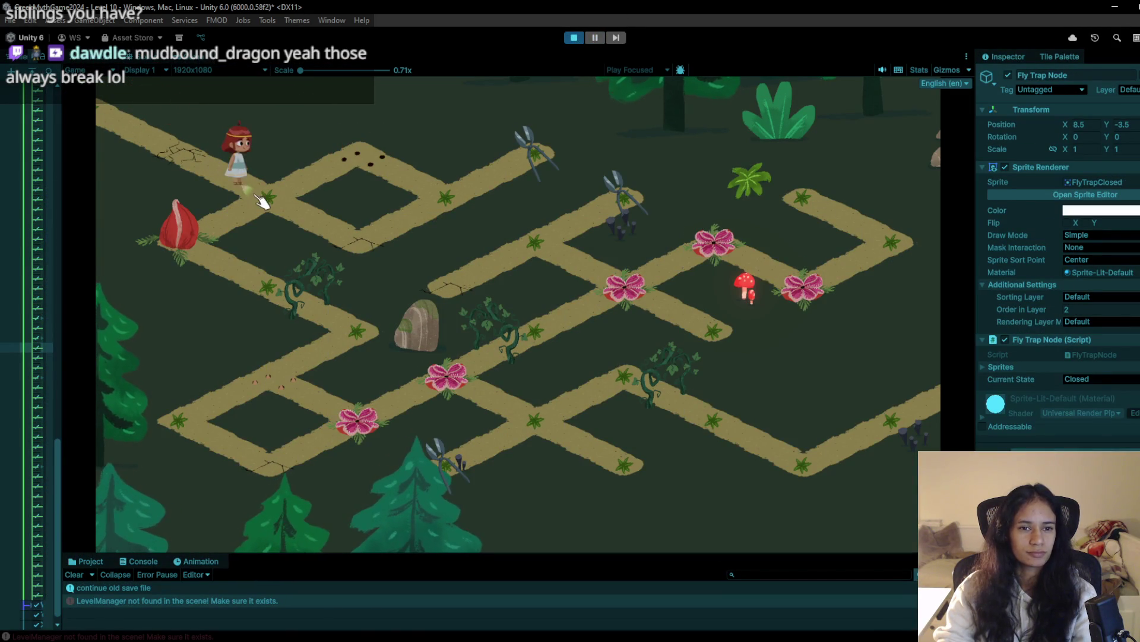
left_click(354, 247)
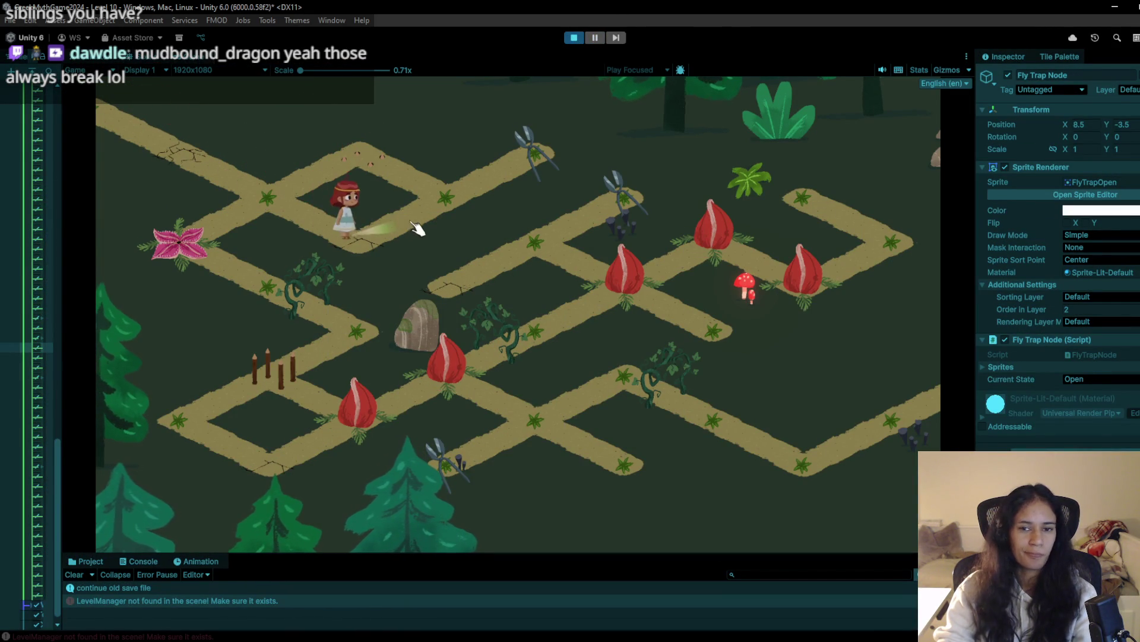
left_click(445, 199)
left_click(534, 154)
left_click(462, 201)
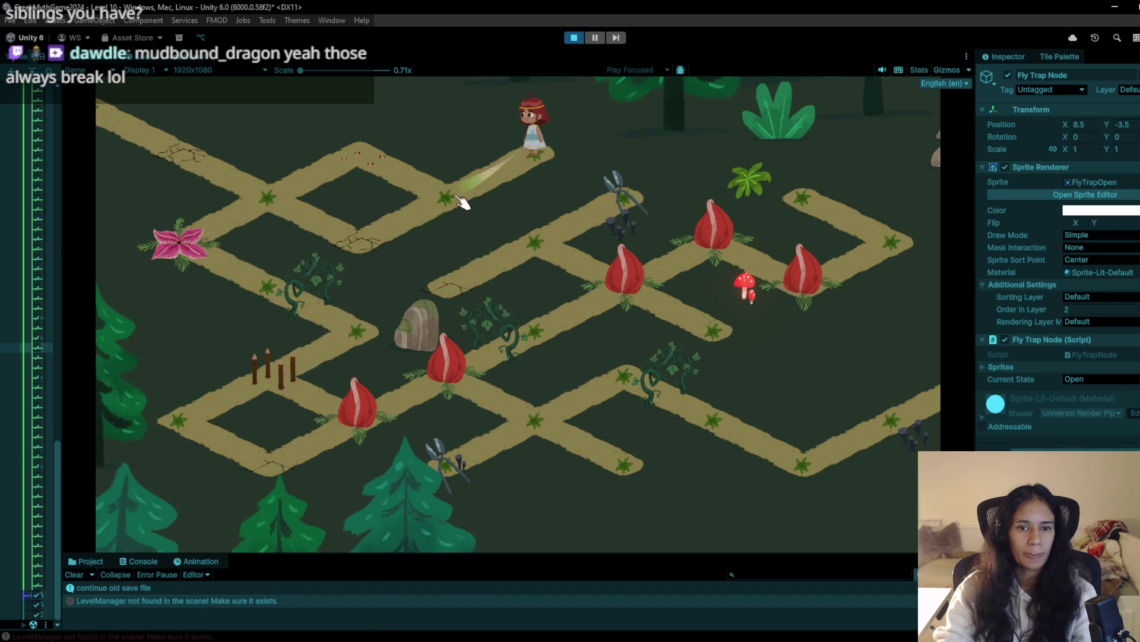
key("Up")
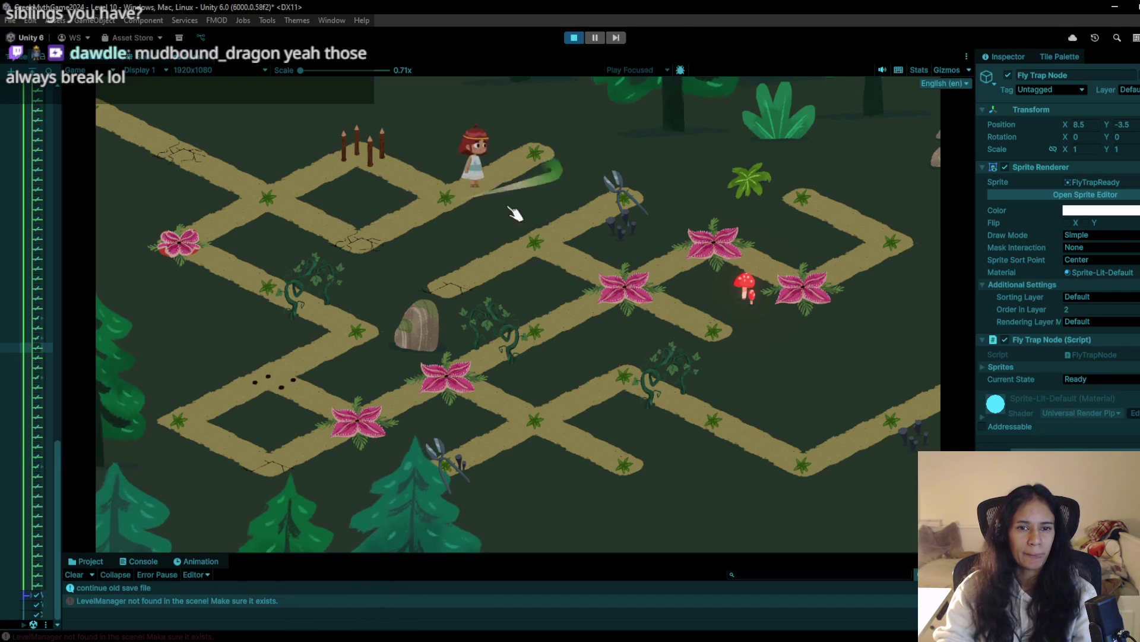
key("Down")
Move the character to the top-left node, trigger the left fly trap, then stop the playtest
key("Up")
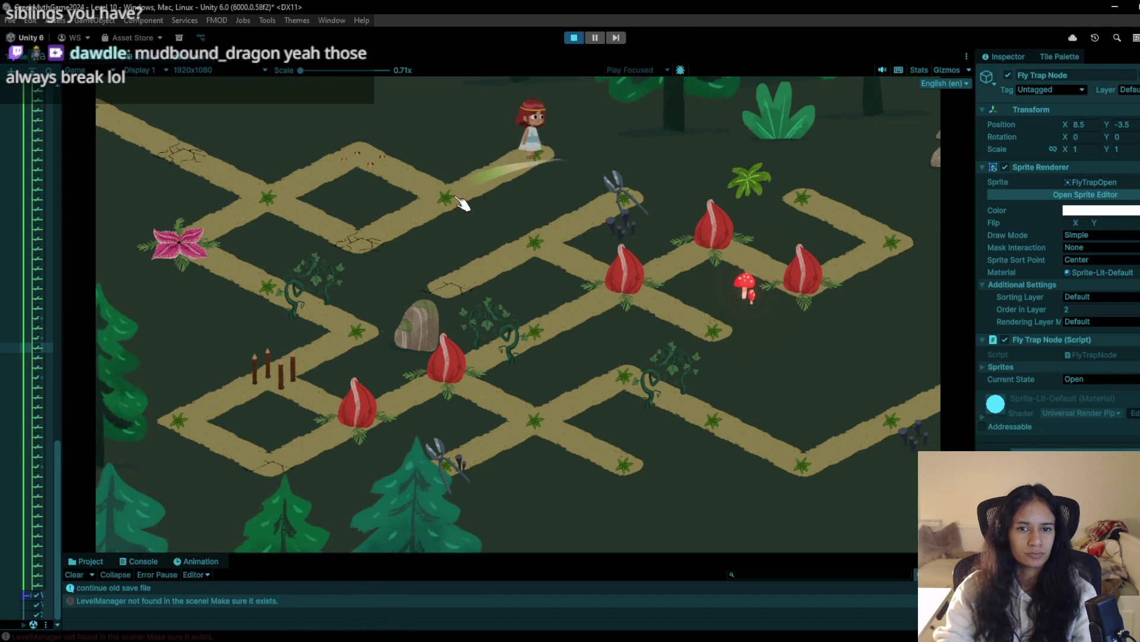
left_click(461, 204)
key("Left")
left_click(283, 205)
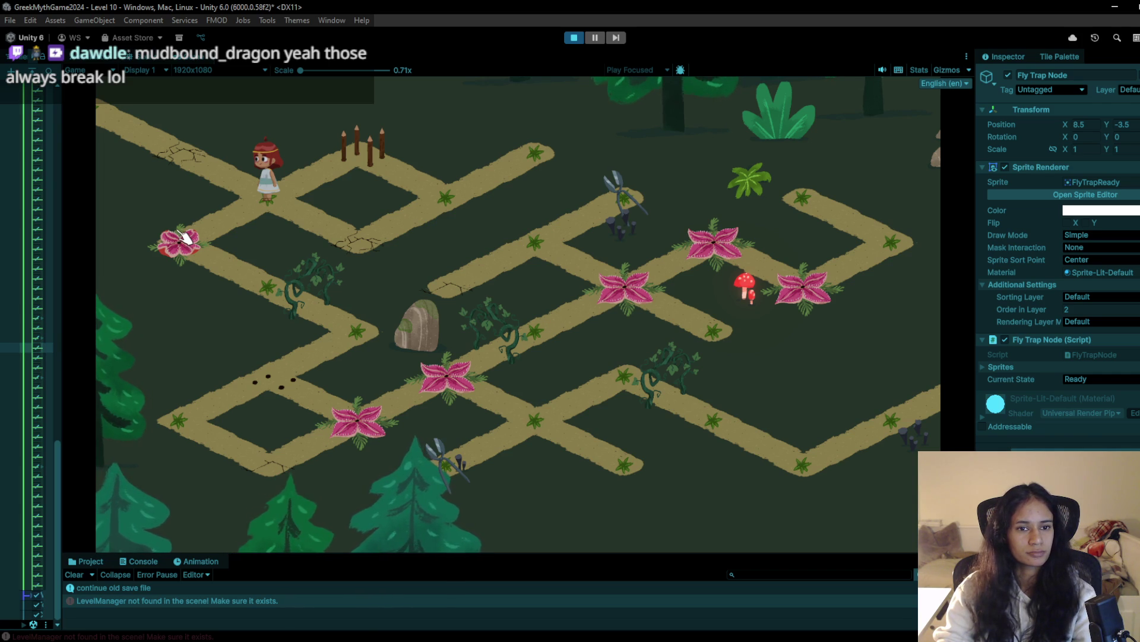
left_click(181, 234)
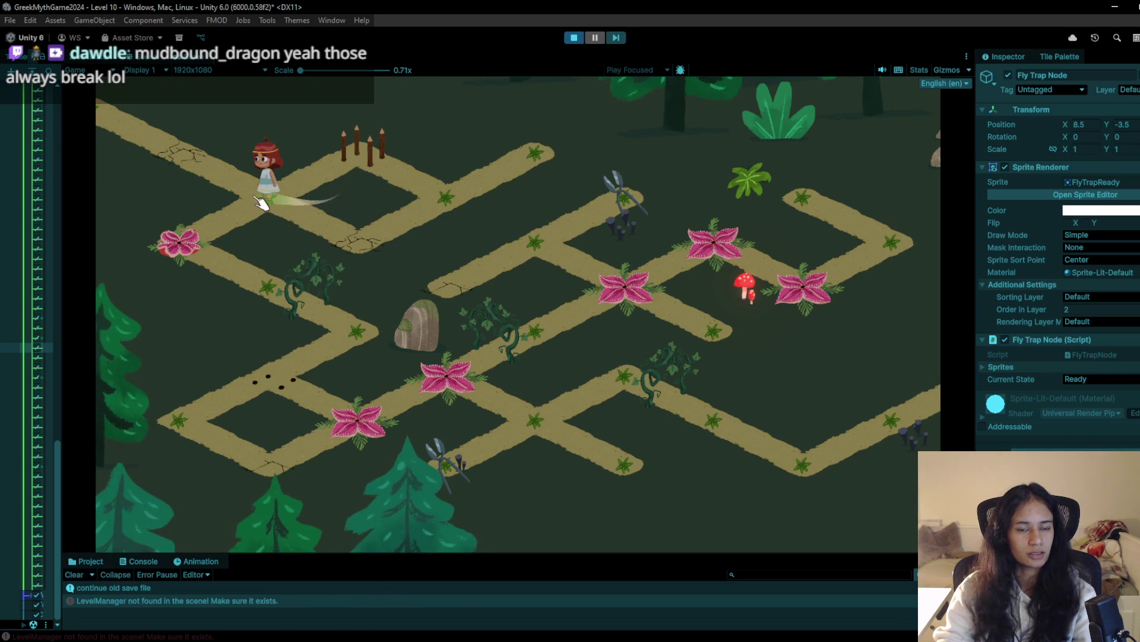
left_click(578, 41)
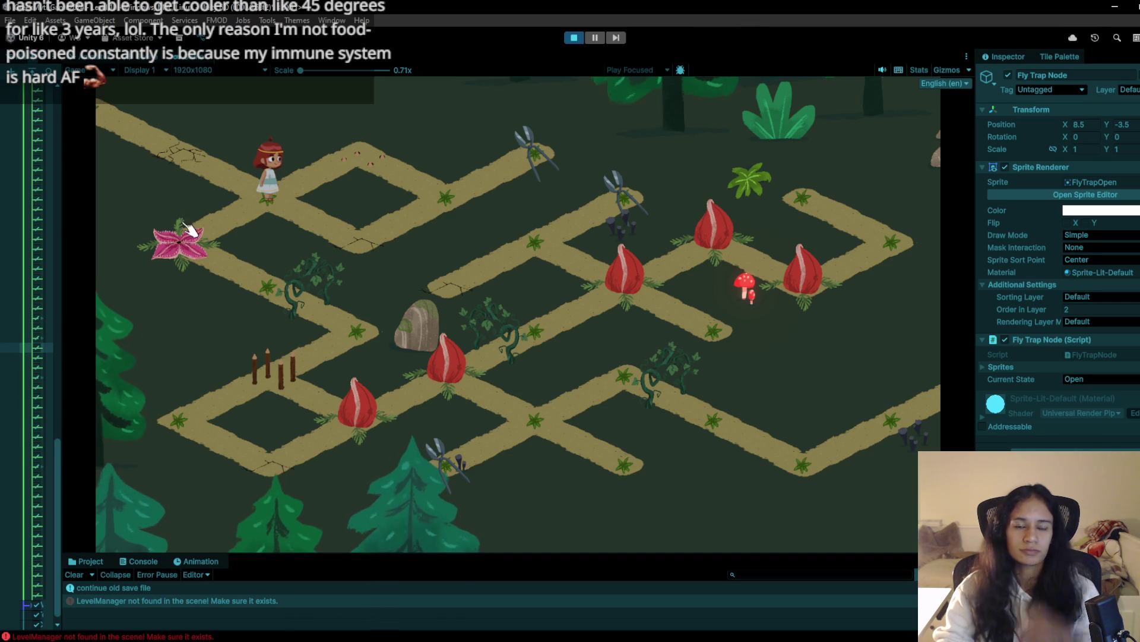
Walk the girl up to the path's end, then back left until she dies on the fly-trap
left_click(360, 235)
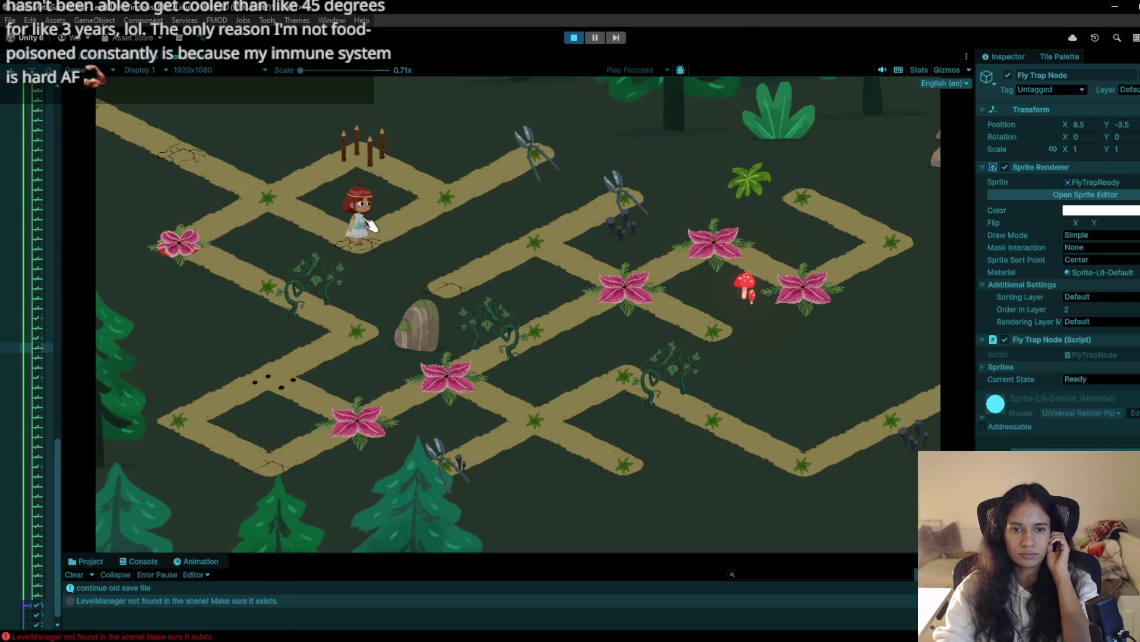
left_click(436, 207)
left_click(522, 134)
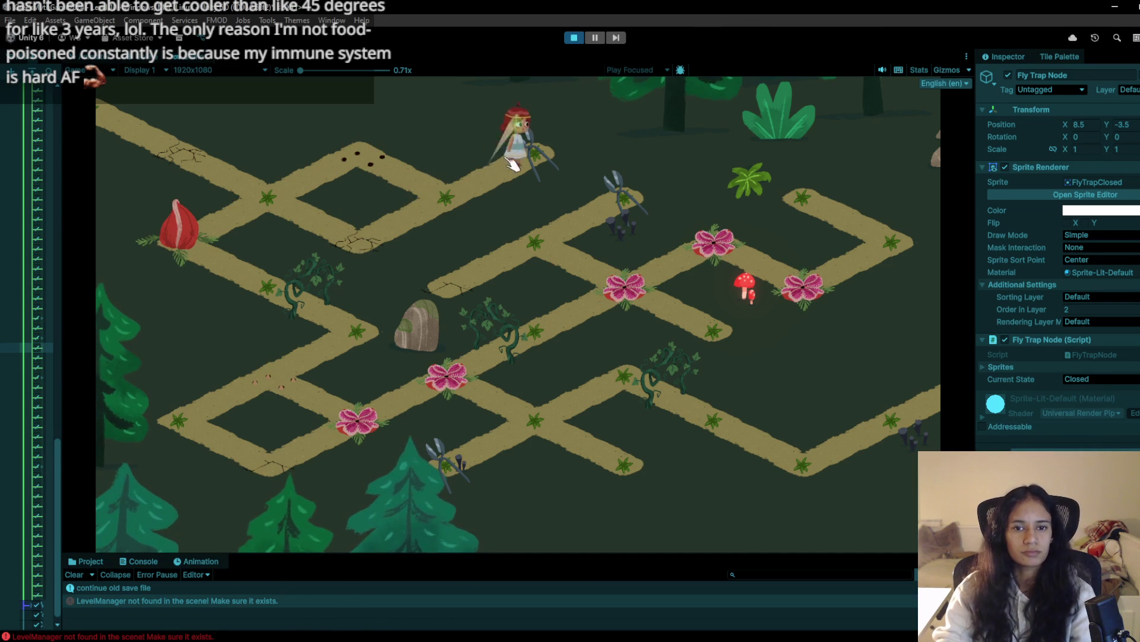
left_click(435, 205)
left_click(523, 154)
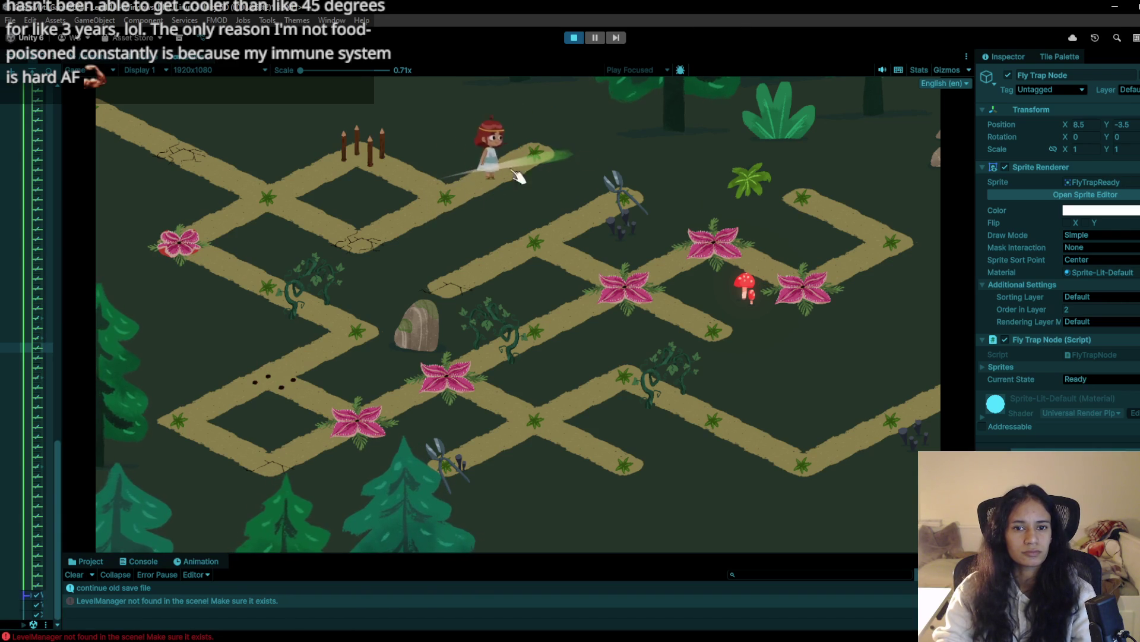
left_click(445, 196)
left_click(463, 188)
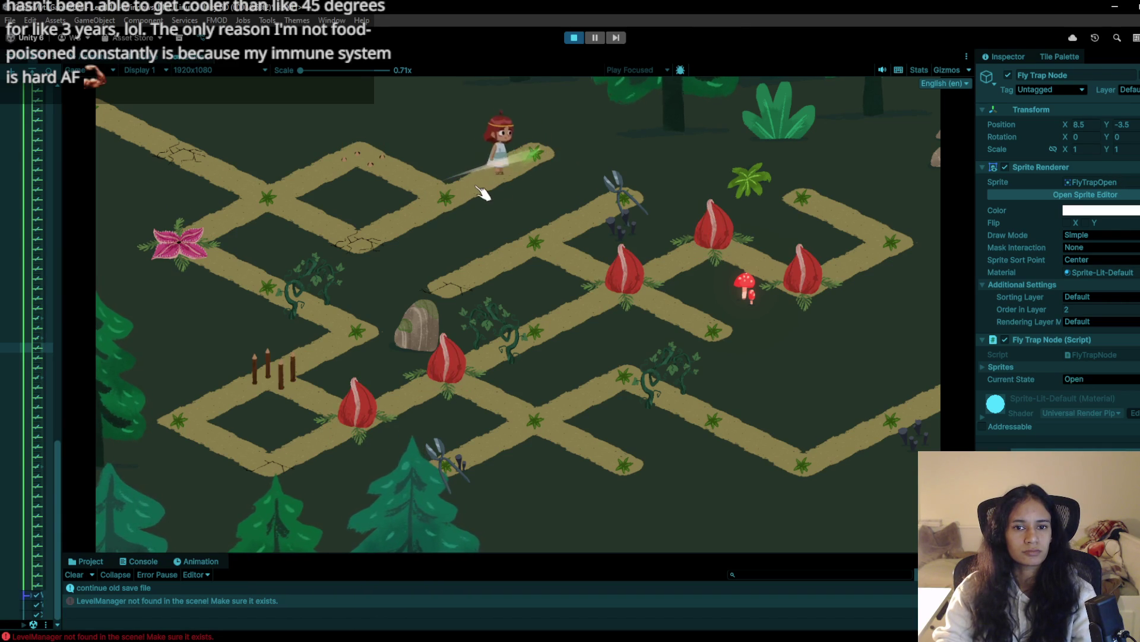
left_click(471, 198)
left_click(394, 173)
left_click(285, 198)
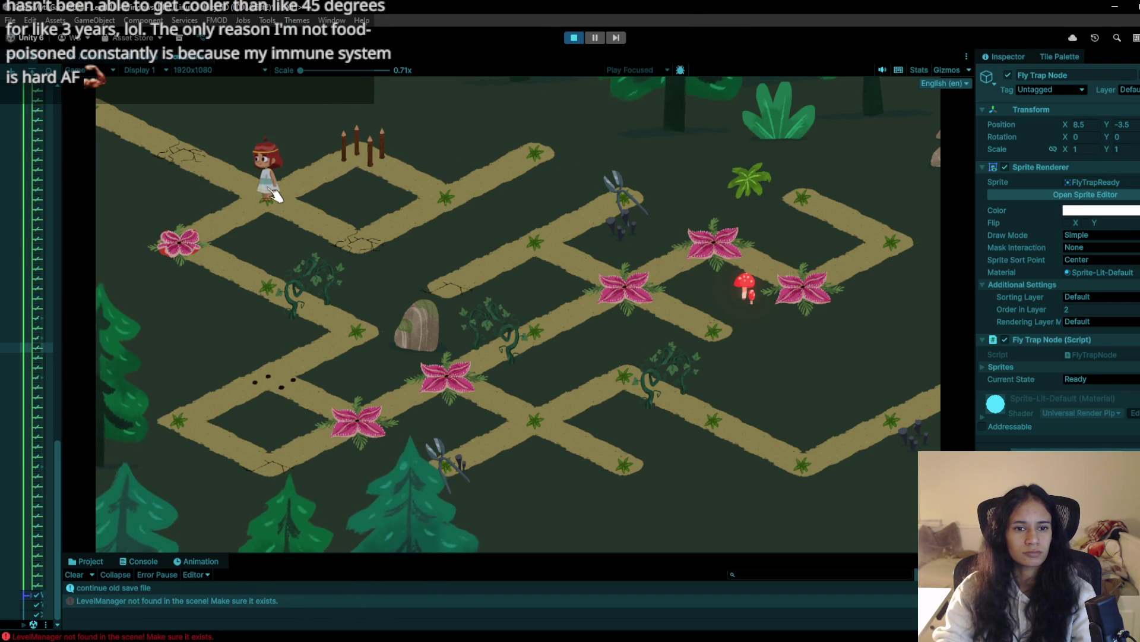
left_click(191, 246)
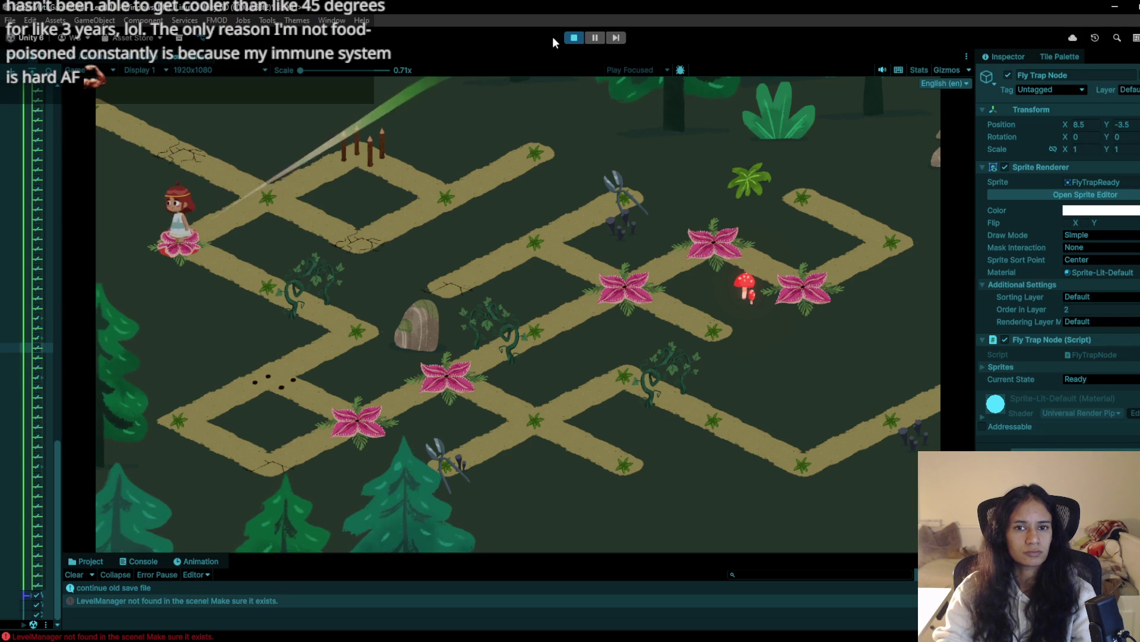
Restart the level and walk the girl to the path's end and back, then stop
left_click(571, 38)
left_click(575, 39)
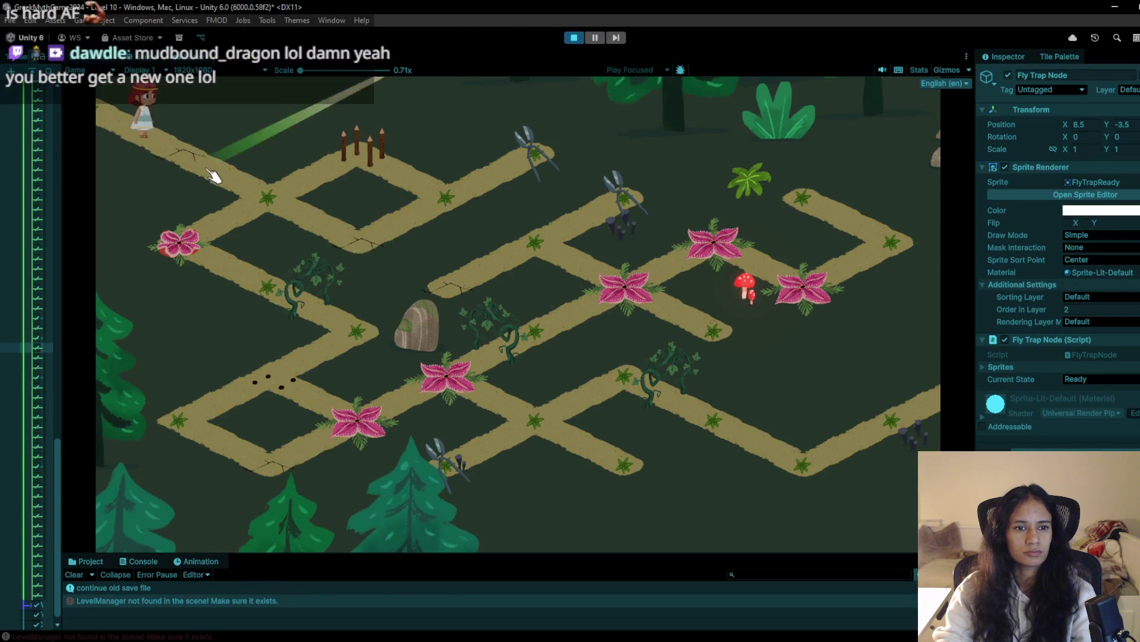
left_click(270, 202)
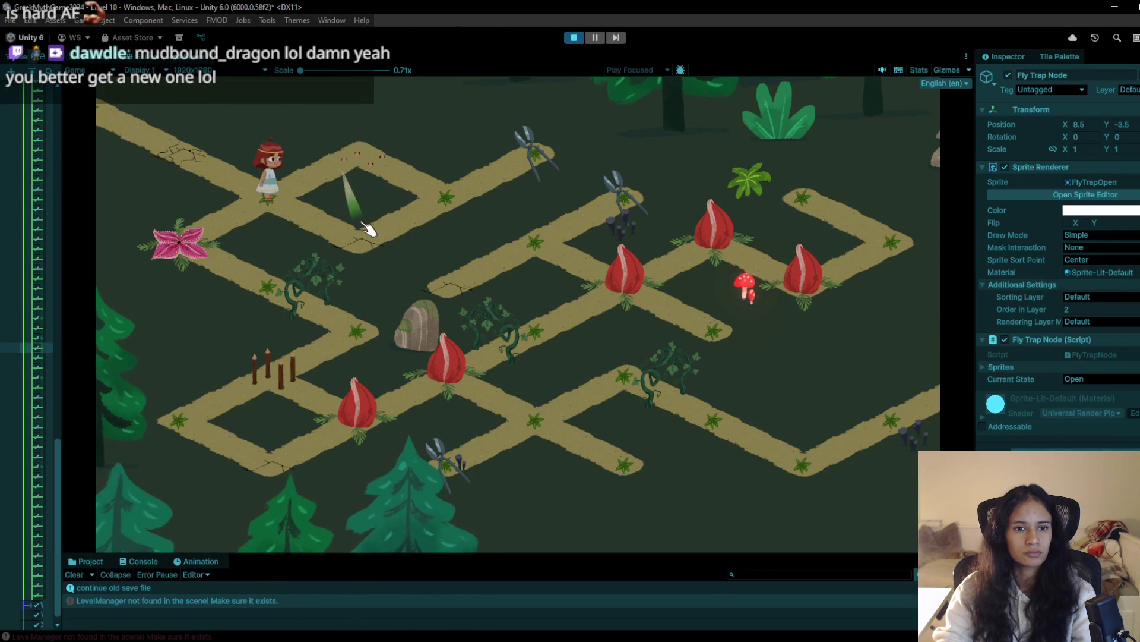
left_click(390, 230)
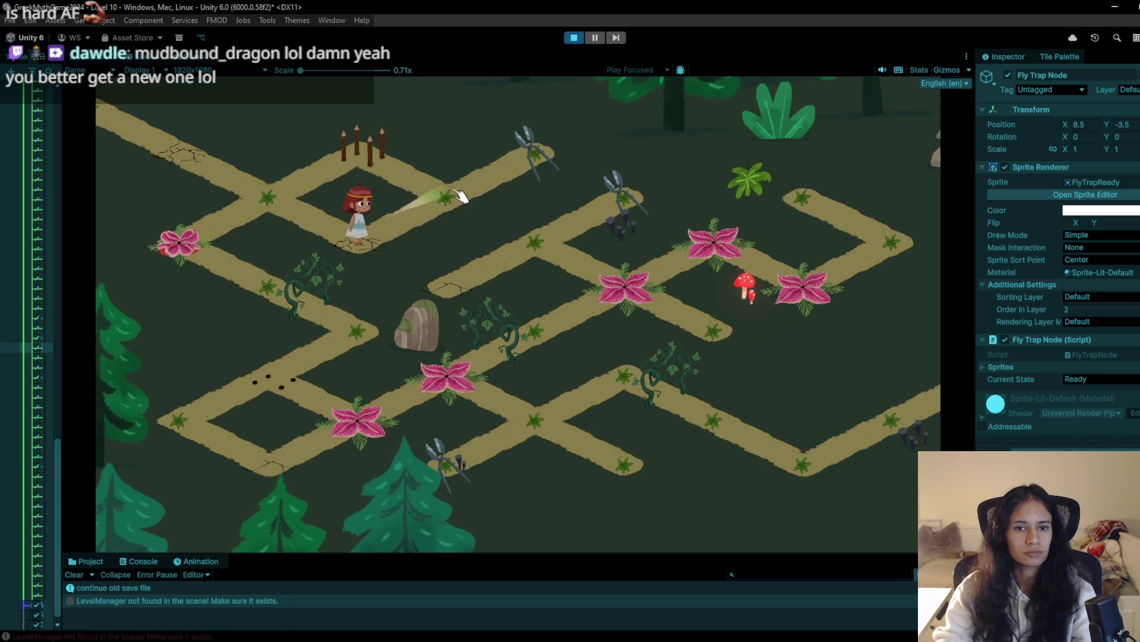
left_click(543, 169)
left_click(446, 205)
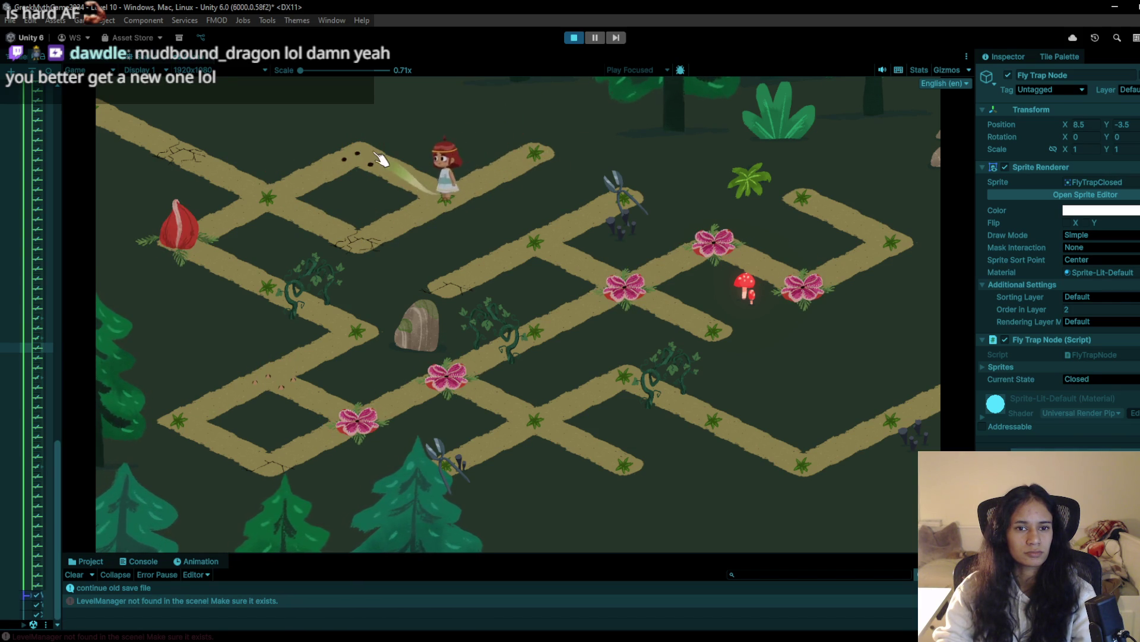
left_click(574, 39)
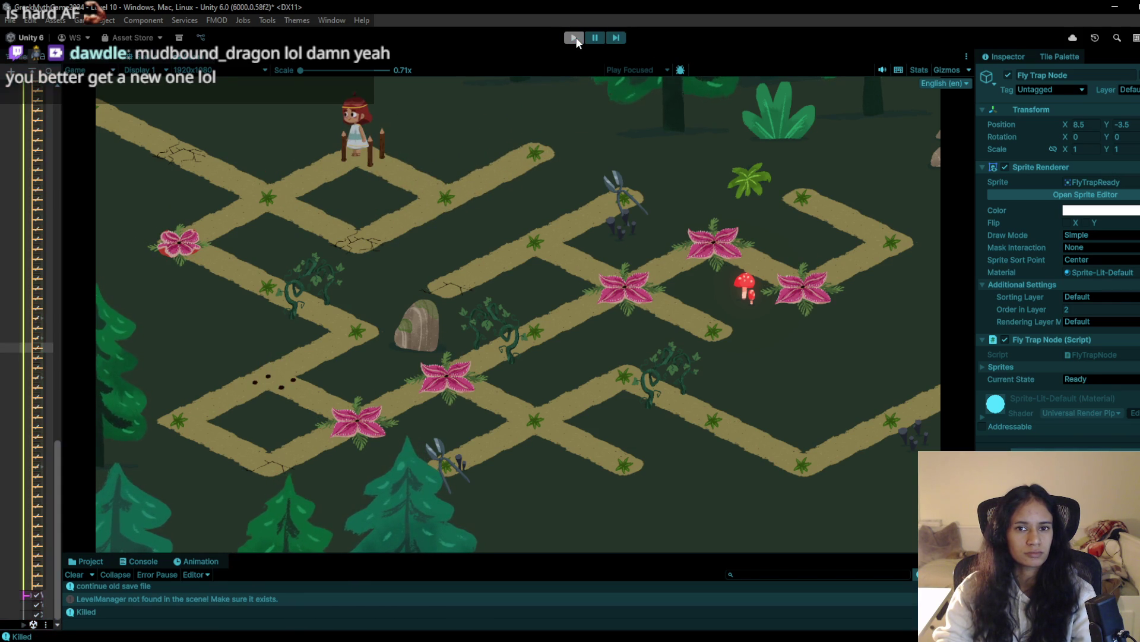
Replay the level, collecting the shears on the top path and returning left, then stop play mode
key("ctrl+p")
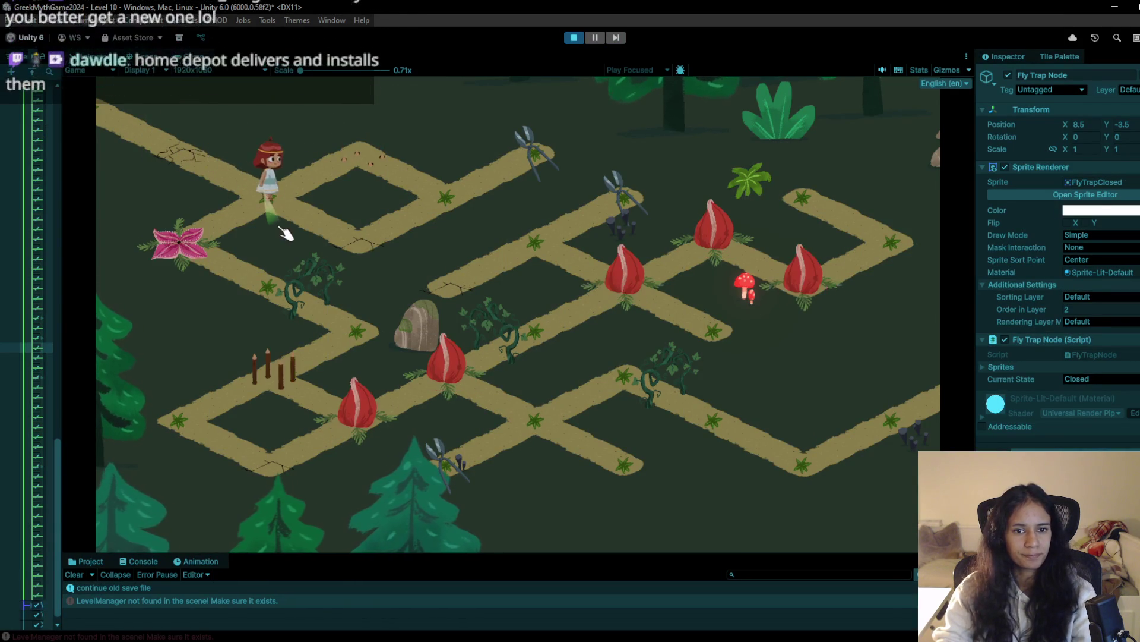
left_click(269, 199)
left_click(356, 153)
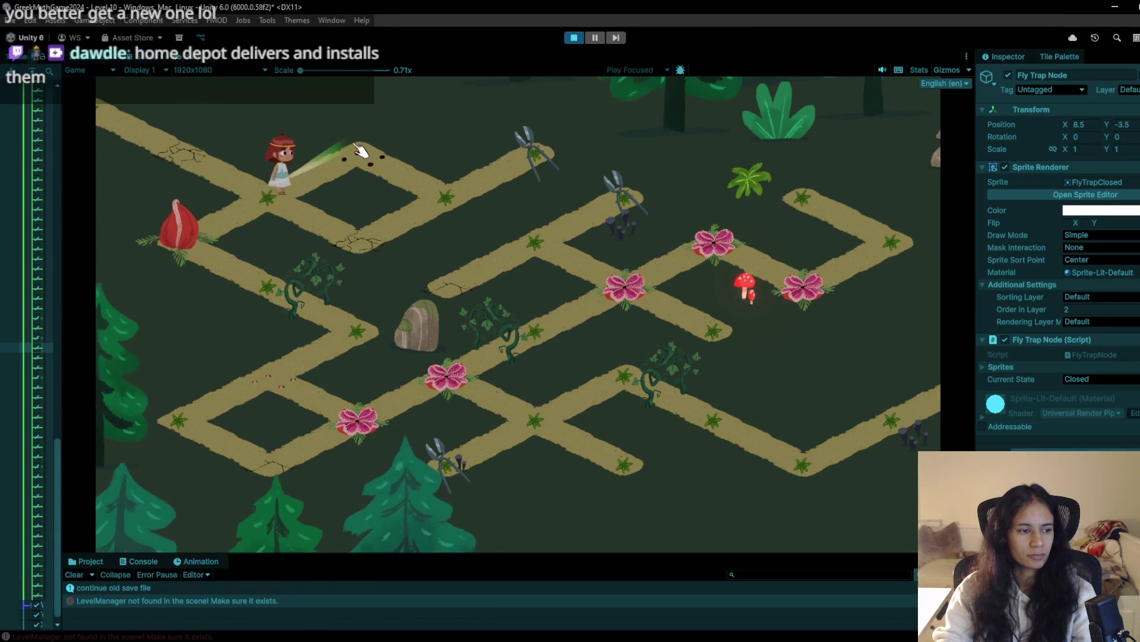
left_click(443, 199)
left_click(513, 165)
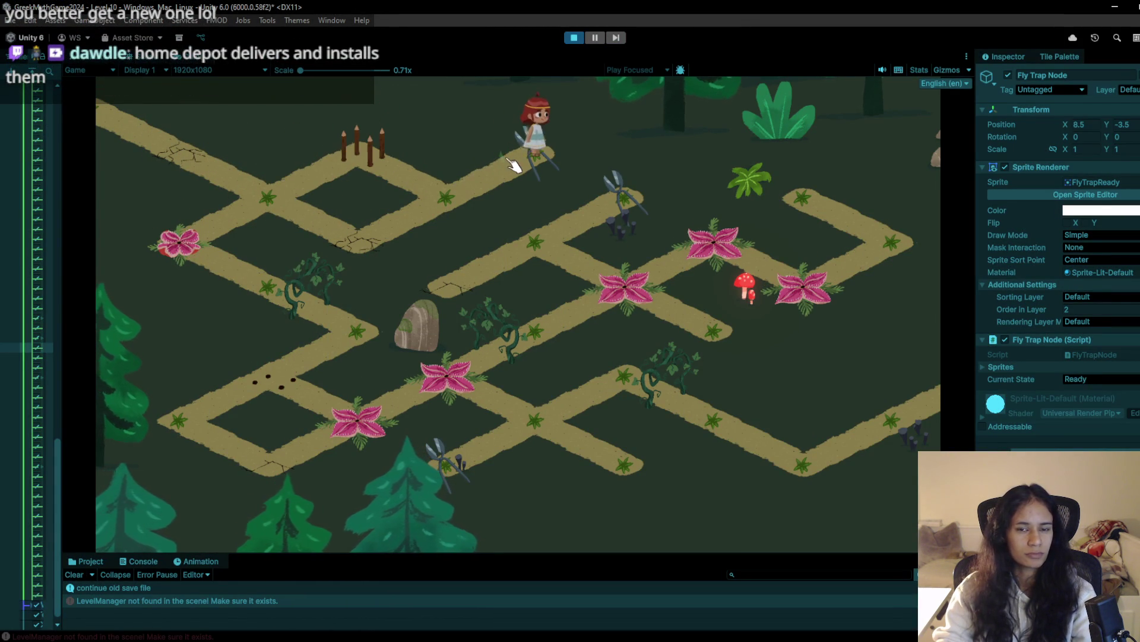
left_click(454, 196)
left_click(542, 155)
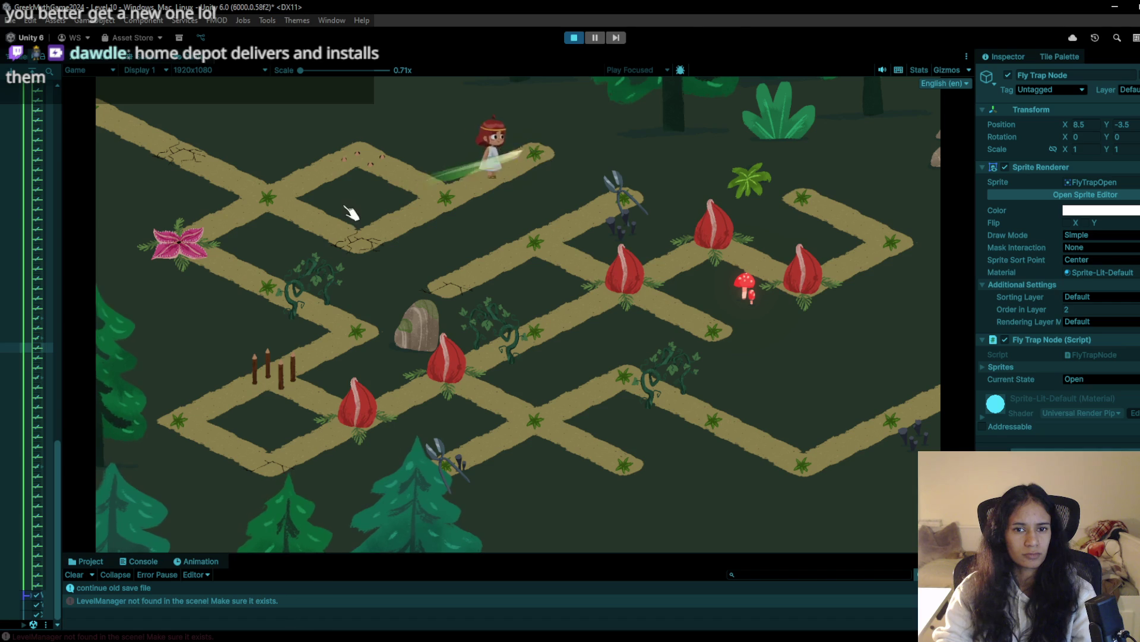
left_click(459, 192)
left_click(364, 169)
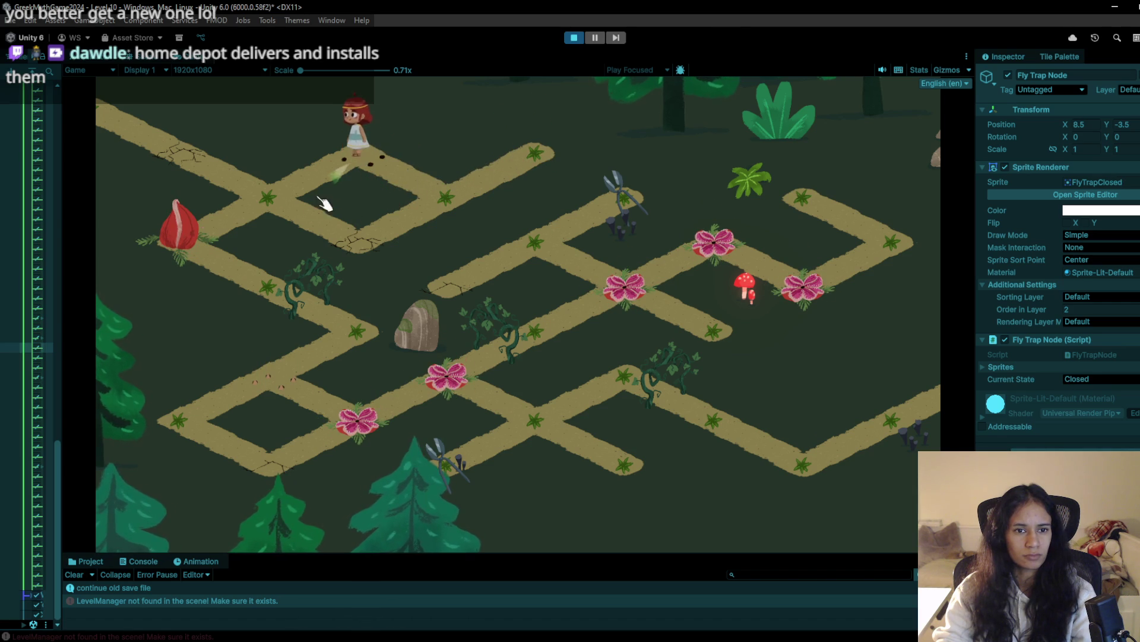
left_click(273, 205)
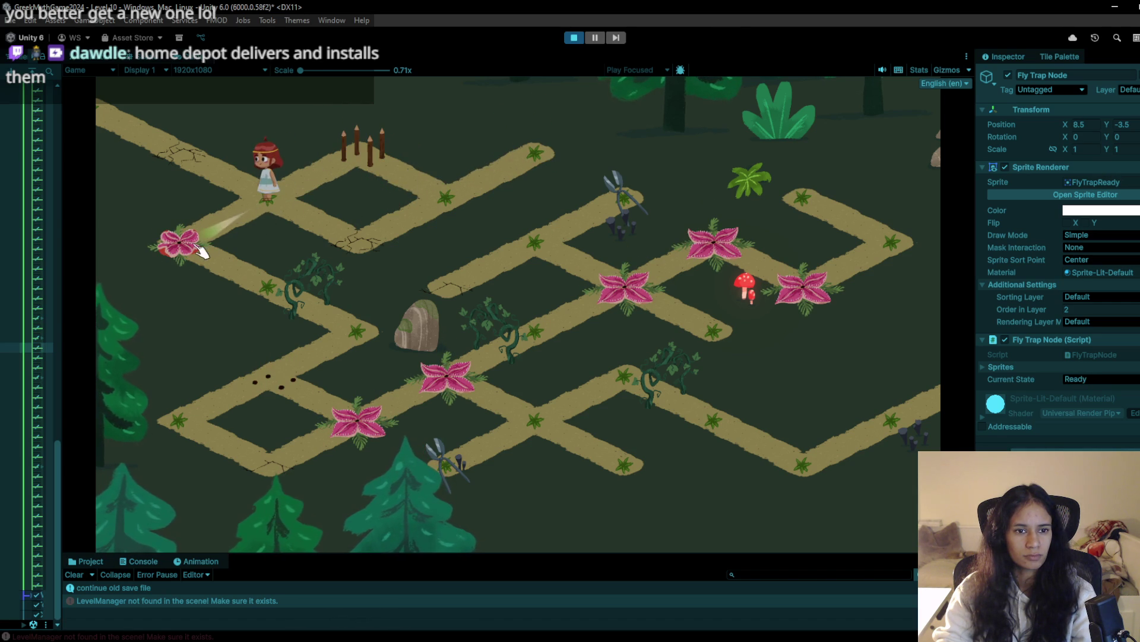
left_click(574, 38)
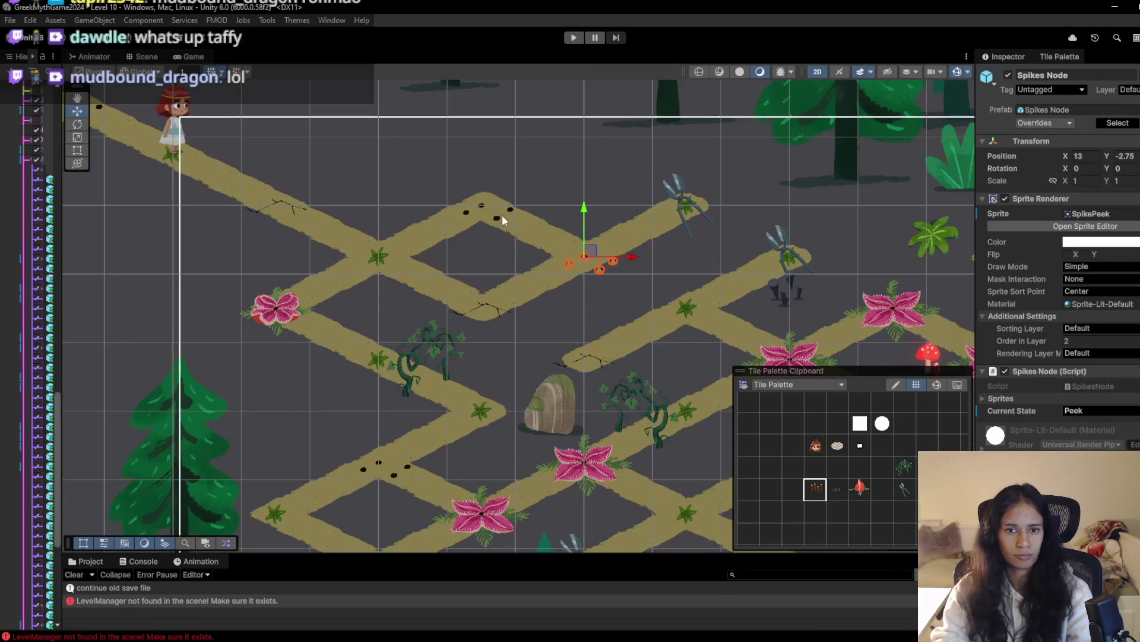
Paint a spikes node on the upper path at 11.5, -2 and start a test run
left_click(494, 208)
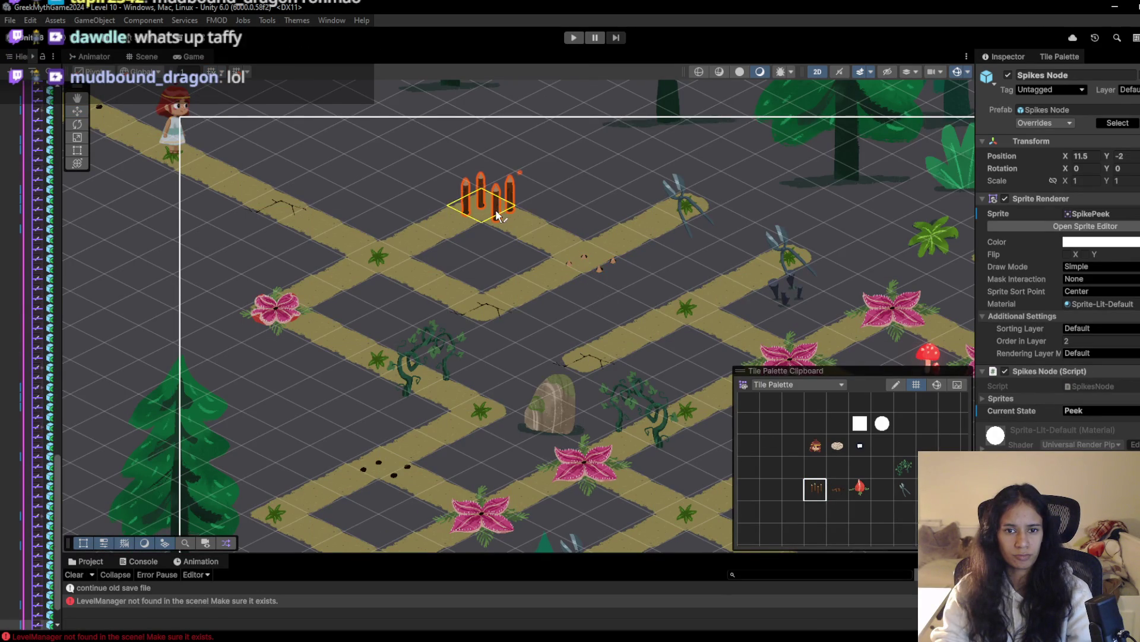
left_click(573, 38)
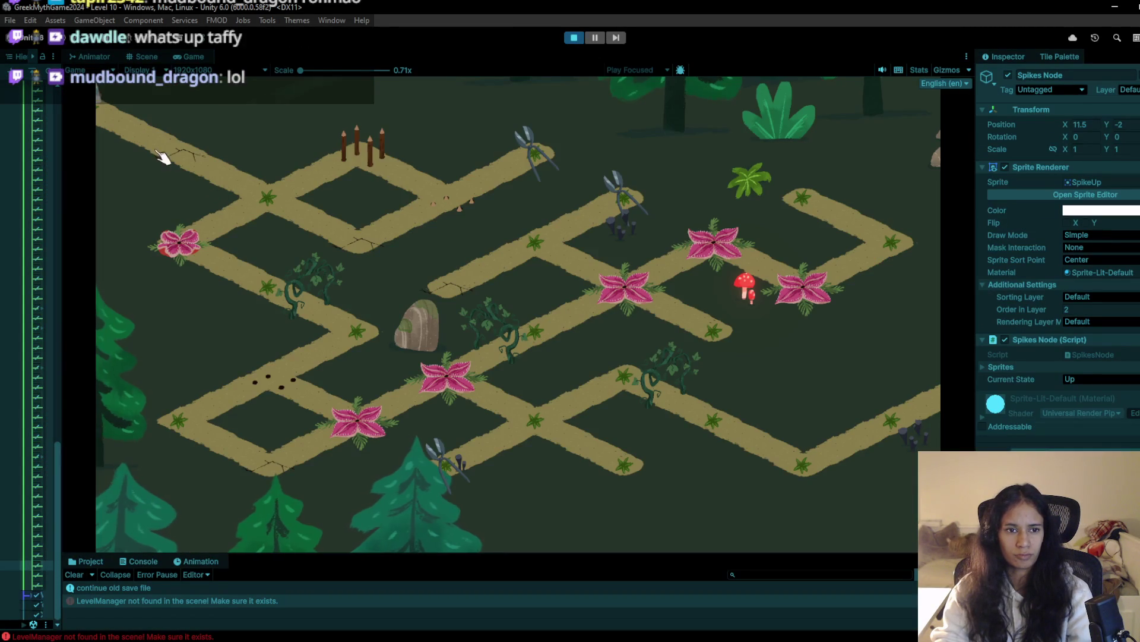
left_click(260, 199)
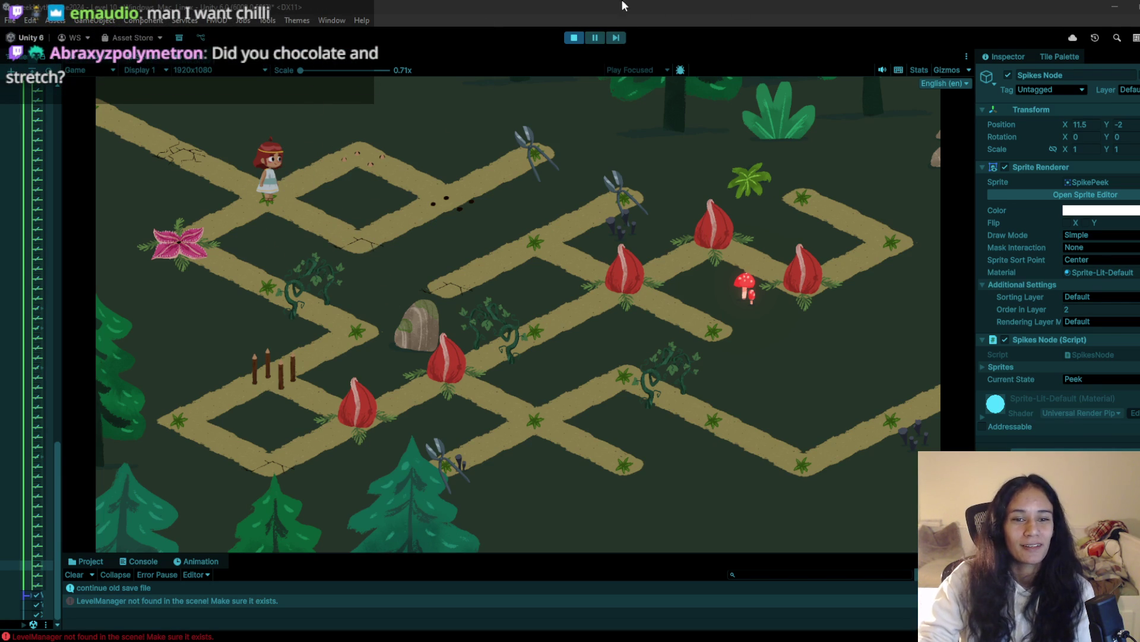
Restart the level and walk the girl via the junction, past the spikes, to the top path's end
left_click(575, 37)
left_click(575, 37)
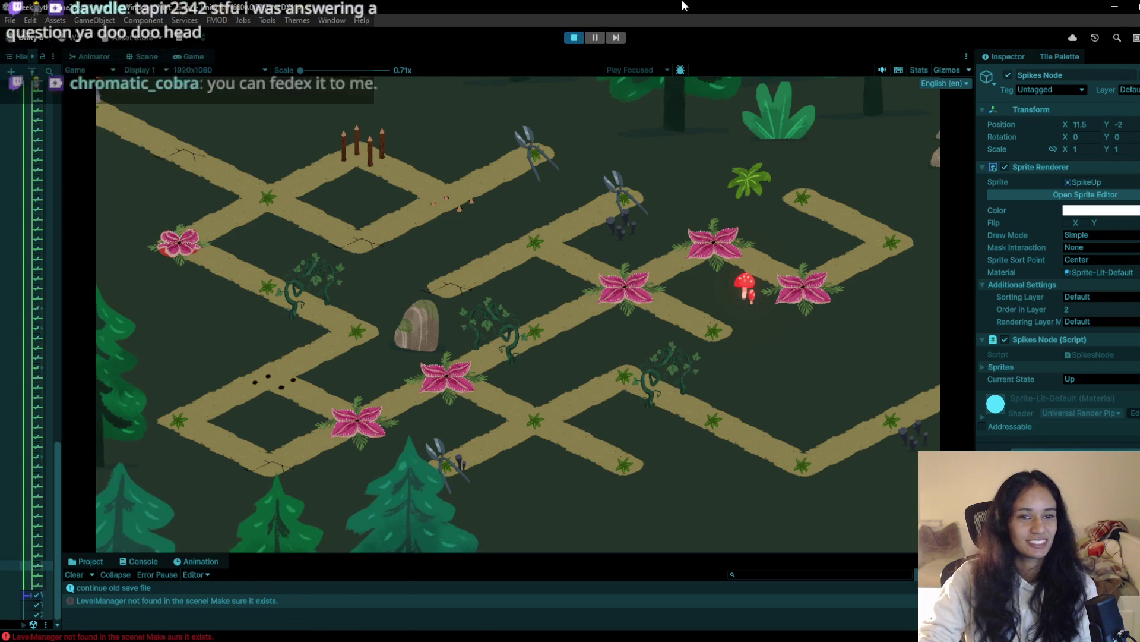
left_click(208, 160)
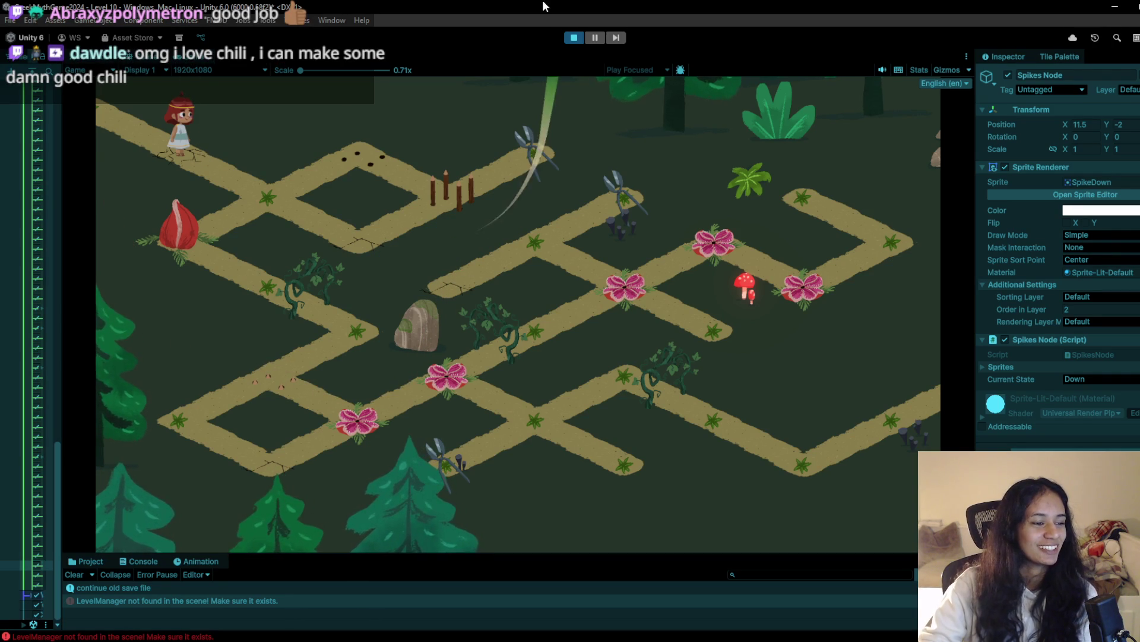
left_click(261, 187)
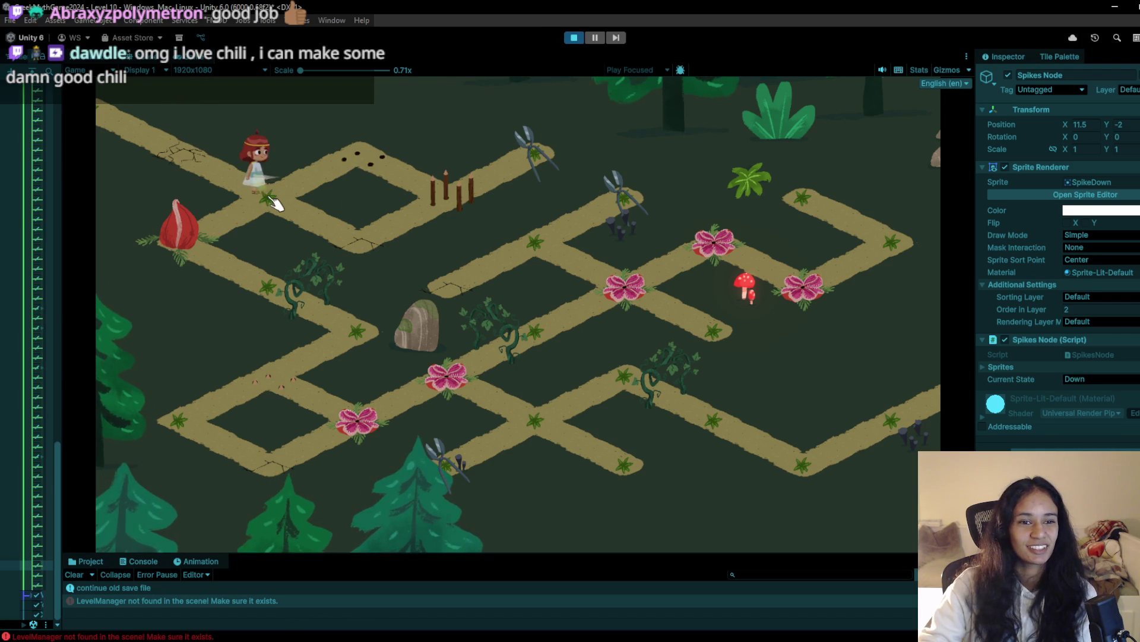
left_click(368, 246)
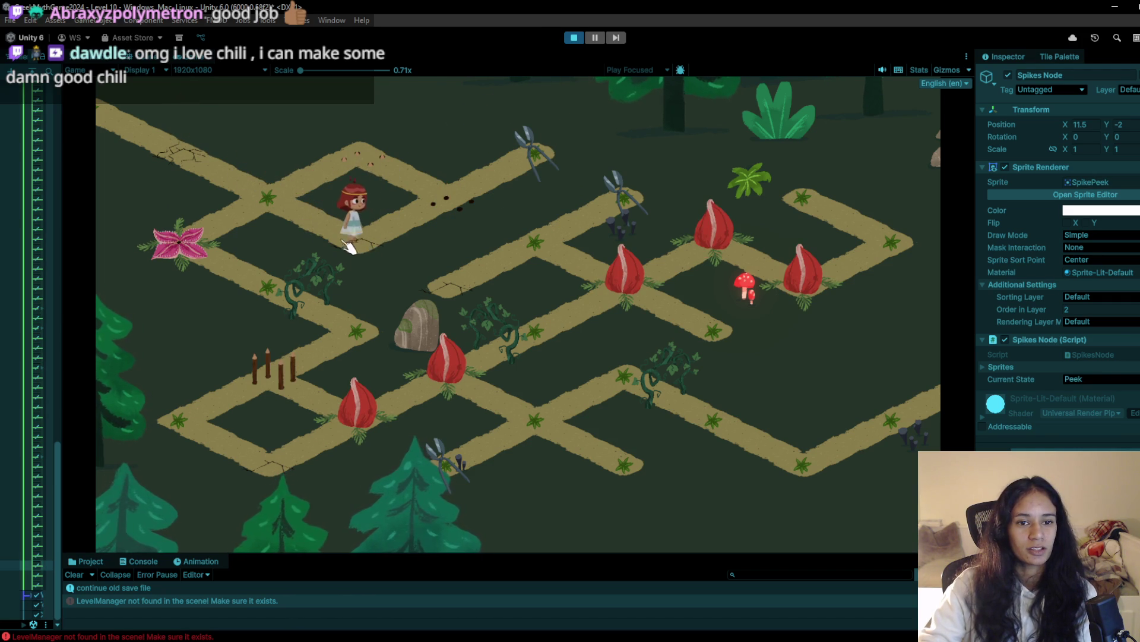
left_click(293, 199)
left_click(380, 159)
left_click(440, 200)
left_click(527, 159)
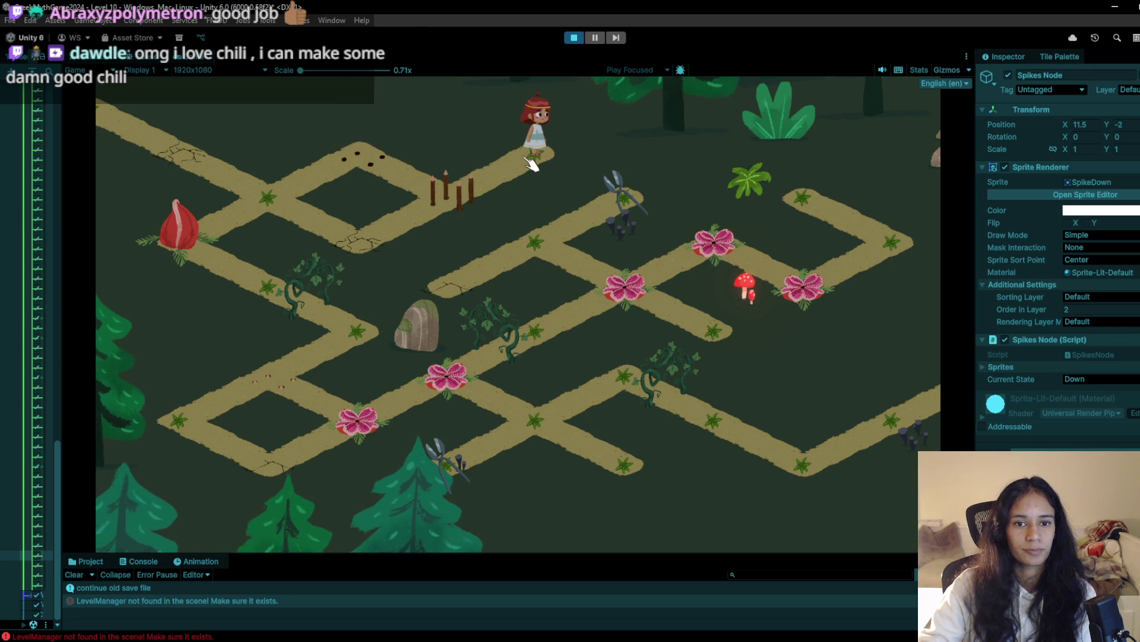
Paint one extra plain path tile at the end of the top path
left_click(573, 40)
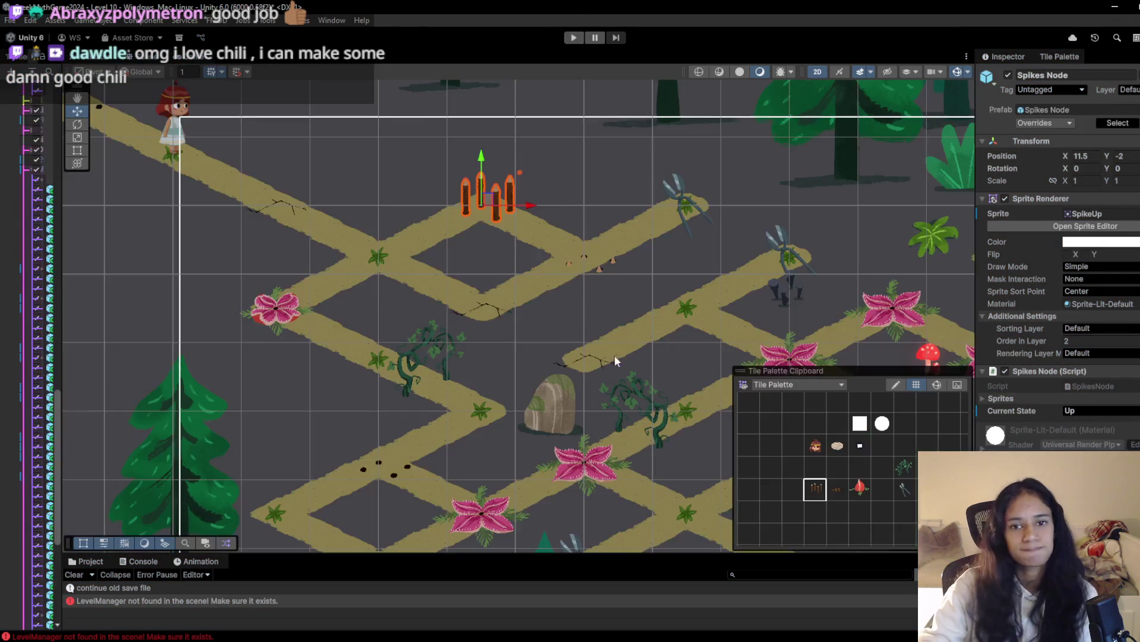
left_click(837, 468)
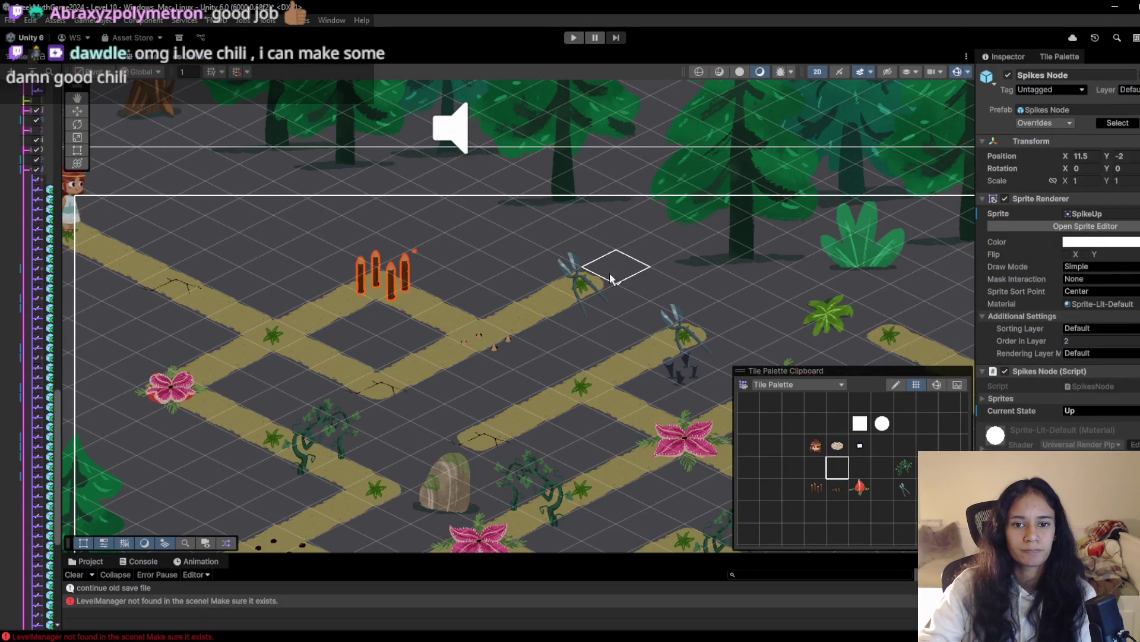
left_click(612, 278)
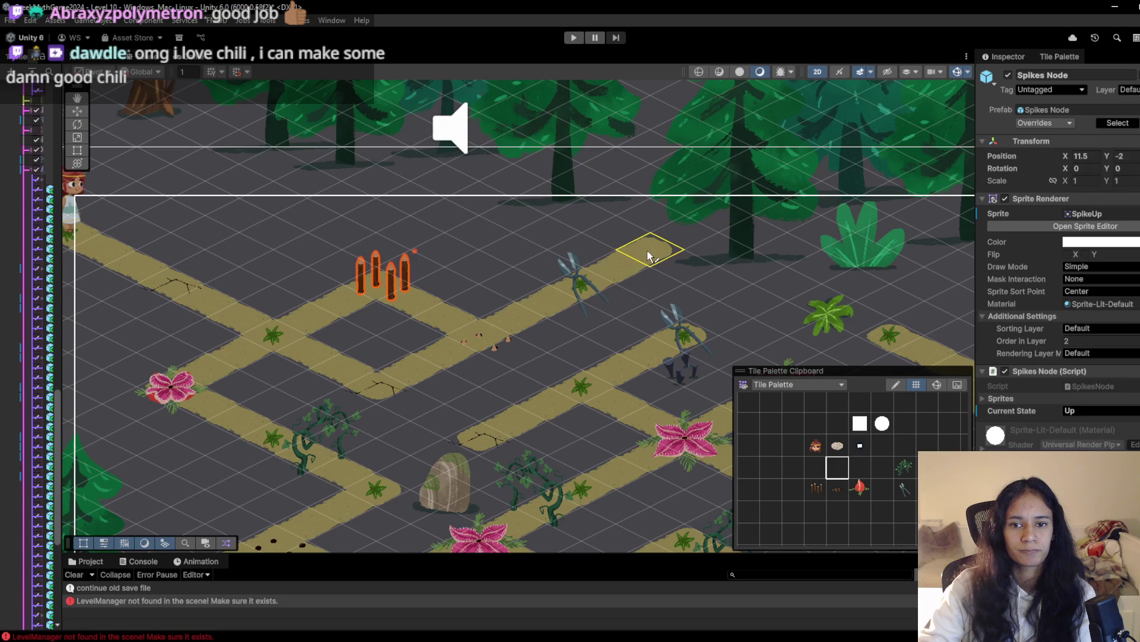
Start play mode again and walk the girl two tiles down-right
left_click(570, 38)
left_click(245, 184)
left_click(337, 217)
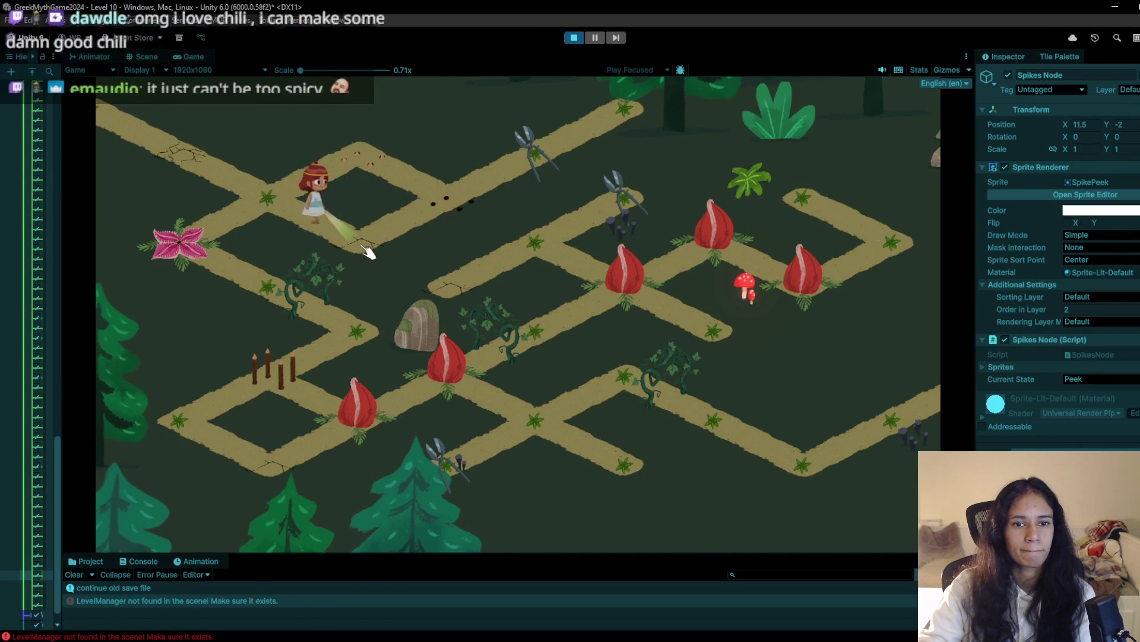
Walk the girl up to the top path, collecting the shears and stepping back and forth near the top tile
left_click(270, 196)
left_click(365, 150)
left_click(466, 211)
left_click(534, 156)
left_click(611, 113)
left_click(545, 145)
left_click(603, 131)
left_click(448, 205)
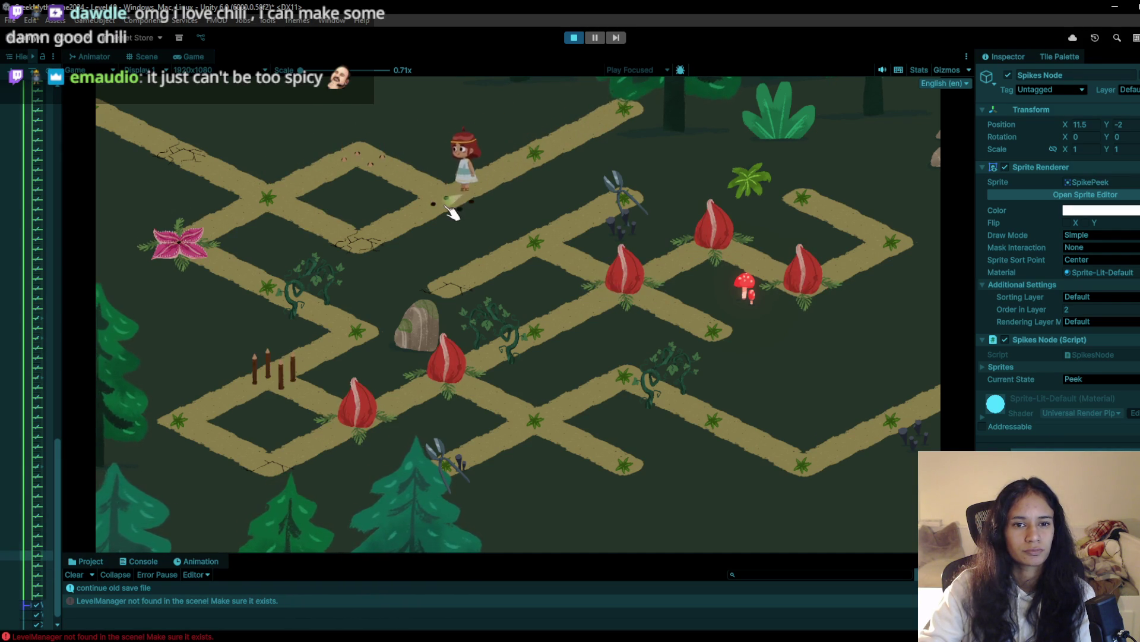
left_click(517, 154)
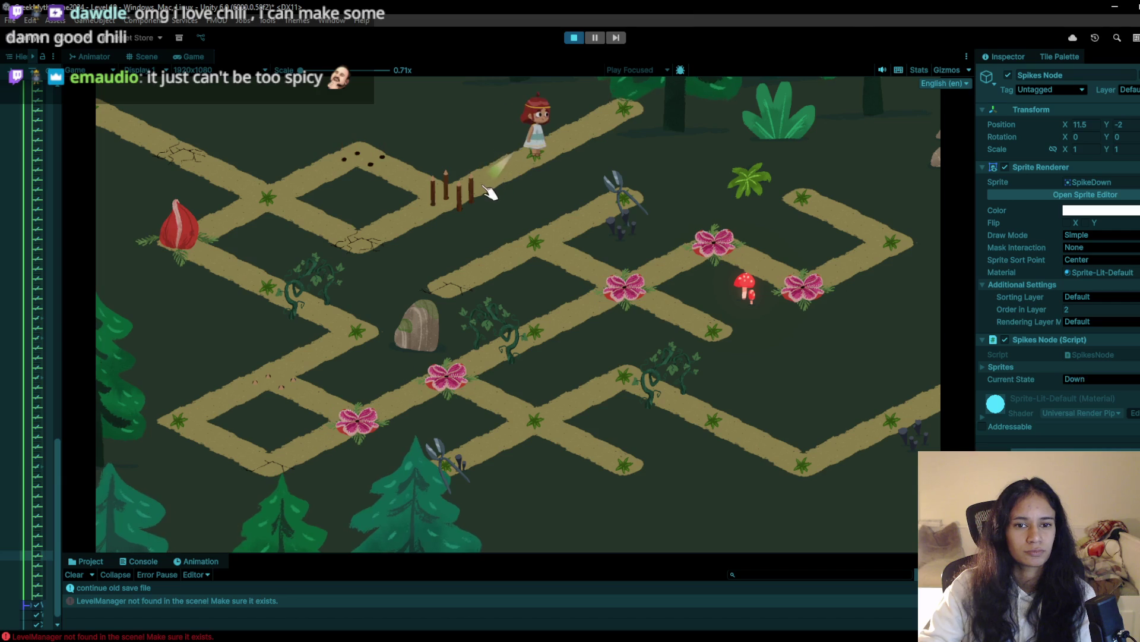
left_click(630, 110)
left_click(550, 159)
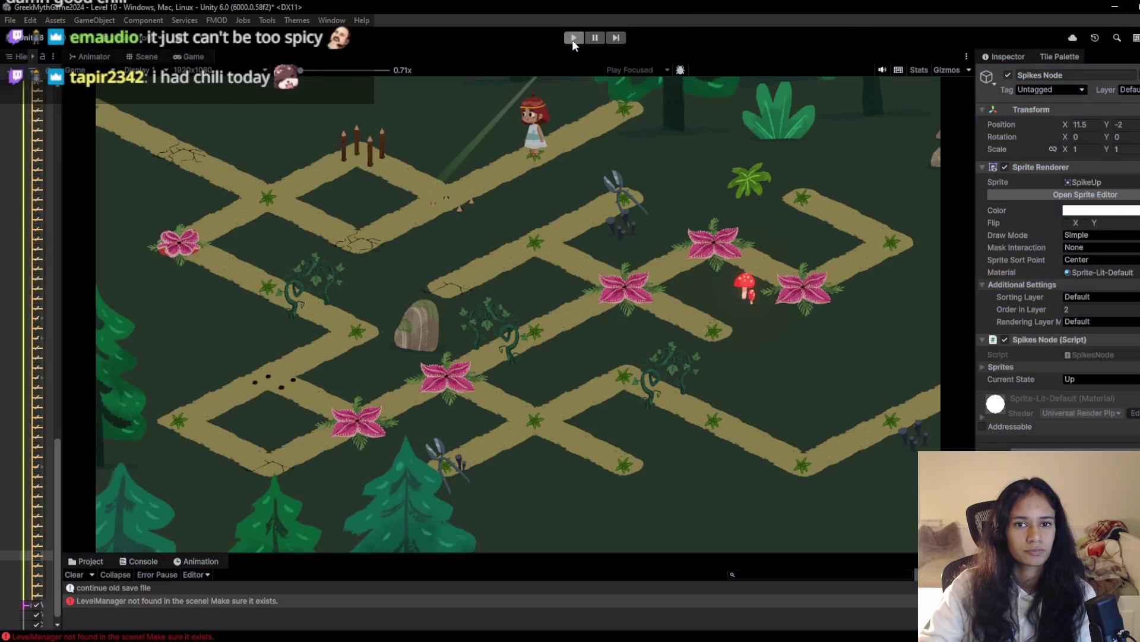
Stop the playtest, switch to the tile paint brush, and start the level again
key("ctrl+p")
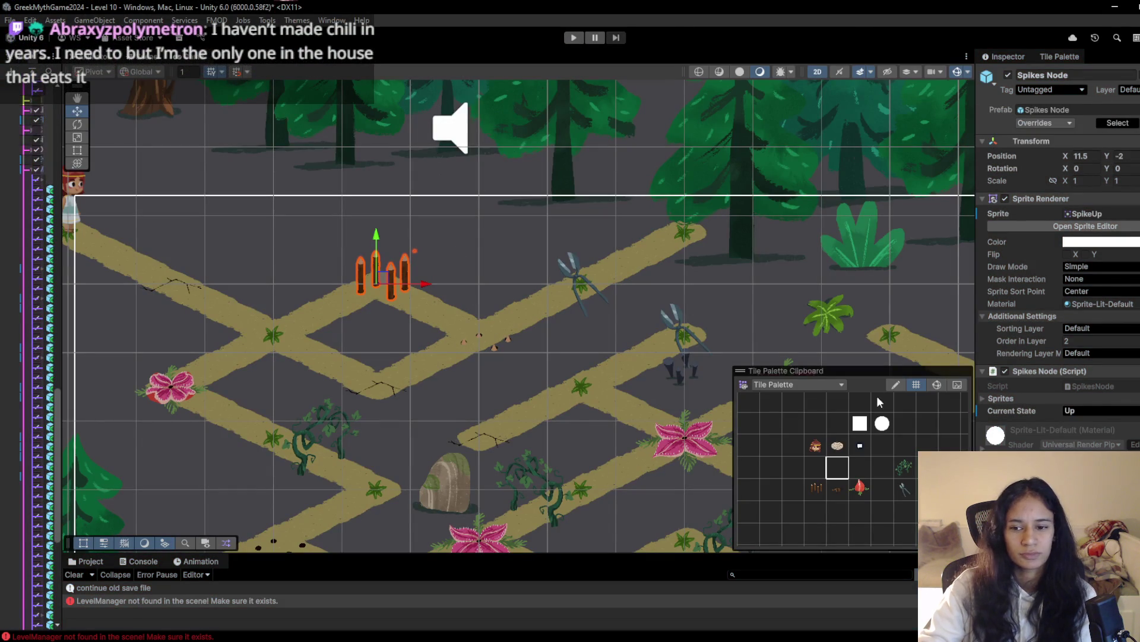
key("b")
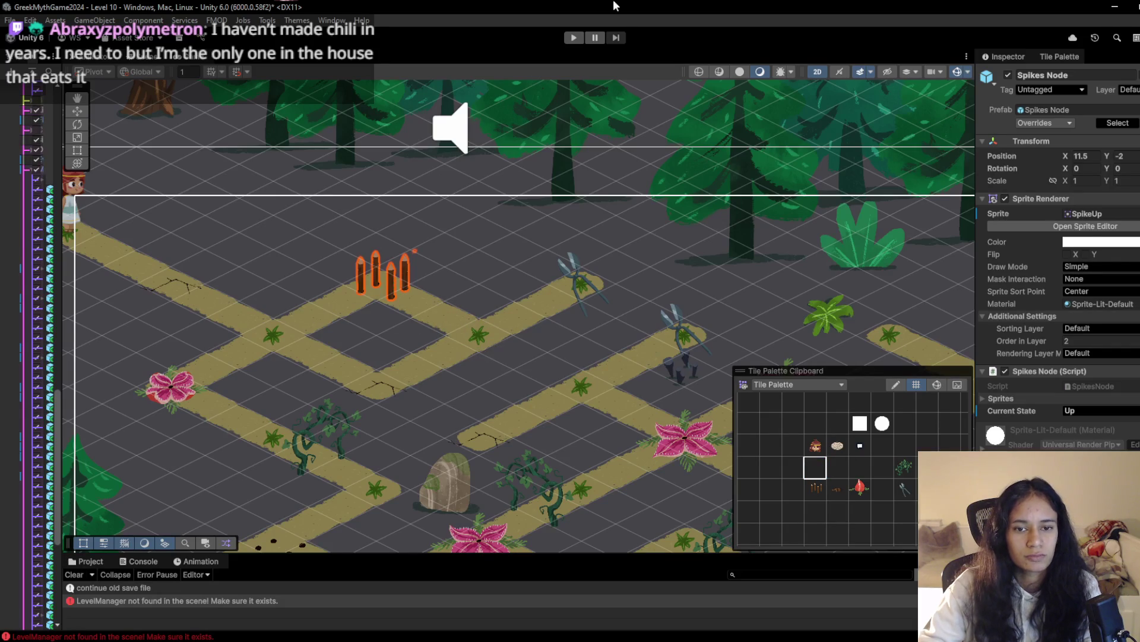
left_click(564, 41)
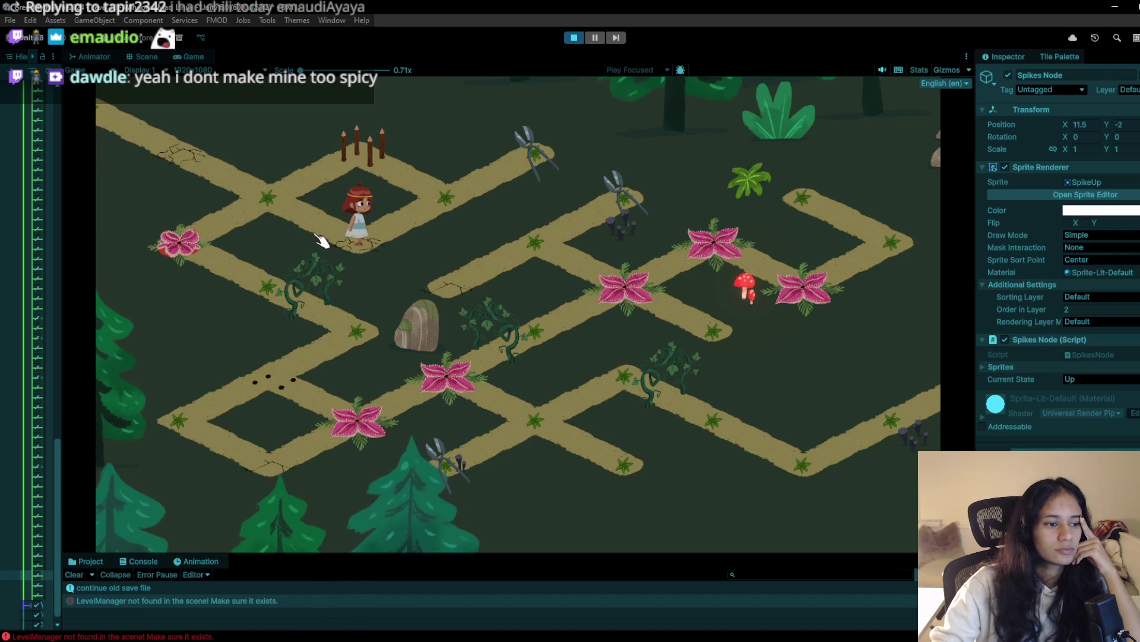
Run two short spike-timing tests, stopping and restarting the level each time
left_click(446, 197)
left_click(444, 200)
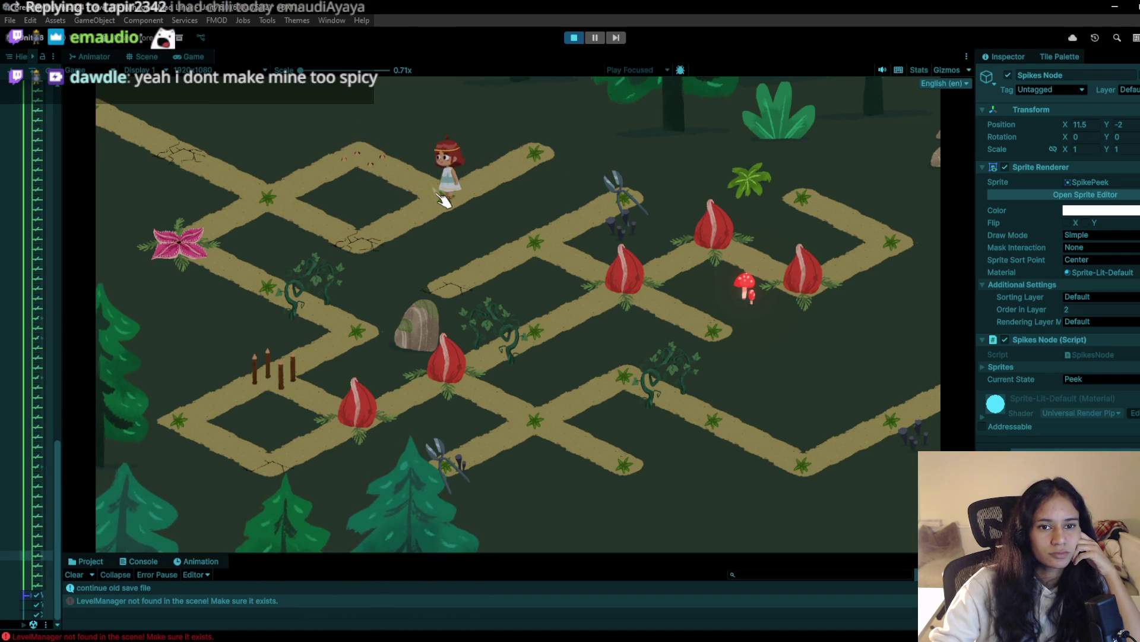
left_click(574, 37)
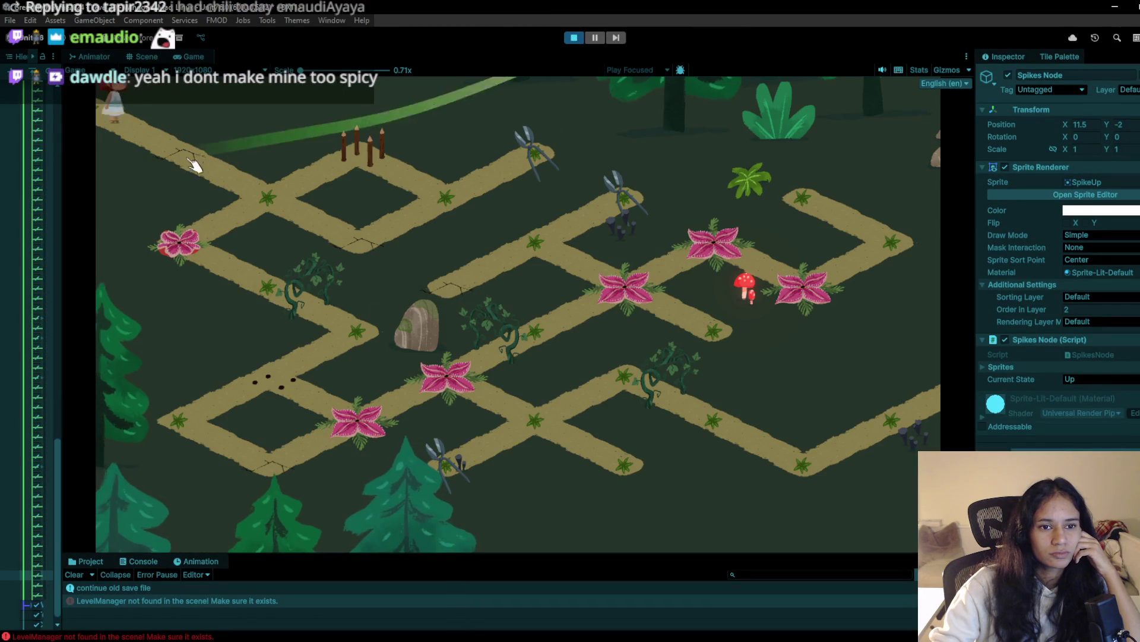
left_click(261, 196)
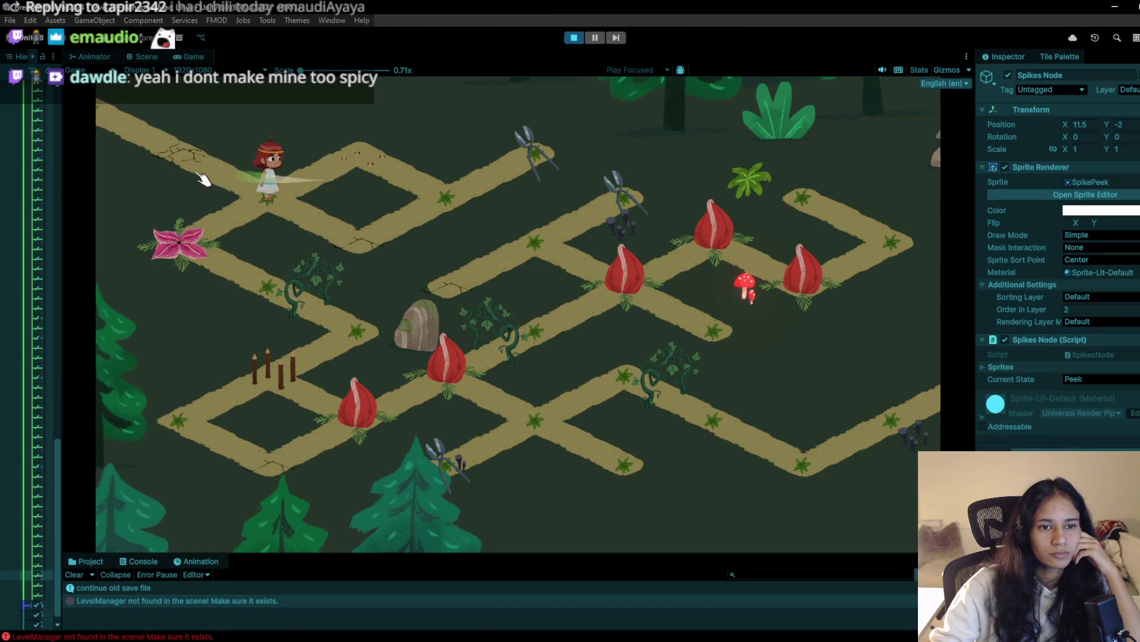
left_click(574, 38)
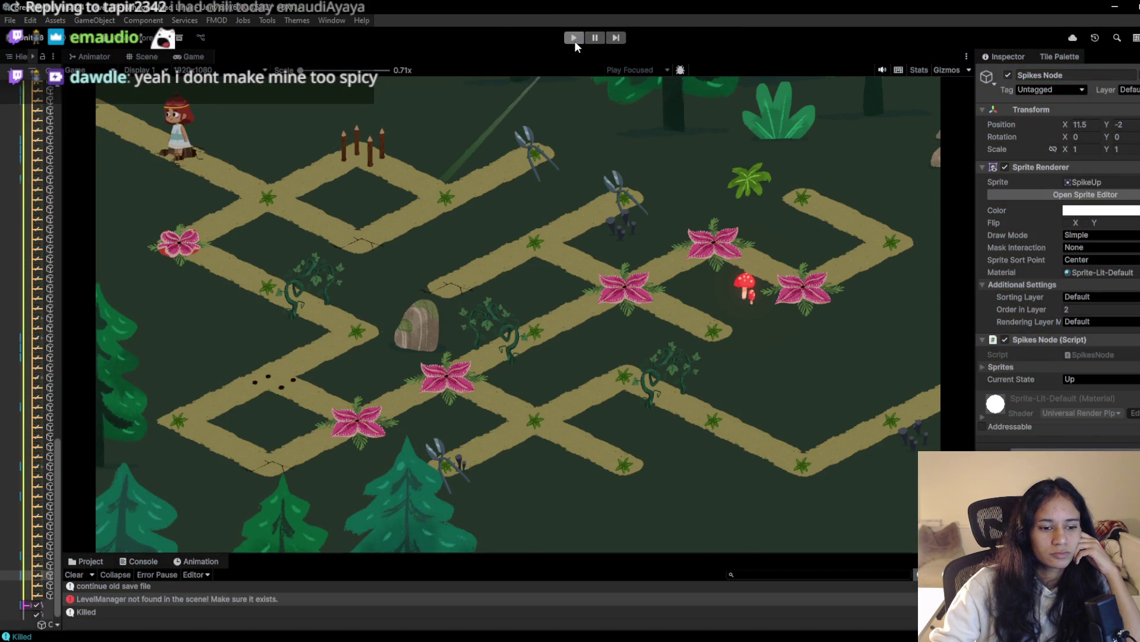
left_click(574, 38)
Walk the character down the path, up to the top path node, and back down-left
left_click(243, 196)
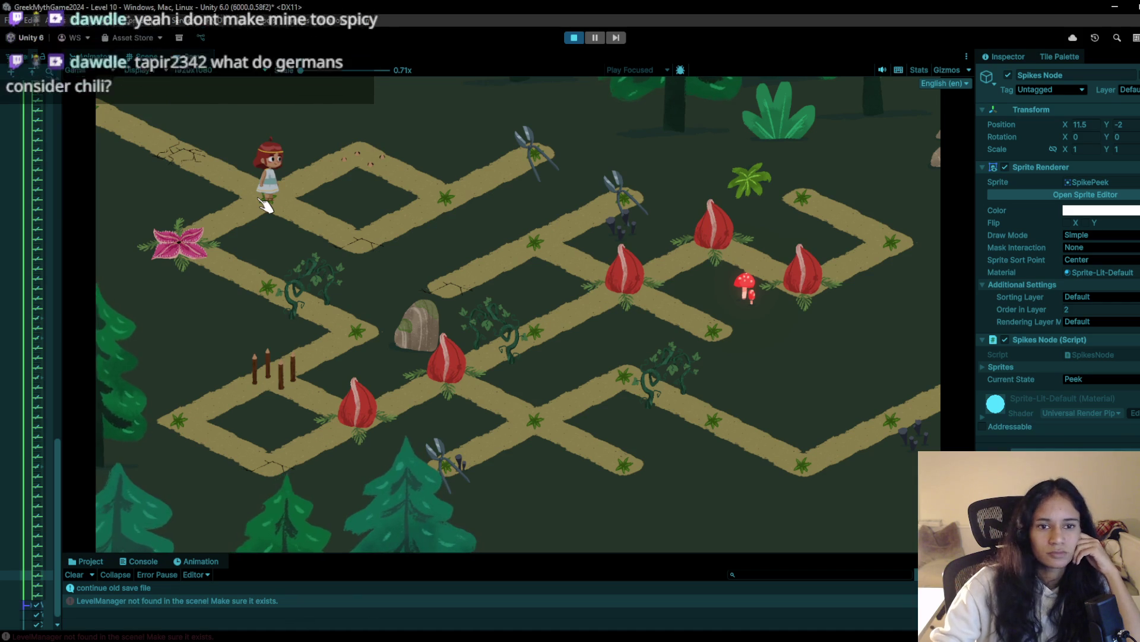
left_click(379, 248)
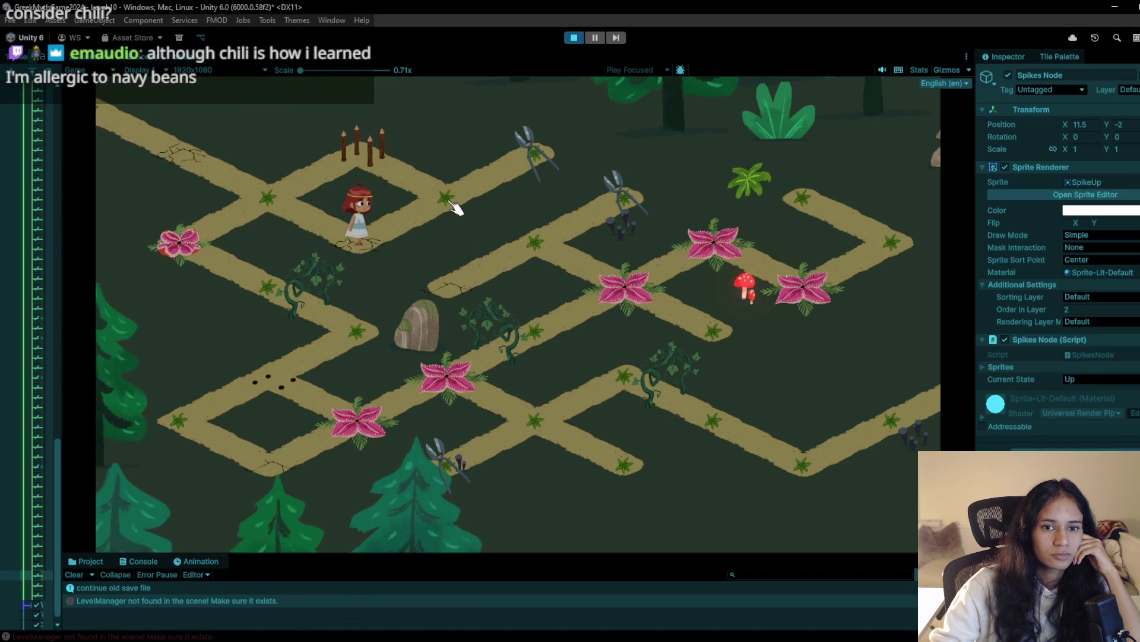
left_click(268, 189)
left_click(374, 157)
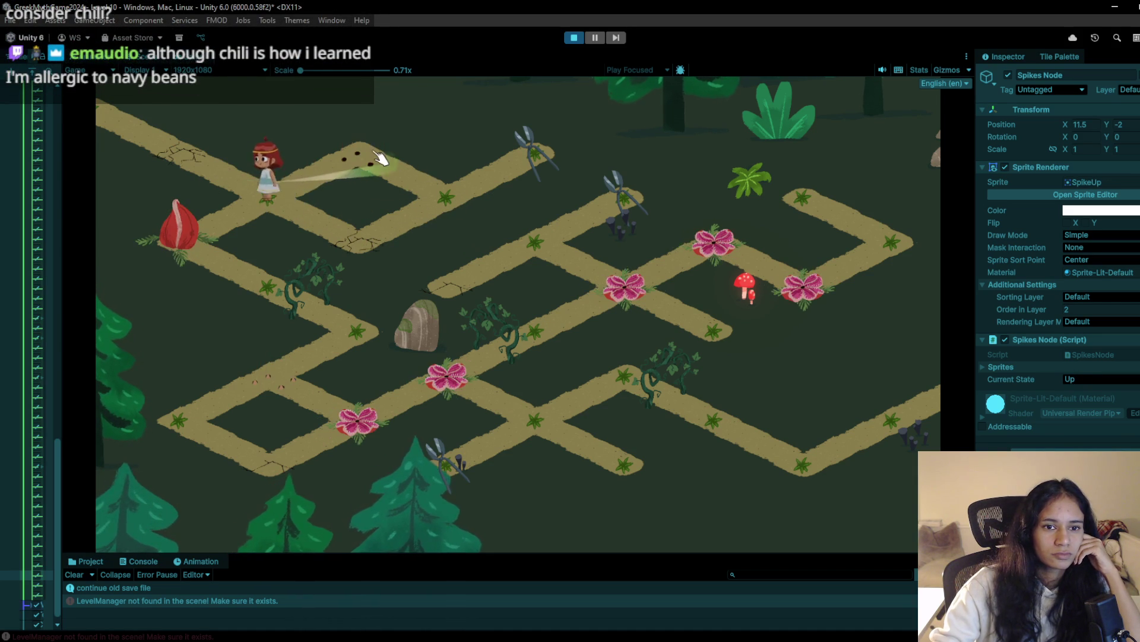
left_click(435, 202)
left_click(561, 166)
left_click(416, 191)
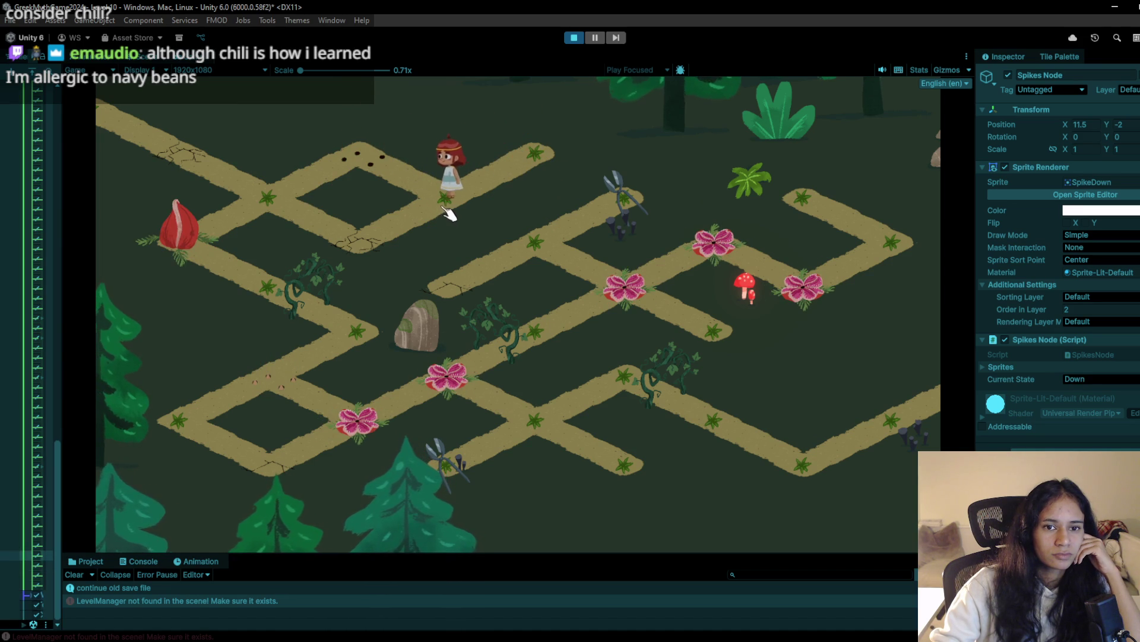
left_click(499, 168)
left_click(452, 201)
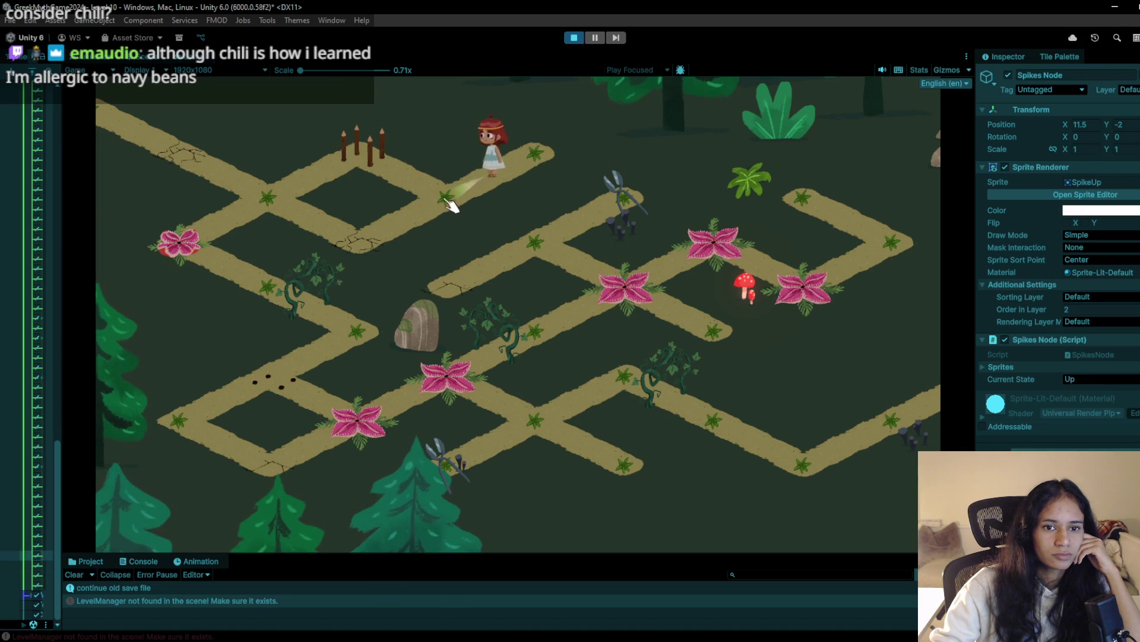
left_click(394, 178)
left_click(285, 204)
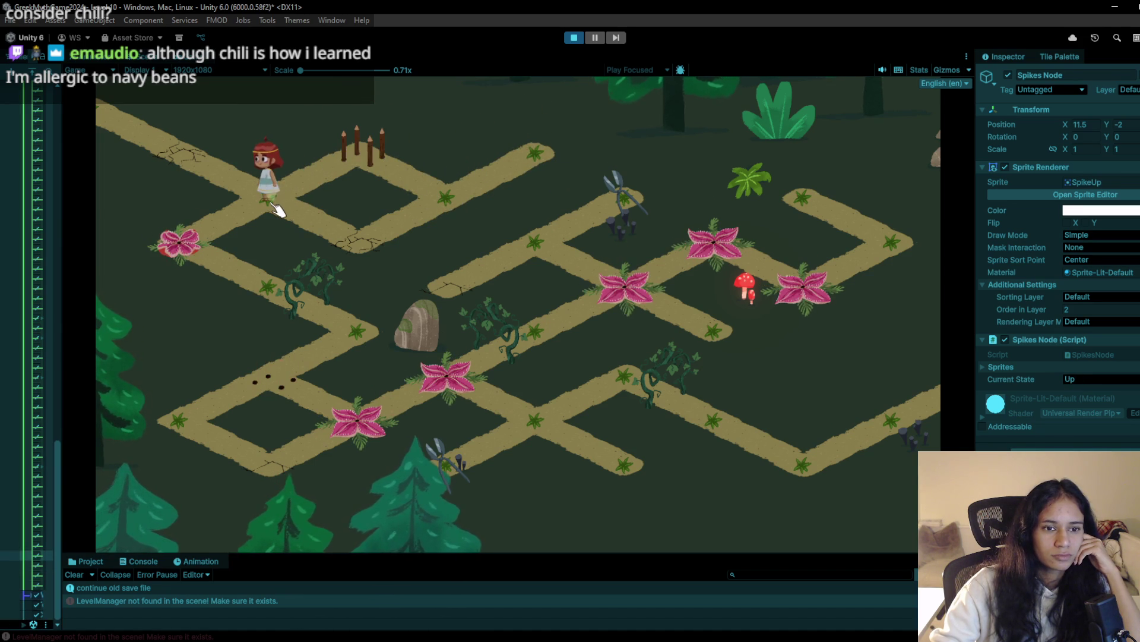
Stop the playtest and shift the view to the left part of the level
left_click(572, 38)
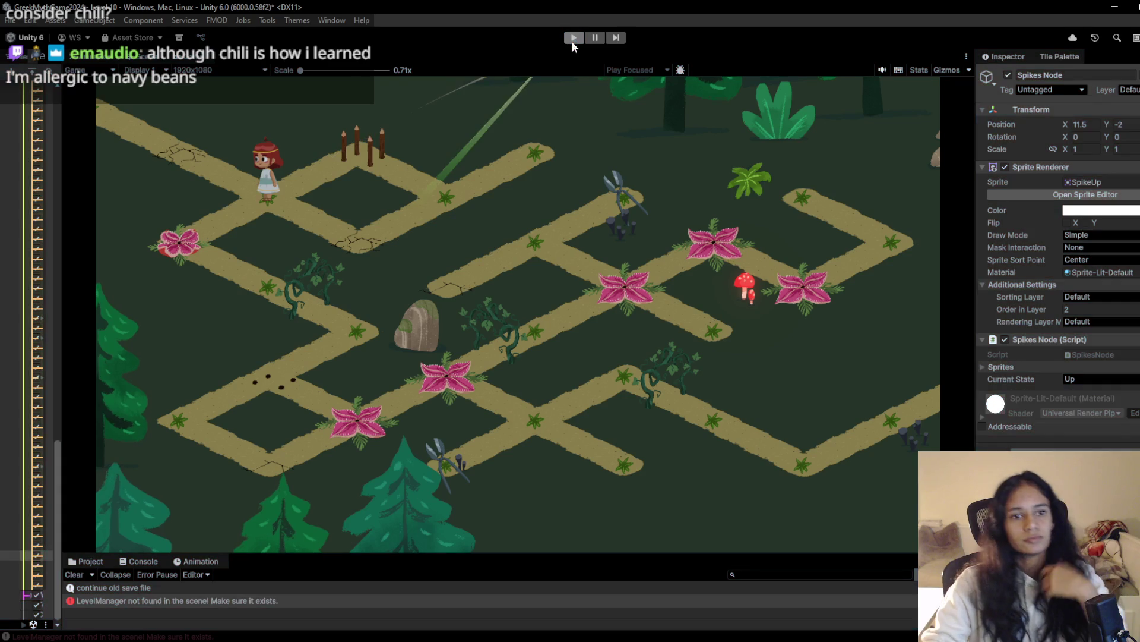
key("Left")
key("Down")
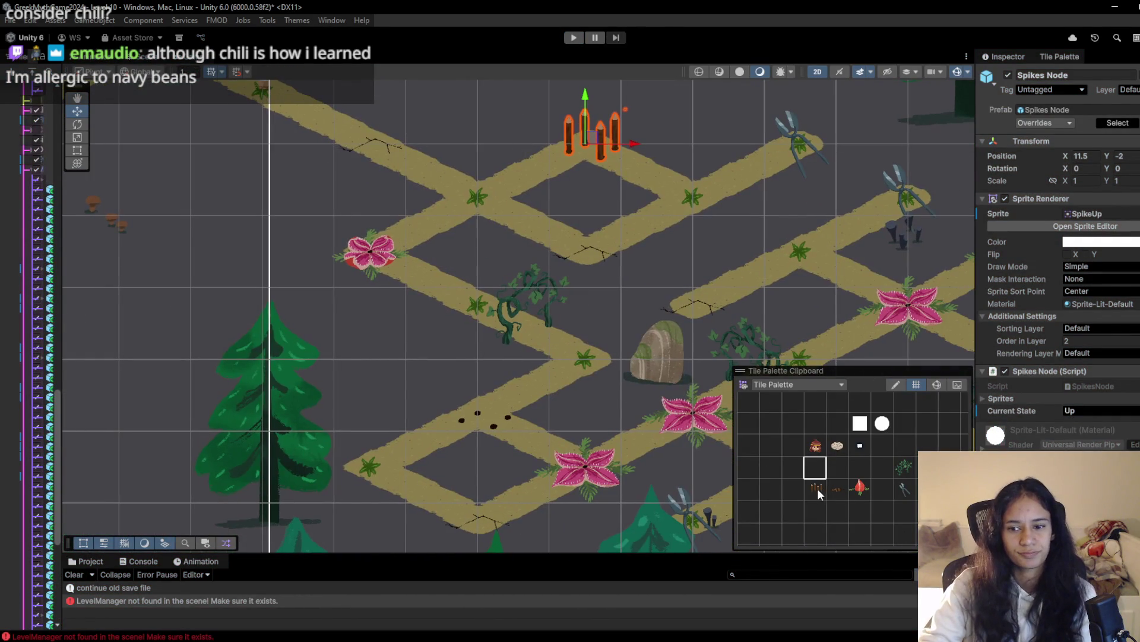
Place a second spike tile on the left path and start a playtest
left_click(817, 488)
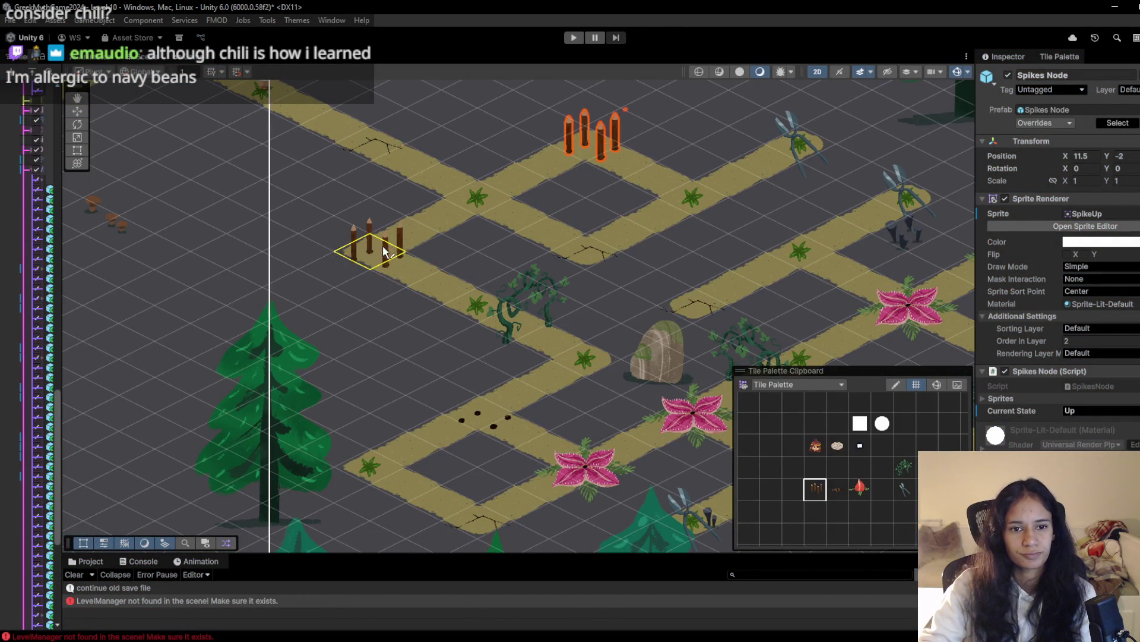
scroll(576, 172, "down", 2)
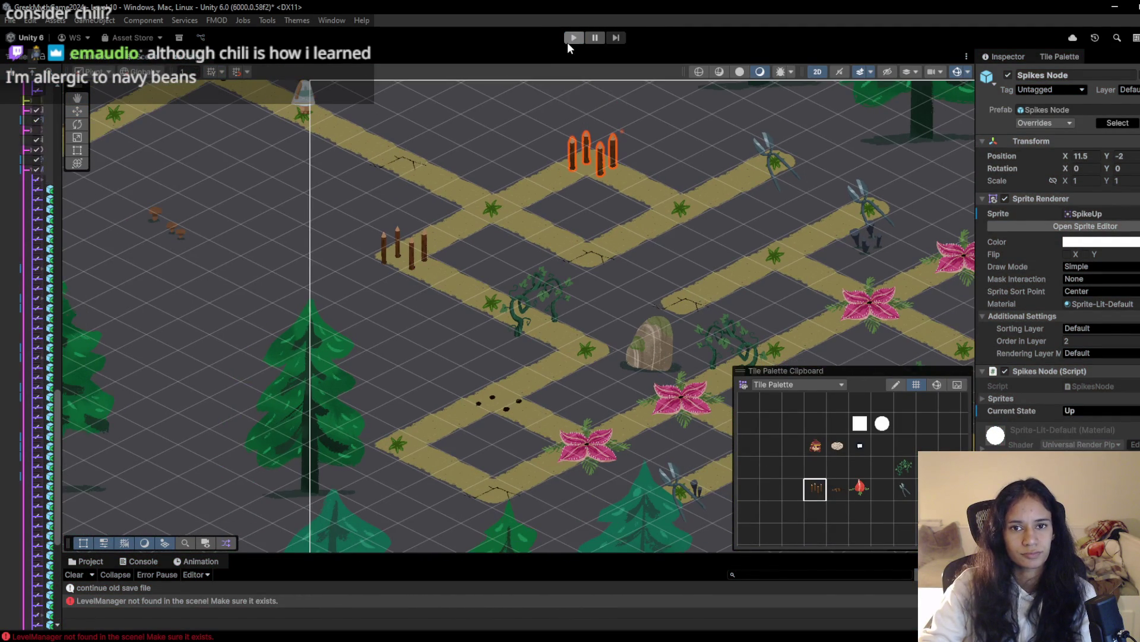
left_click(569, 43)
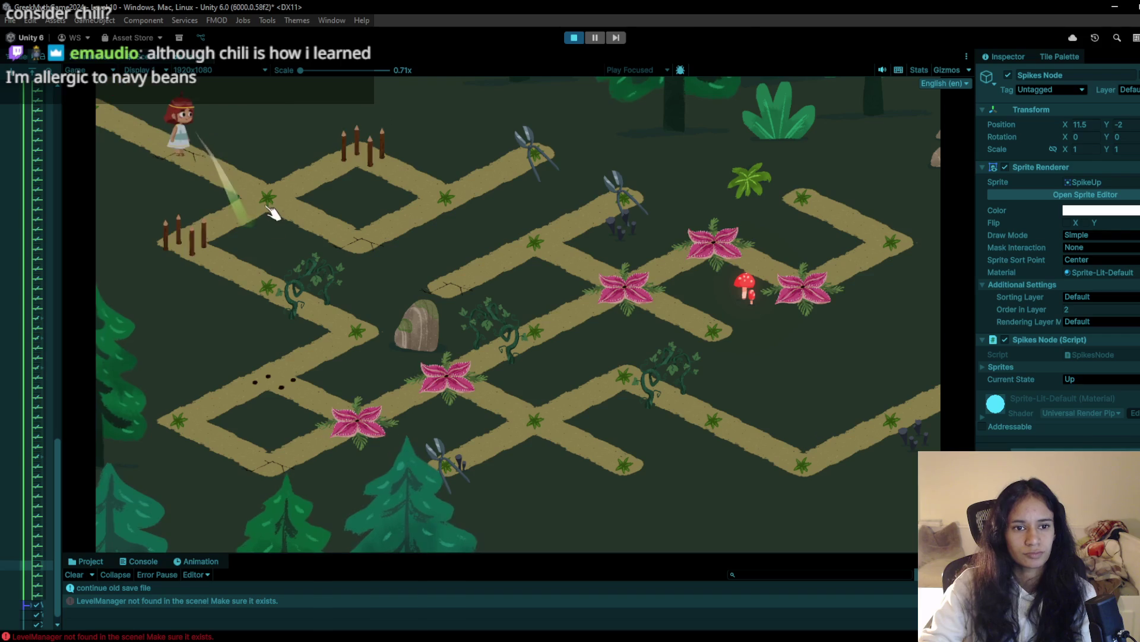
Walk the character up-right past the spikes, waiting a turn, then back left, and stop
left_click(272, 212)
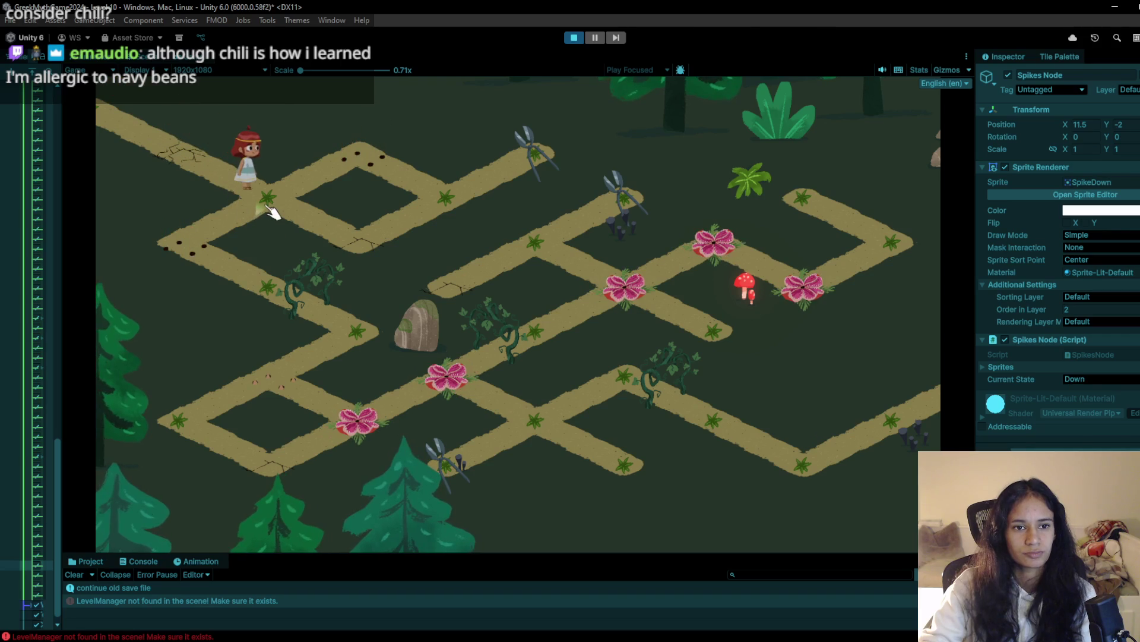
left_click(300, 222)
left_click(373, 158)
left_click(461, 202)
left_click(501, 191)
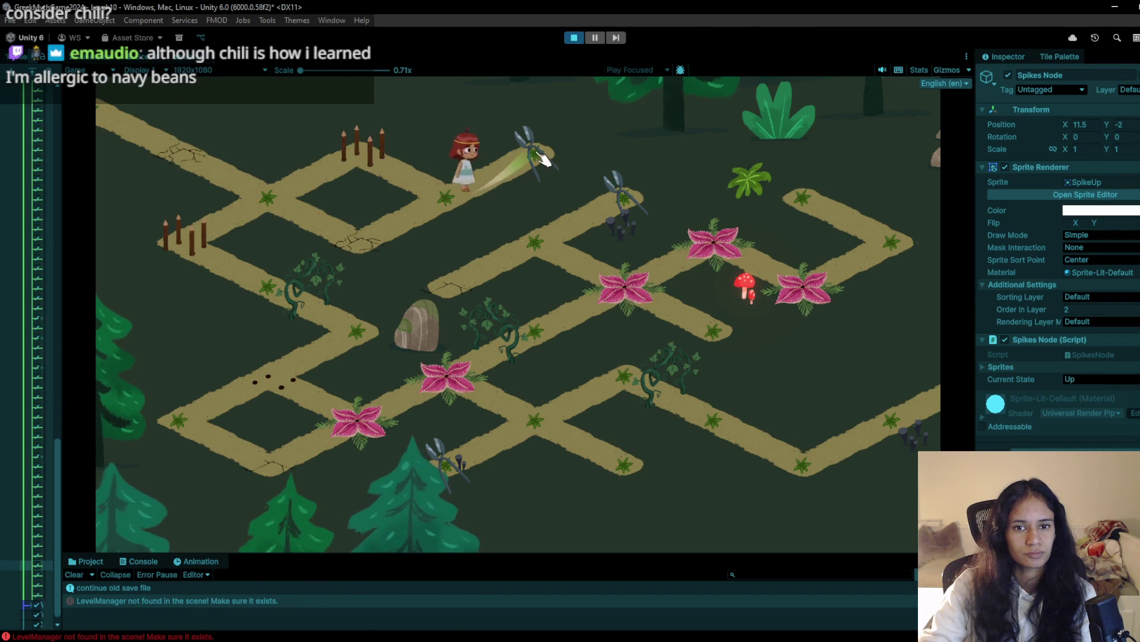
left_click(451, 202)
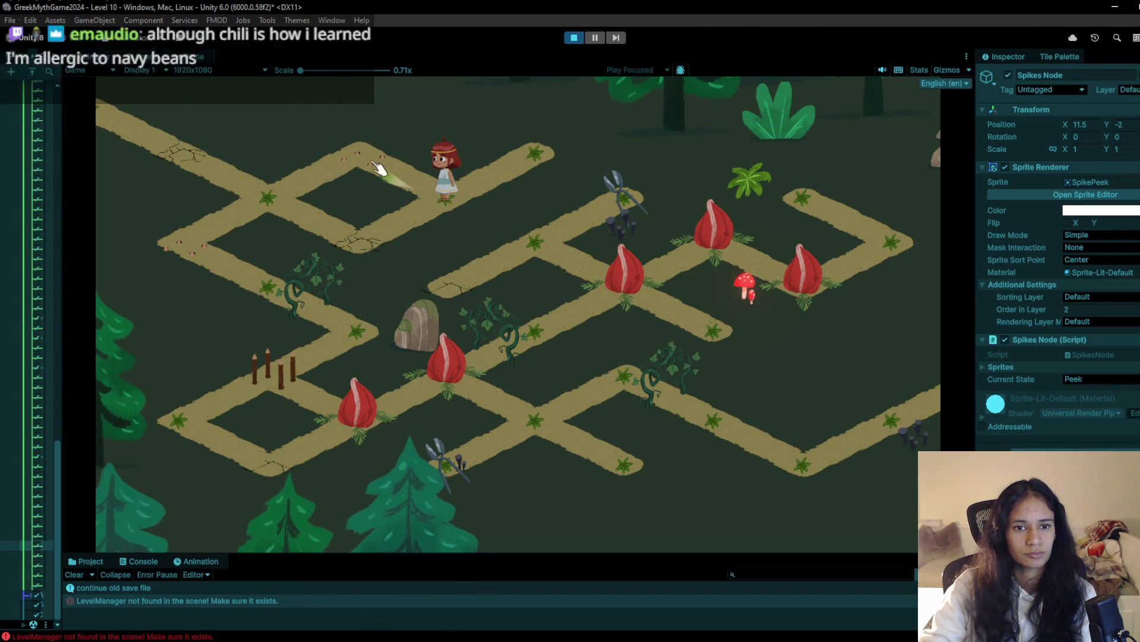
left_click(508, 153)
left_click(463, 202)
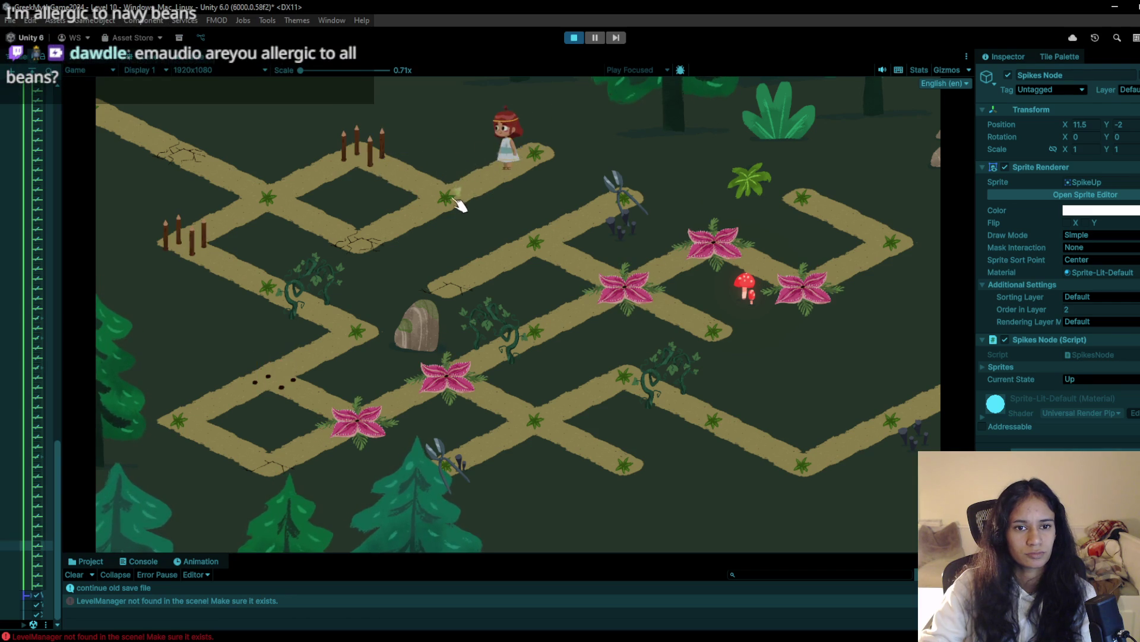
left_click(374, 181)
left_click(273, 201)
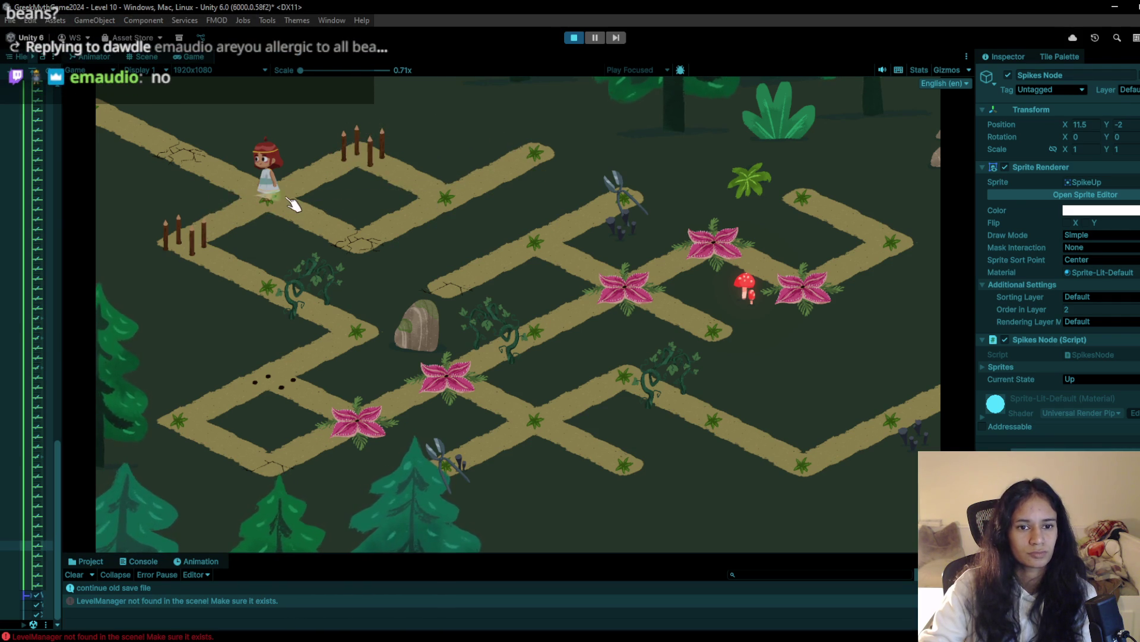
left_click(574, 38)
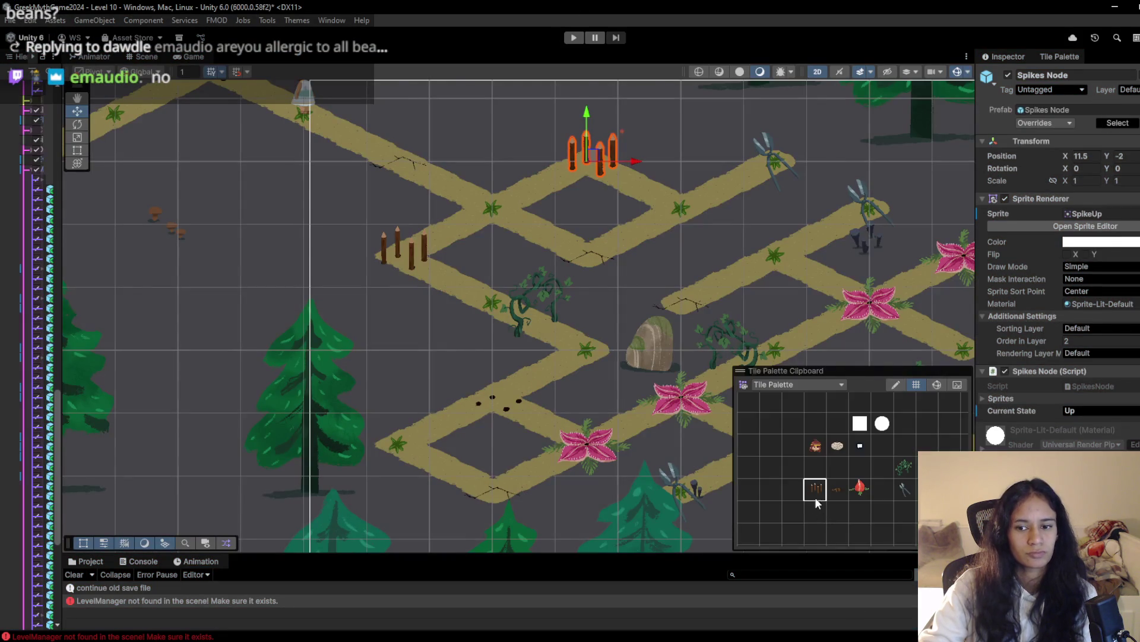
Select the new spike node, start playtesting, and move the character toward the spikes
left_click(402, 268)
left_click(574, 37)
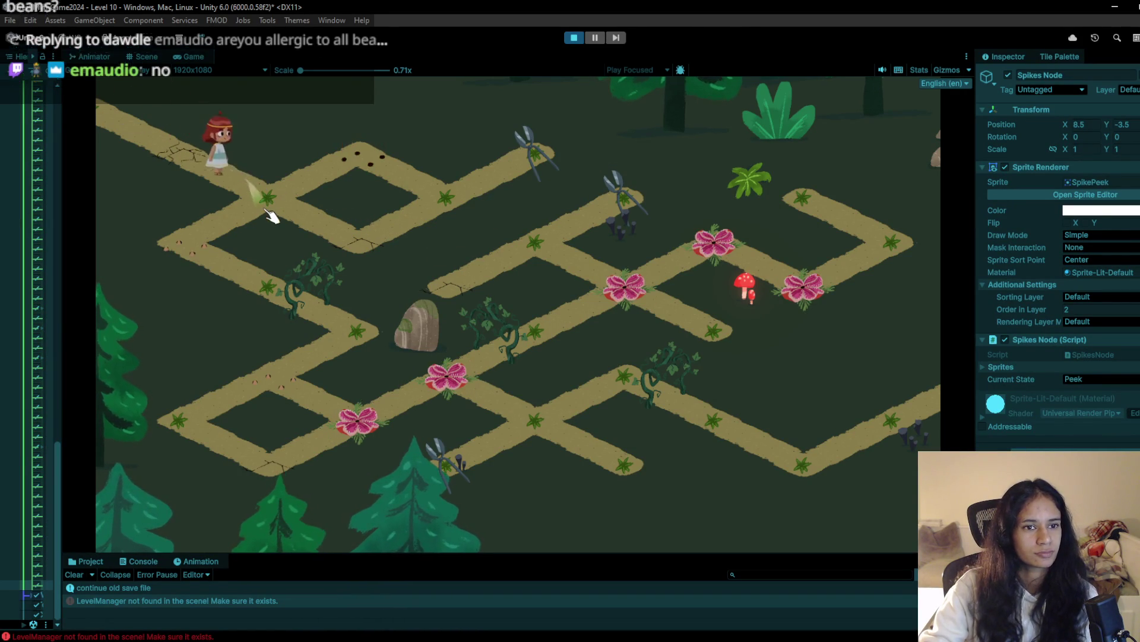
mouse_move(315, 195)
left_mouse_down()
mouse_move(358, 243)
mouse_move(442, 219)
mouse_move(523, 155)
mouse_move(532, 163)
mouse_move(458, 212)
mouse_move(576, 163)
mouse_move(449, 217)
mouse_move(428, 191)
mouse_move(534, 160)
mouse_move(465, 211)
mouse_move(408, 178)
left_mouse_up()
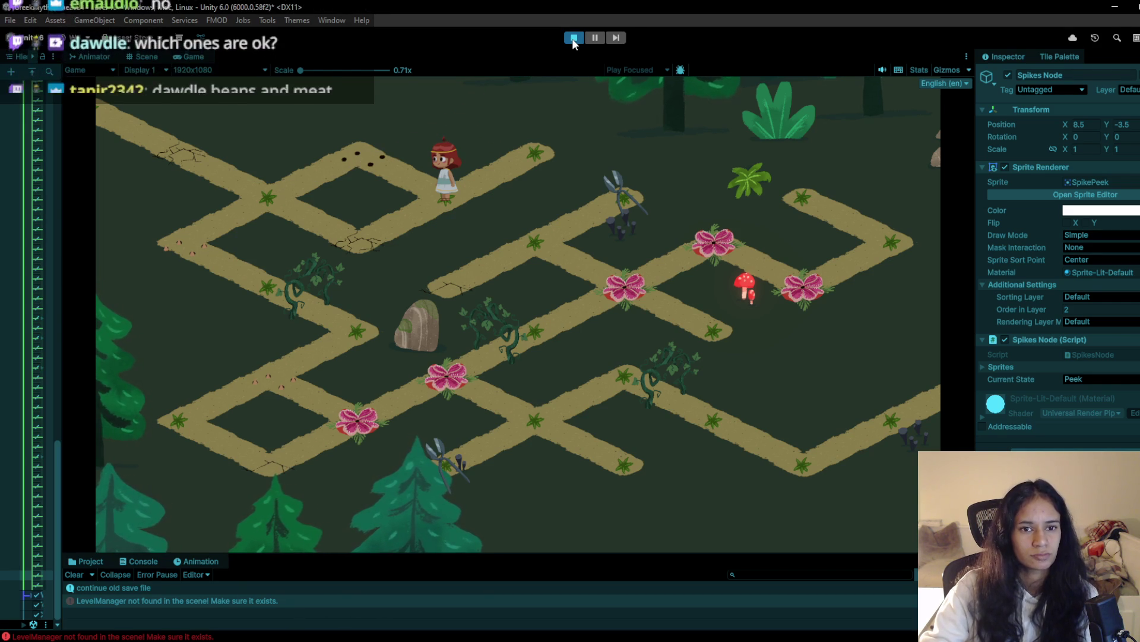
left_click(386, 267)
Walk the character to the lower path corner and around with A, D, W keys, then stop
left_click(181, 256)
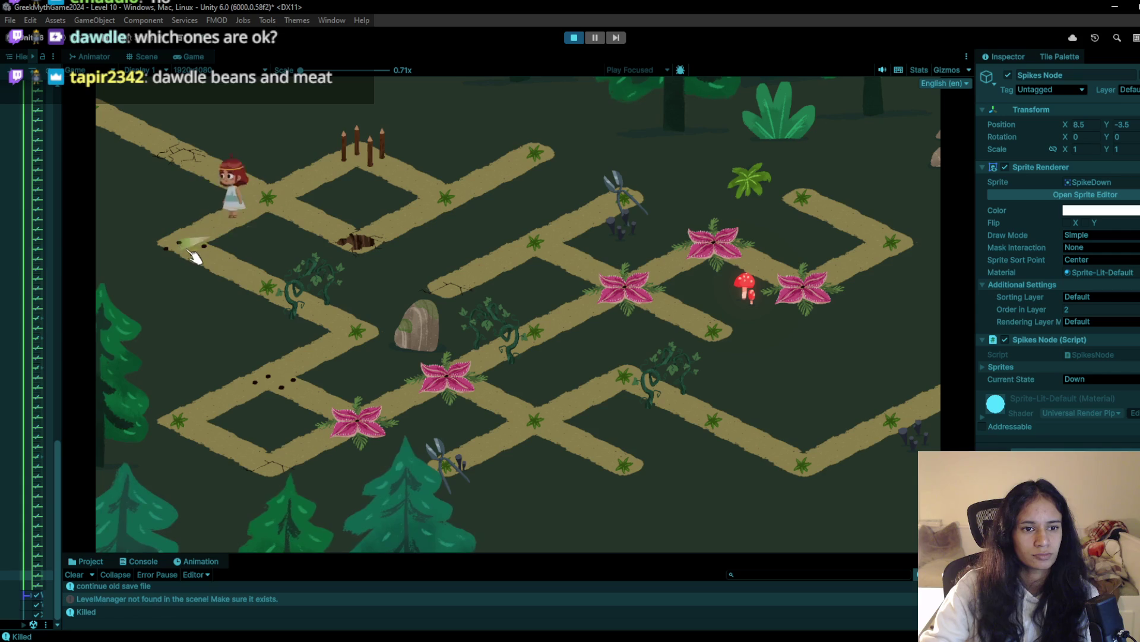
left_click(265, 306)
left_click(341, 348)
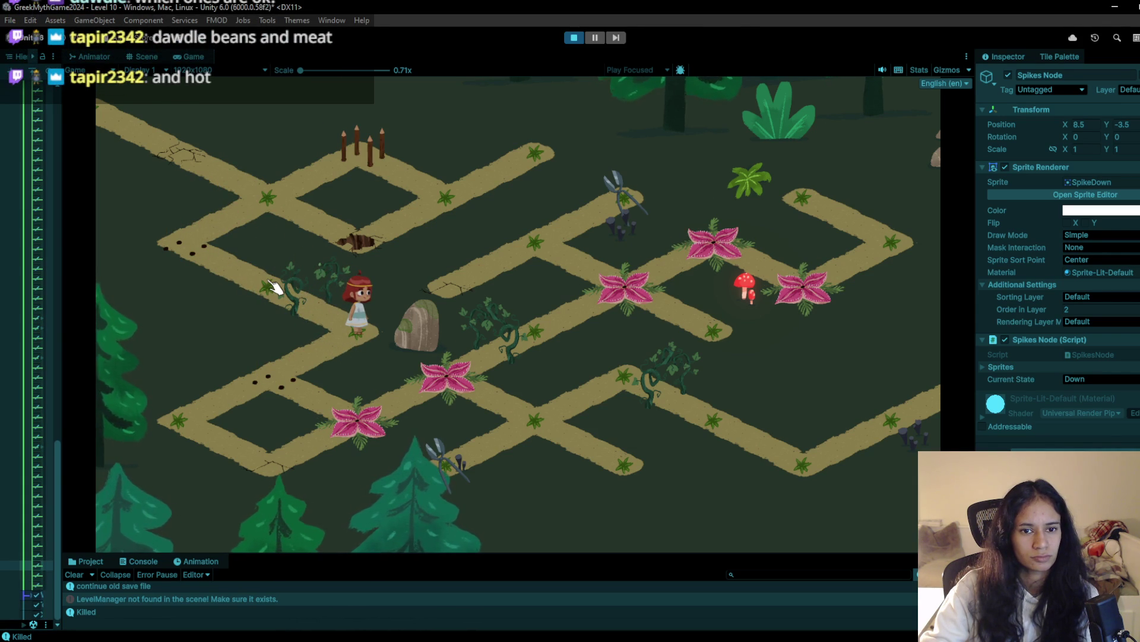
key("a")
key("d")
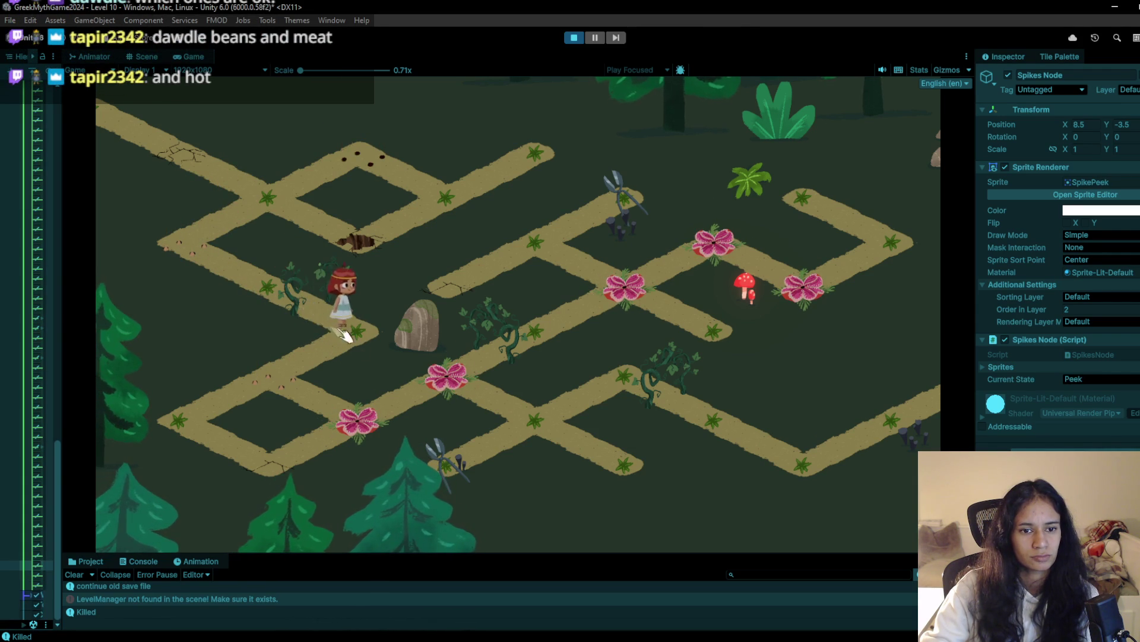
left_click(284, 308)
key("a")
key("a")
key("w")
key("w")
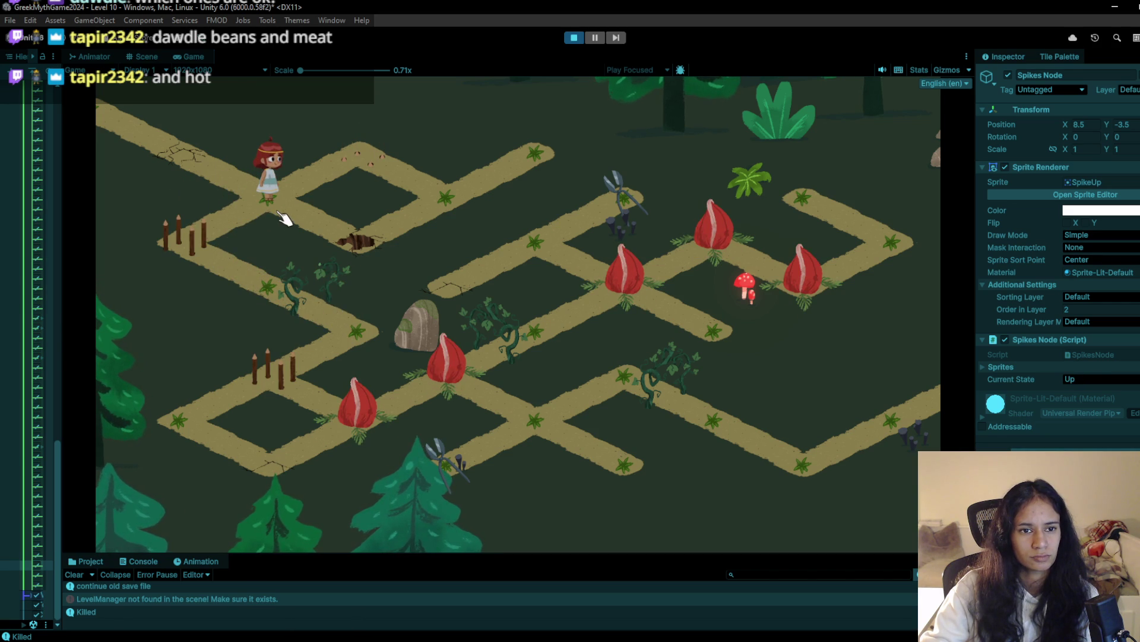
left_click(573, 38)
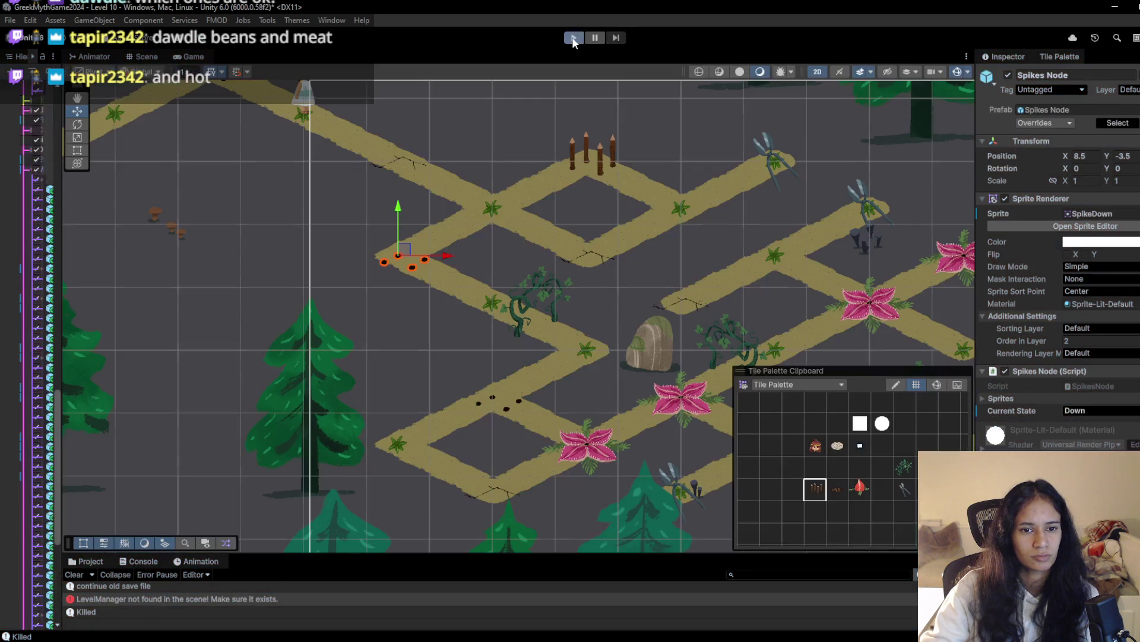
Replay using D, W, S, A key steps until the character dies on the spikes, then stop
left_click(573, 39)
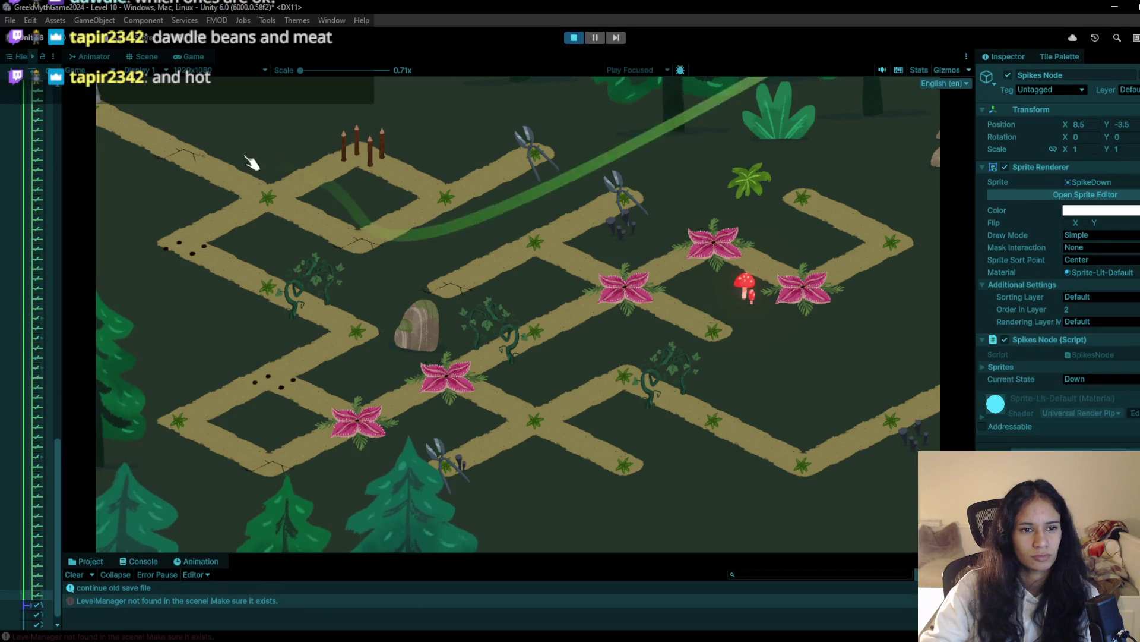
key("d")
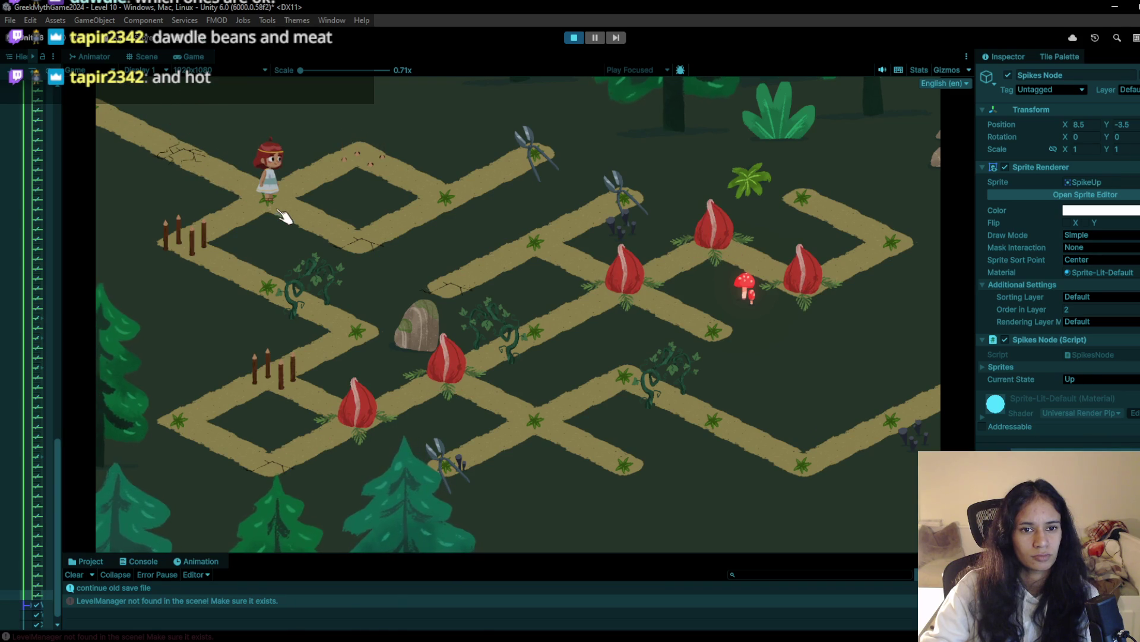
key("w")
key("d")
key("w")
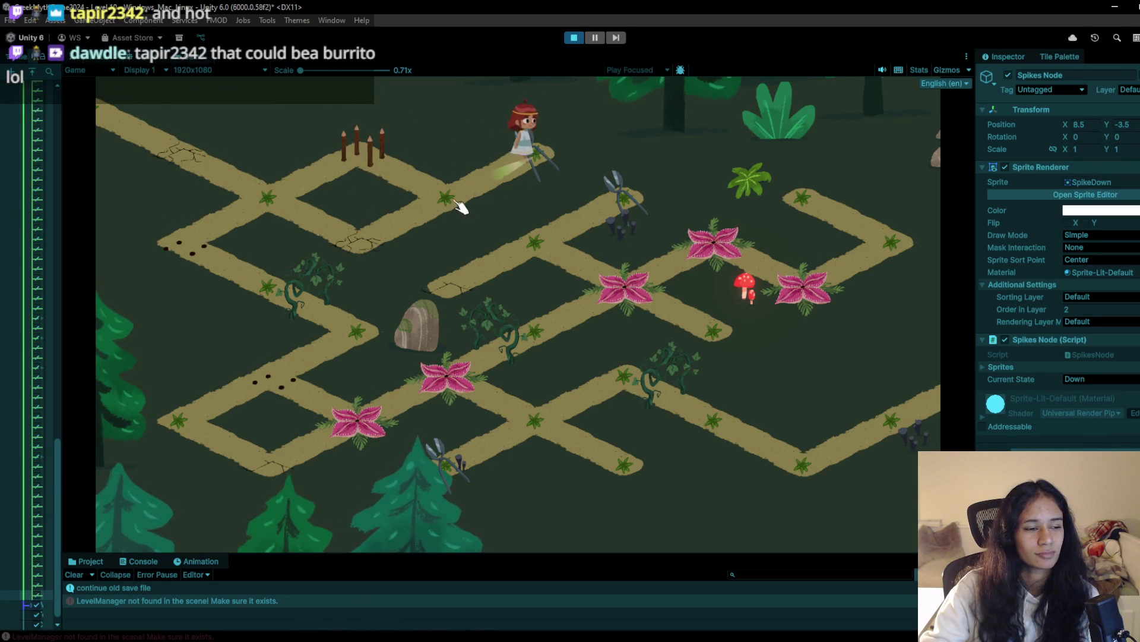
key("s")
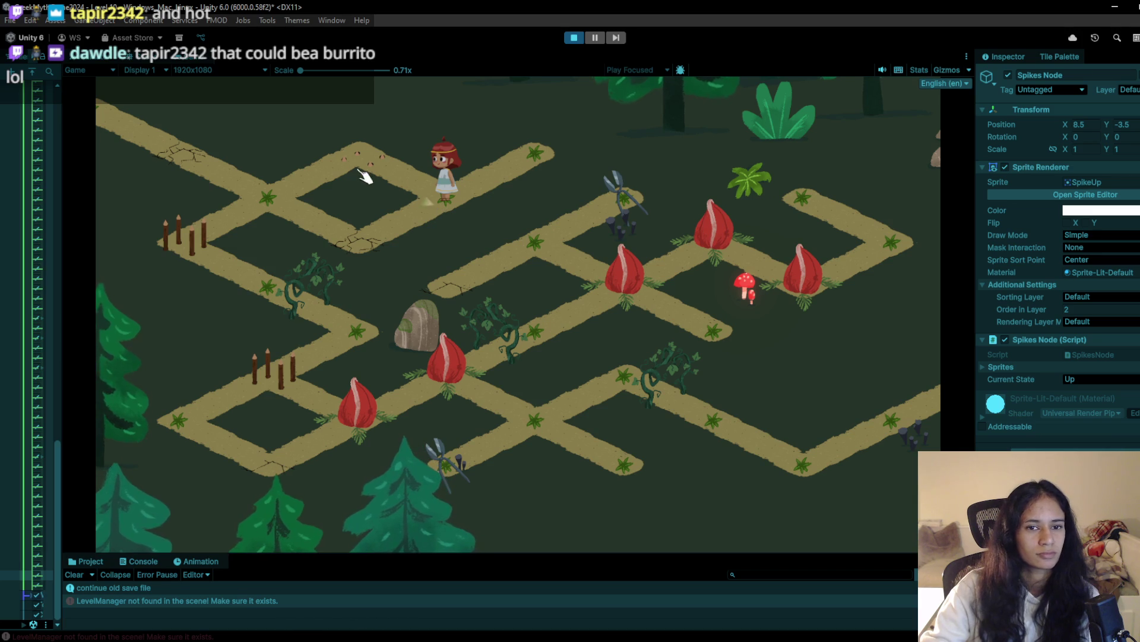
key("a")
left_click(574, 37)
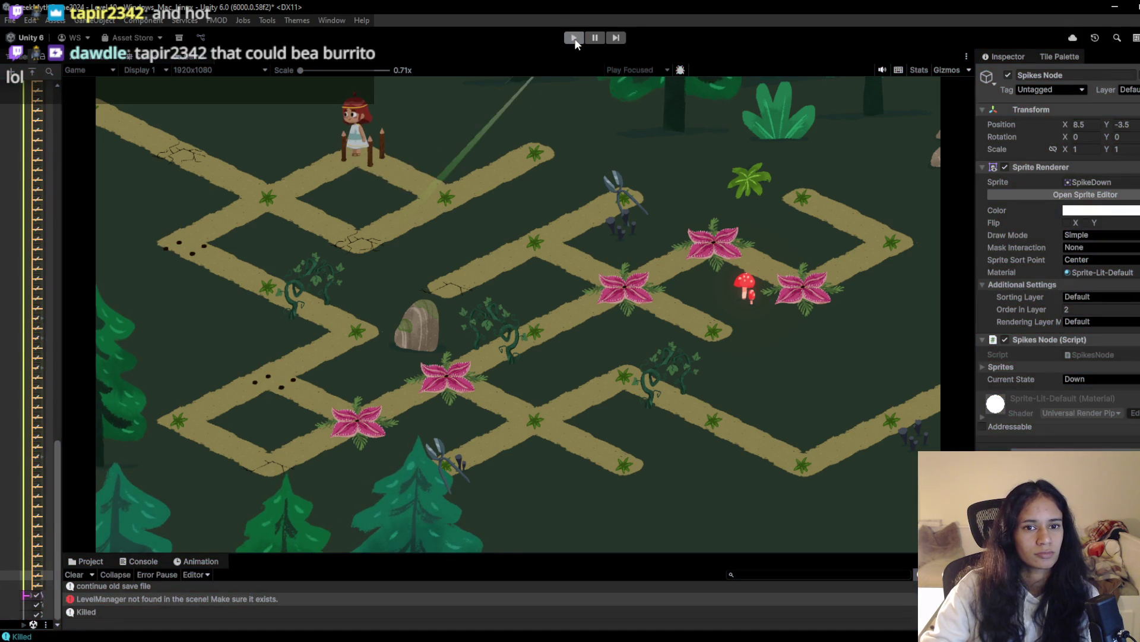
Restart, lead the character up-right then several tiles down-left beside the rock, and stop
left_click(574, 40)
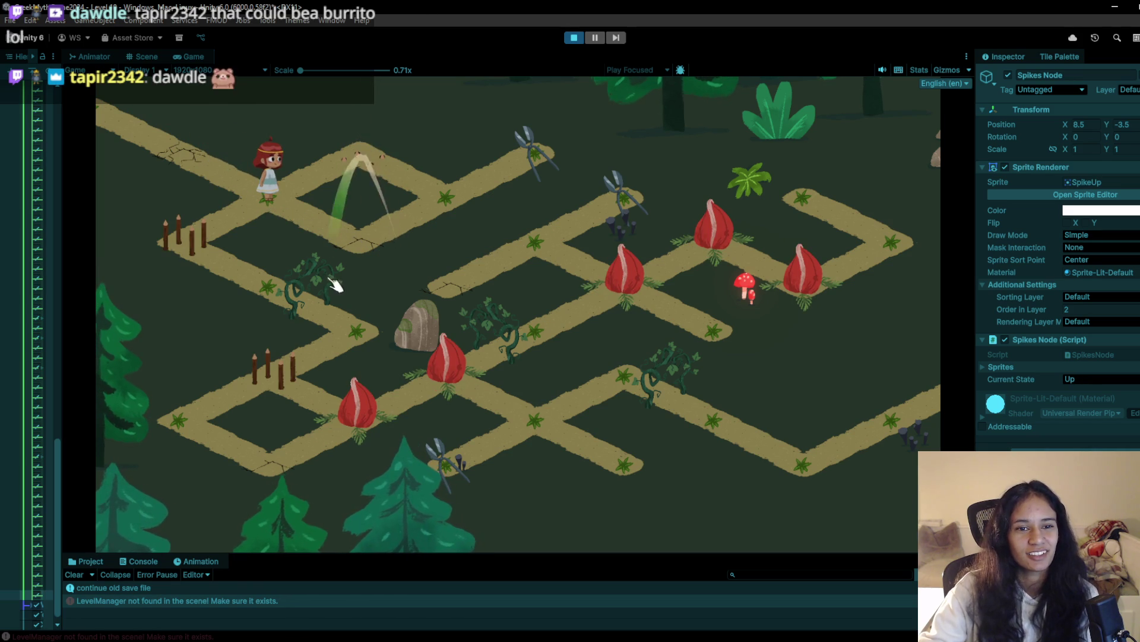
mouse_move(375, 234)
left_mouse_down()
mouse_move(364, 242)
mouse_move(537, 145)
left_mouse_up()
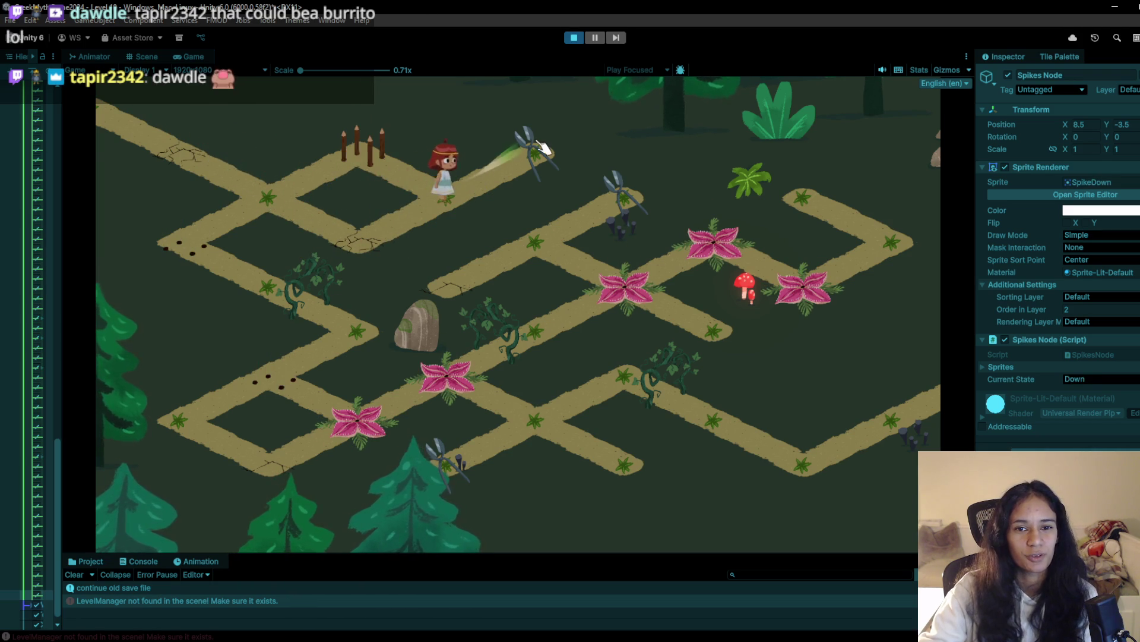
left_click(445, 196)
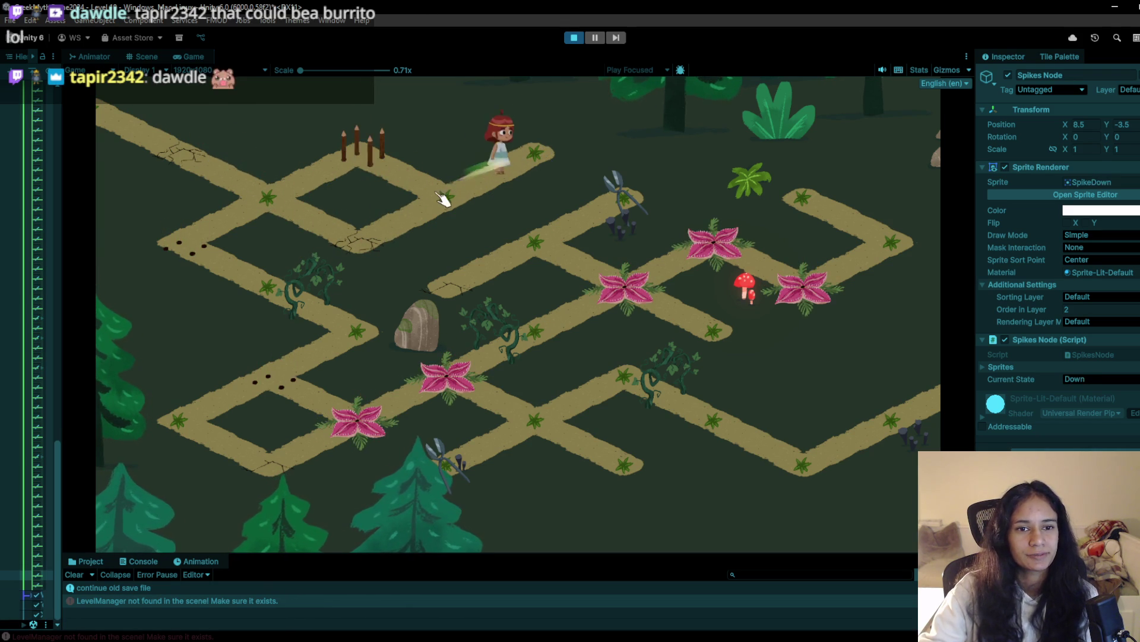
left_click(445, 205)
left_click(443, 202)
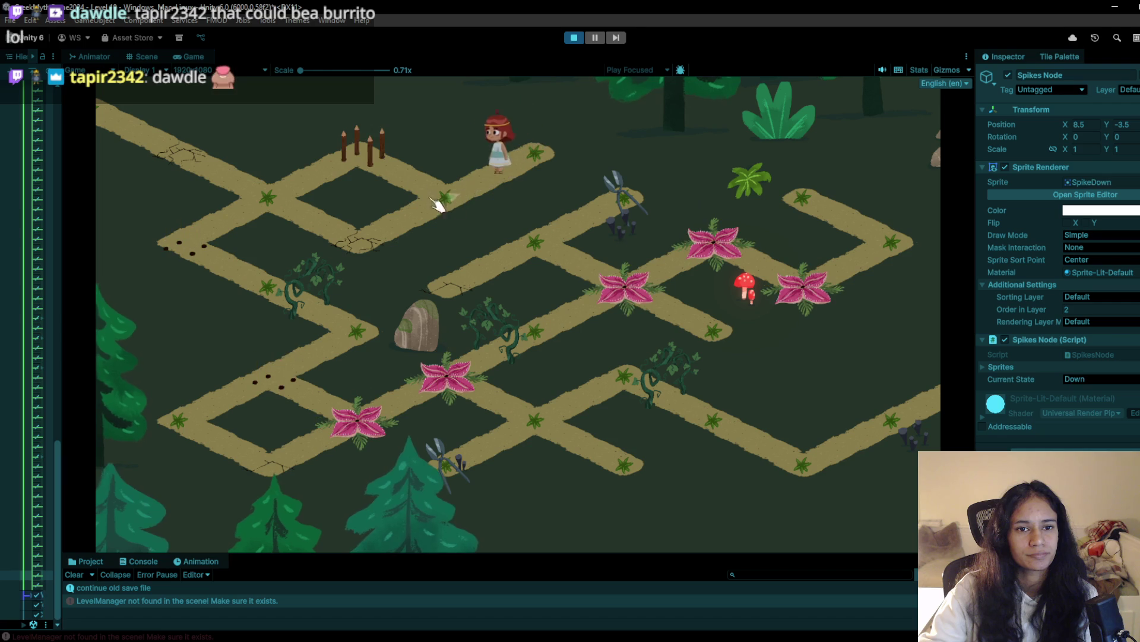
mouse_move(380, 157)
left_mouse_down()
mouse_move(288, 204)
mouse_move(268, 237)
mouse_move(204, 255)
mouse_move(269, 306)
mouse_move(323, 300)
mouse_move(357, 336)
left_mouse_up()
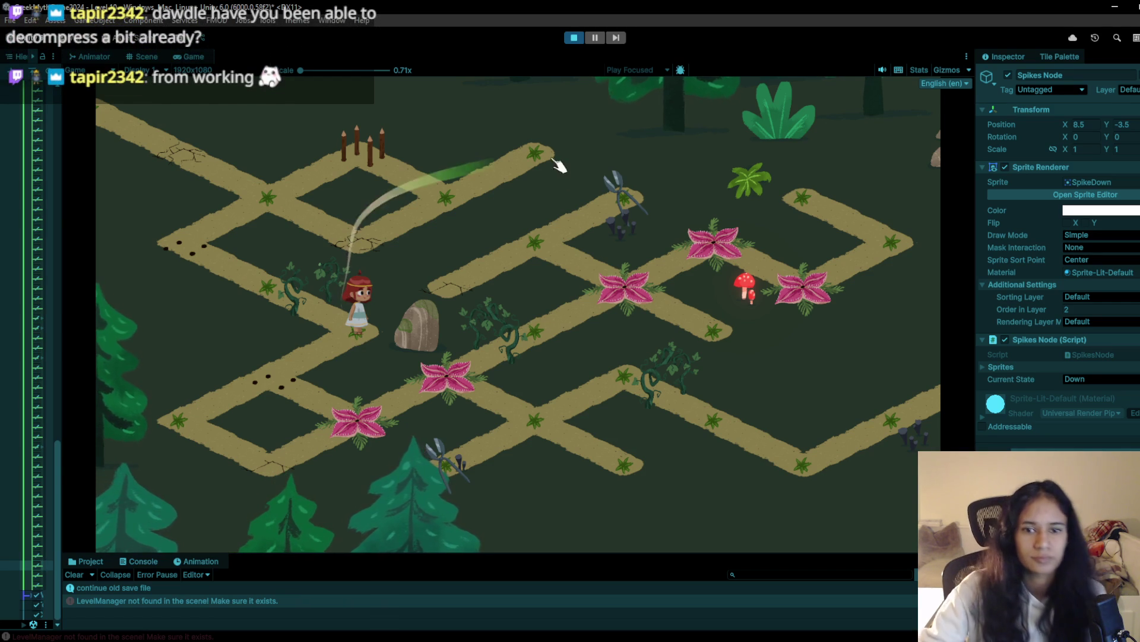
left_click(574, 37)
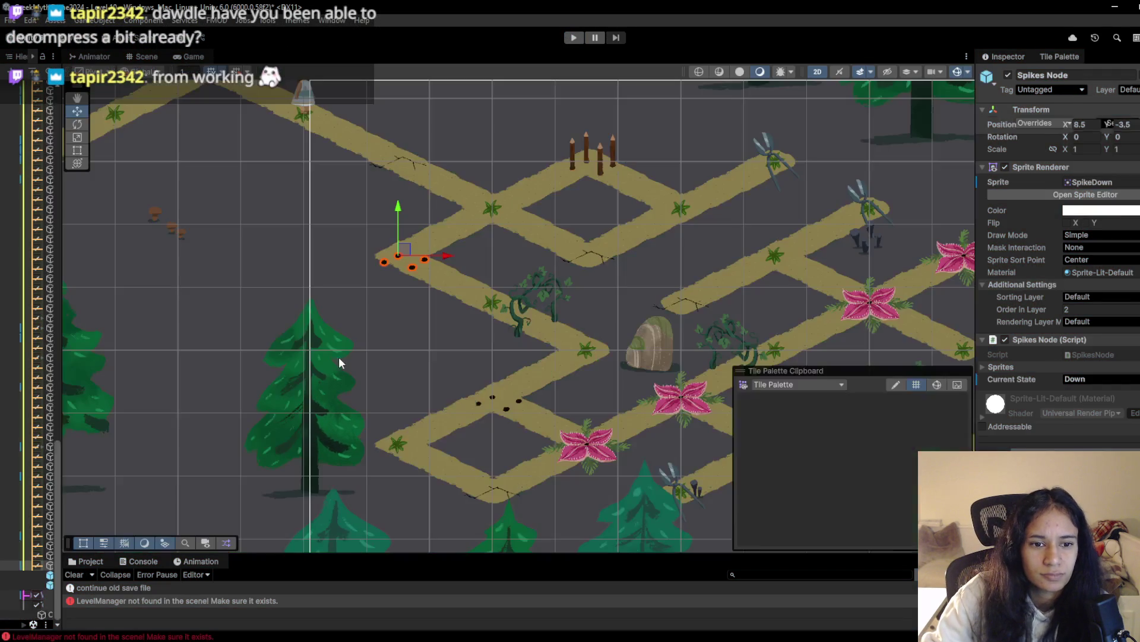
Switch to the tile paint brush, recentre the map, then play and walk the character down-right
key("b")
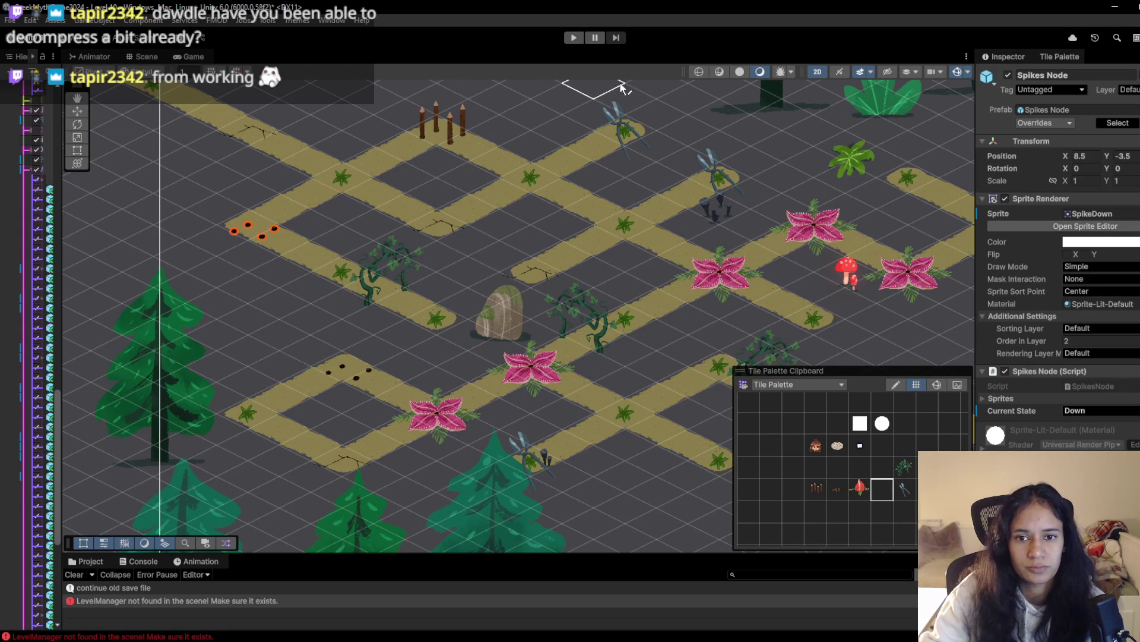
mouse_move(622, 286)
left_mouse_down()
mouse_move(532, 312)
mouse_move(455, 313)
left_mouse_up()
scroll(455, 314, "down", 2)
left_click_drag(380, 245, 415, 276)
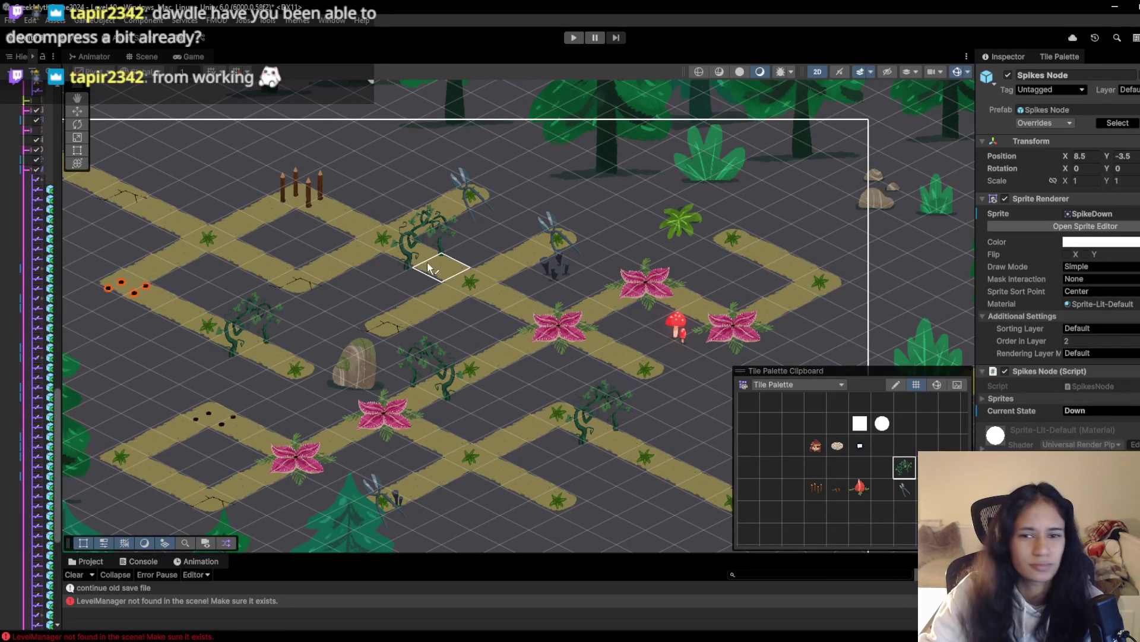
scroll(331, 290, "down", 1)
mouse_move(331, 290)
left_mouse_down()
mouse_move(462, 190)
mouse_move(423, 248)
left_mouse_up()
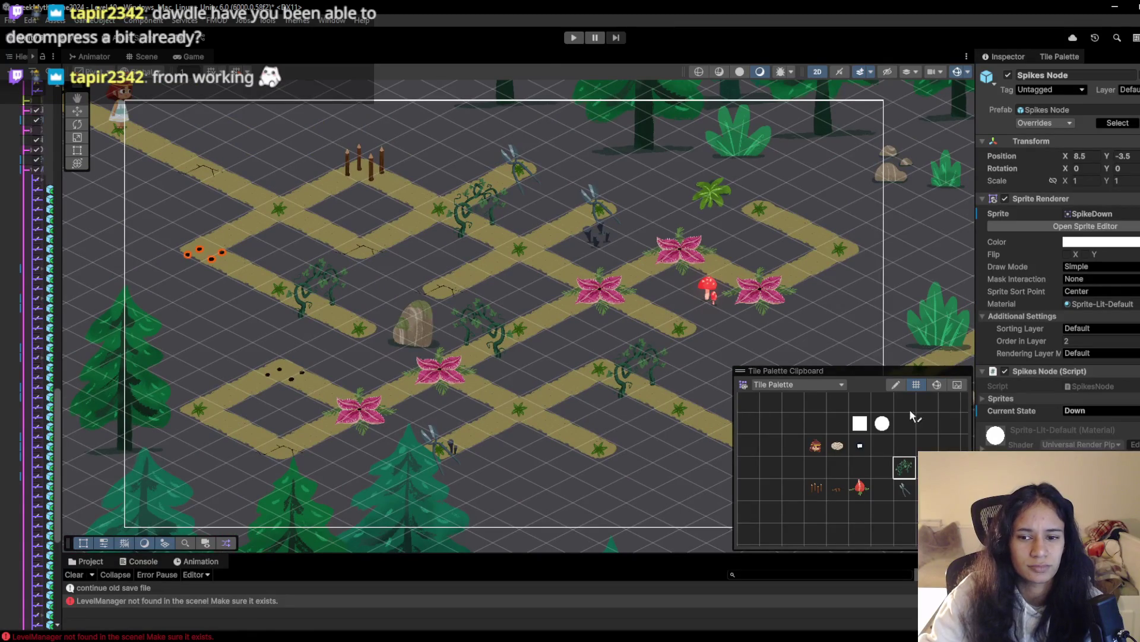
left_click(575, 37)
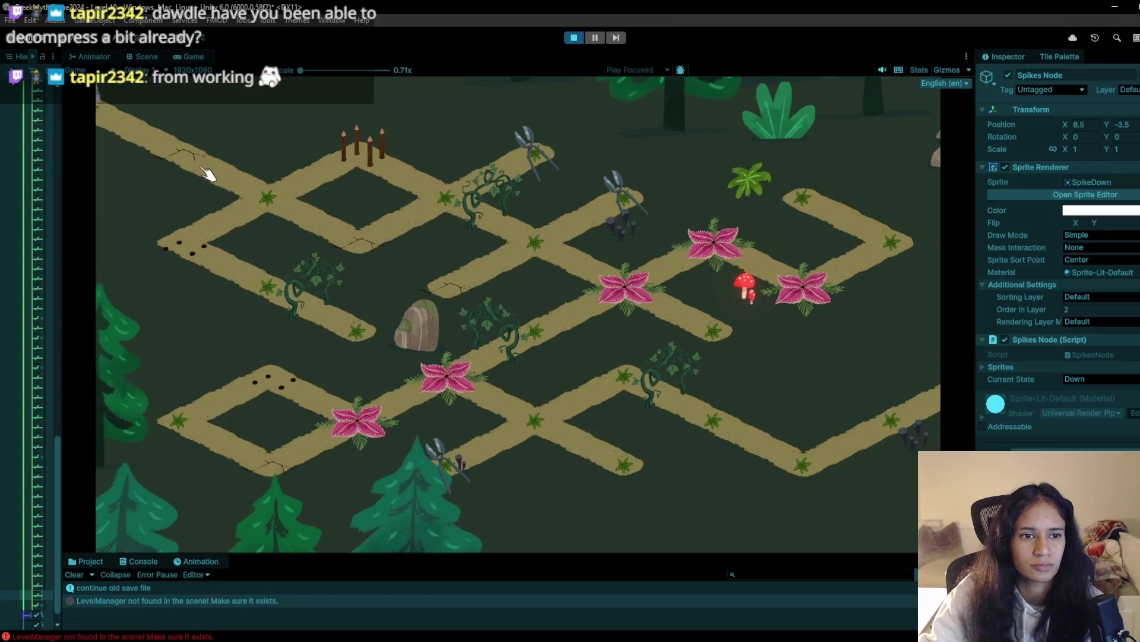
left_click(241, 193)
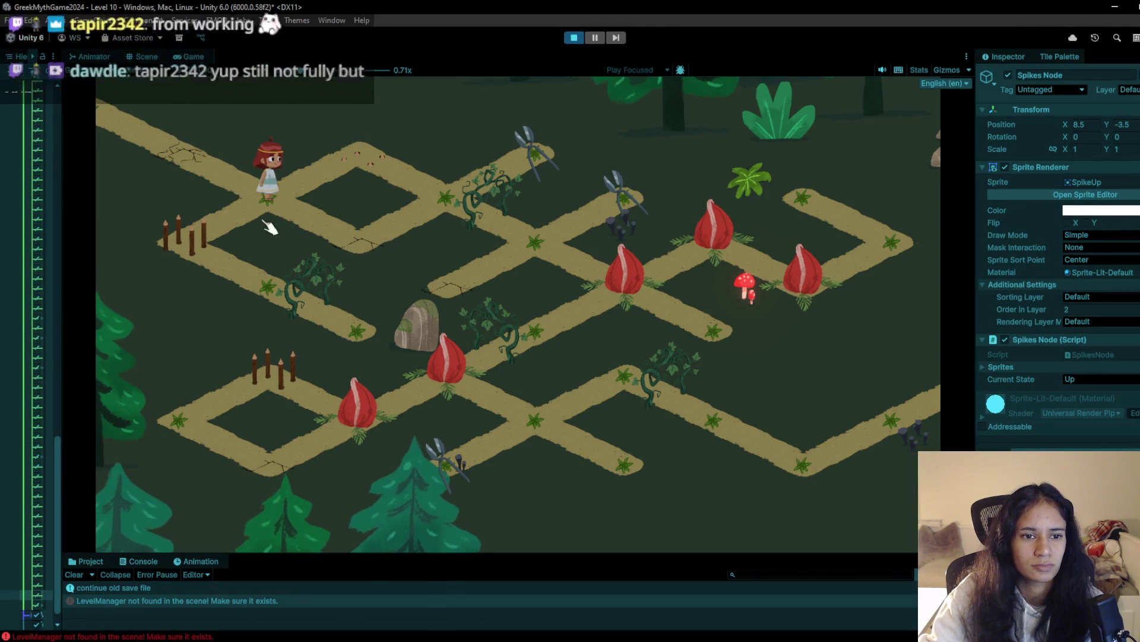
Hop the character one more tile down-right, then stop the playtest
left_click(364, 246)
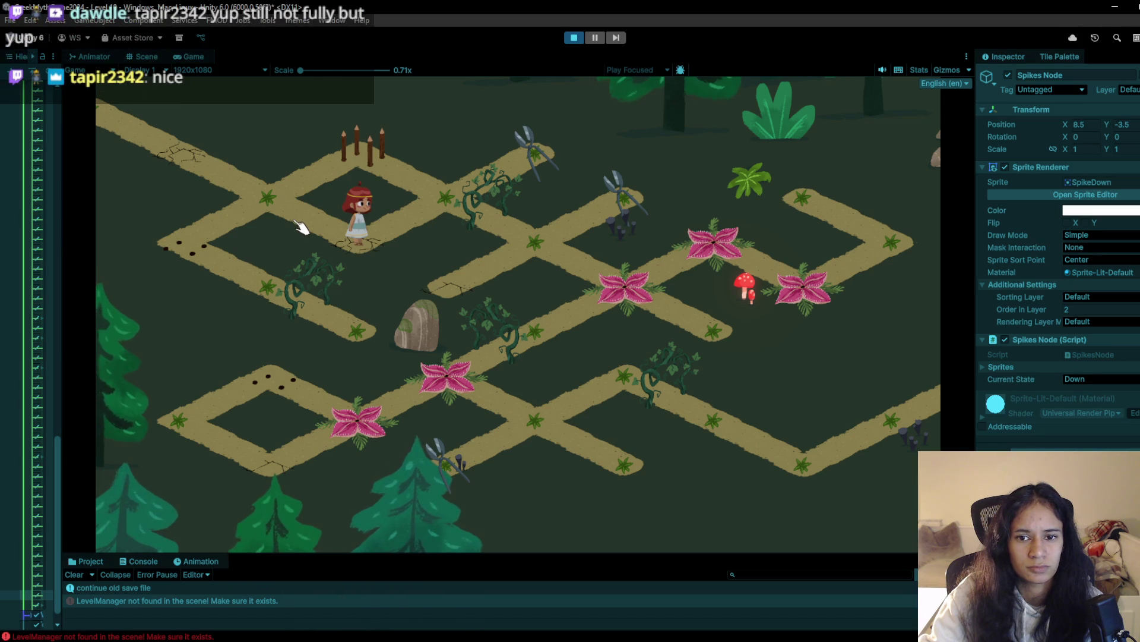
left_click(575, 38)
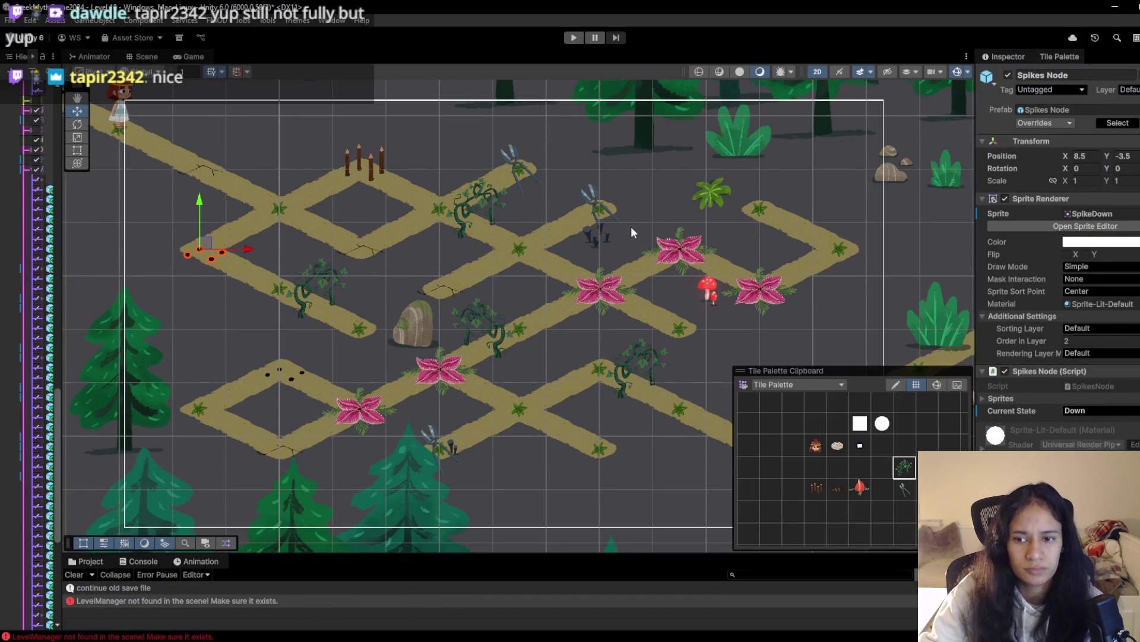
left_click_drag(631, 226, 505, 234)
Erase the shears piece near the top junction with the empty tile, then replay the level
left_click(837, 467)
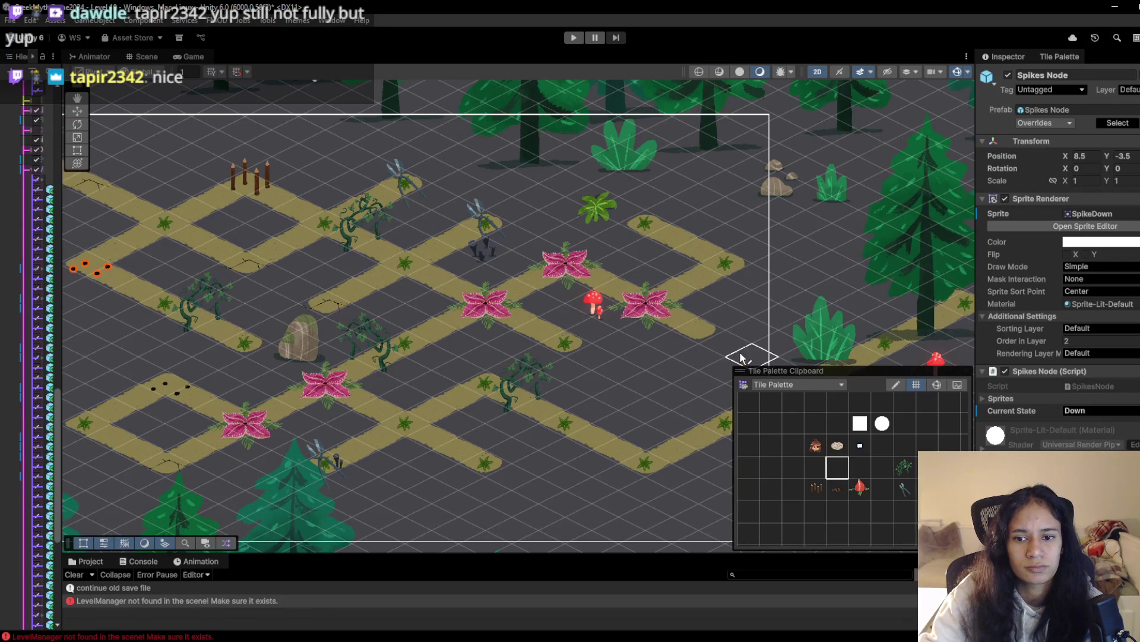
left_click_drag(679, 362, 612, 364)
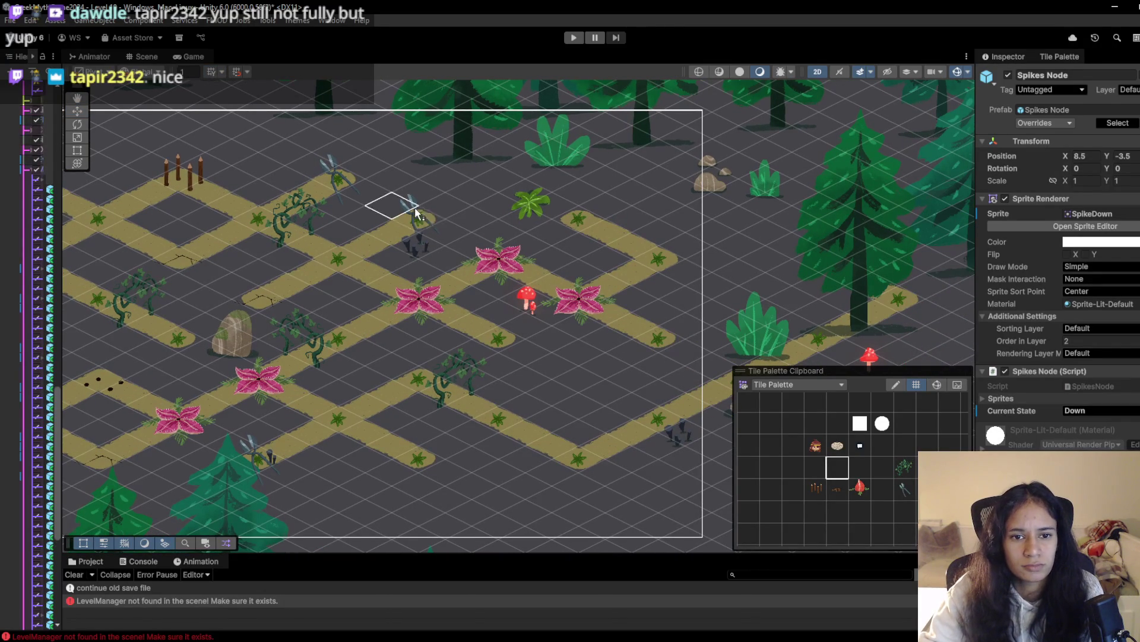
left_click_drag(416, 211, 383, 232)
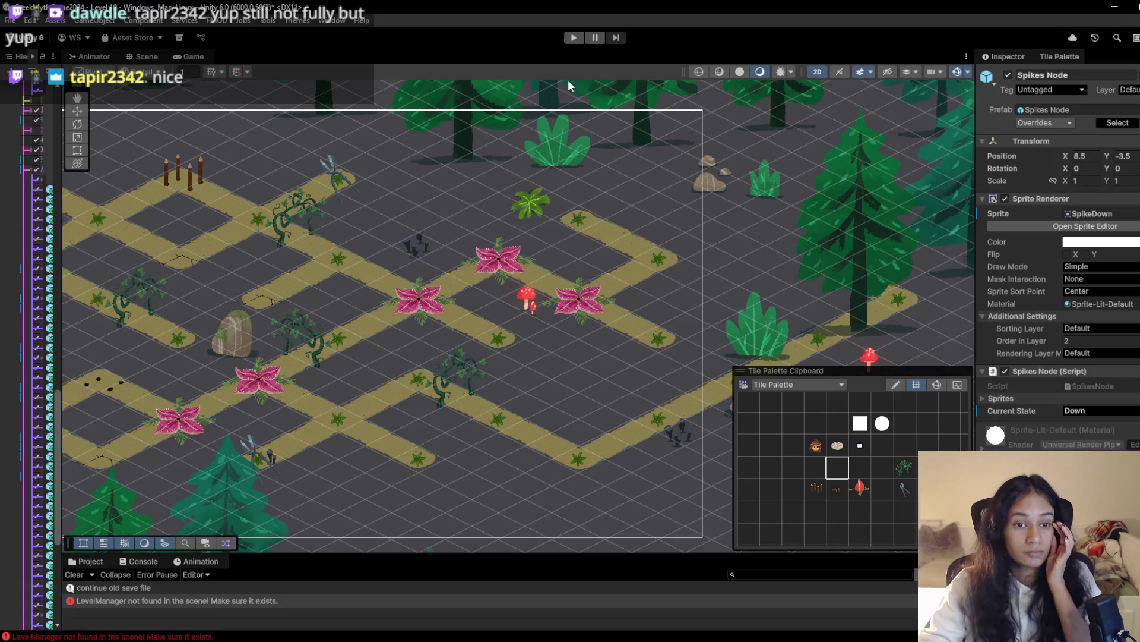
left_click(574, 37)
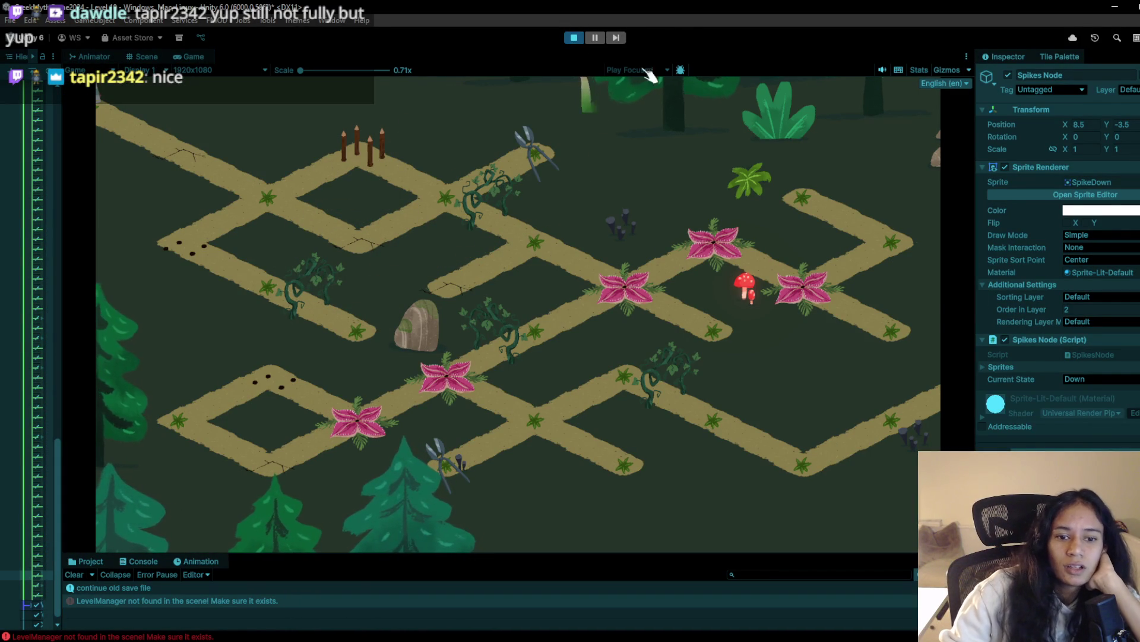
Stop the playtest and return to tile painting on the grid
left_click(574, 37)
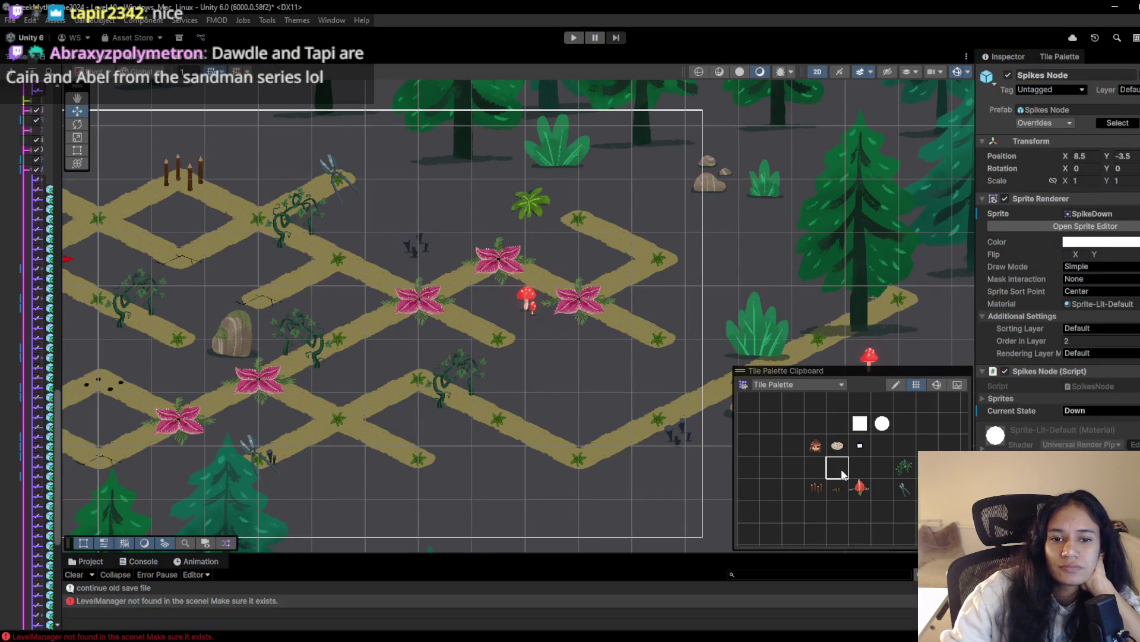
left_click(844, 473)
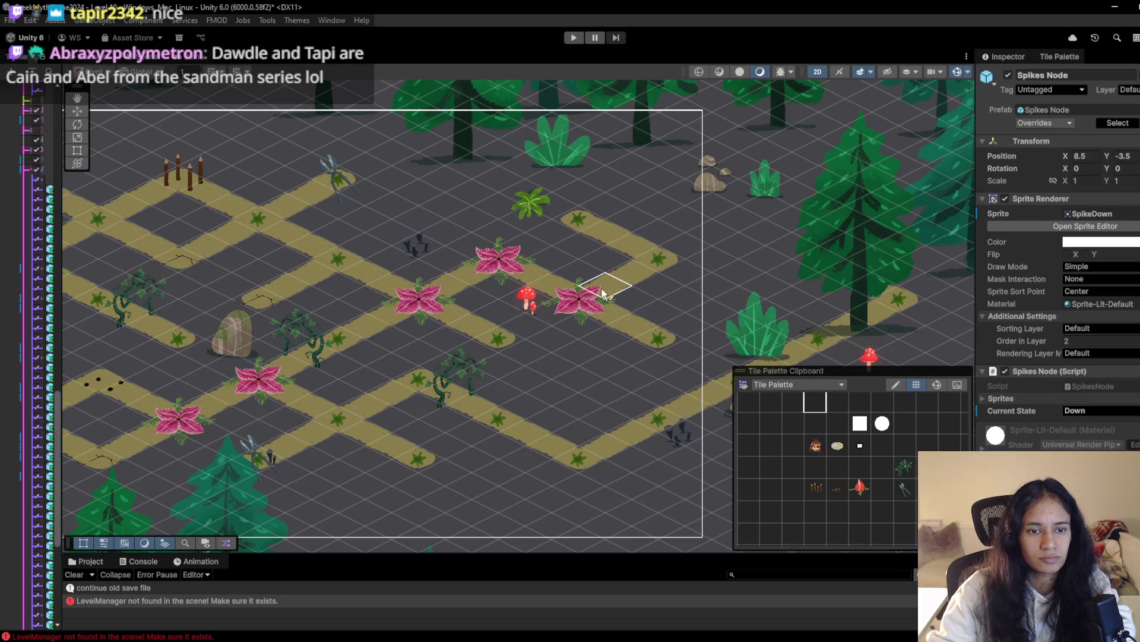
mouse_move(254, 269)
left_mouse_down()
mouse_move(417, 337)
mouse_move(471, 287)
left_mouse_up()
scroll(445, 315, "up", 2)
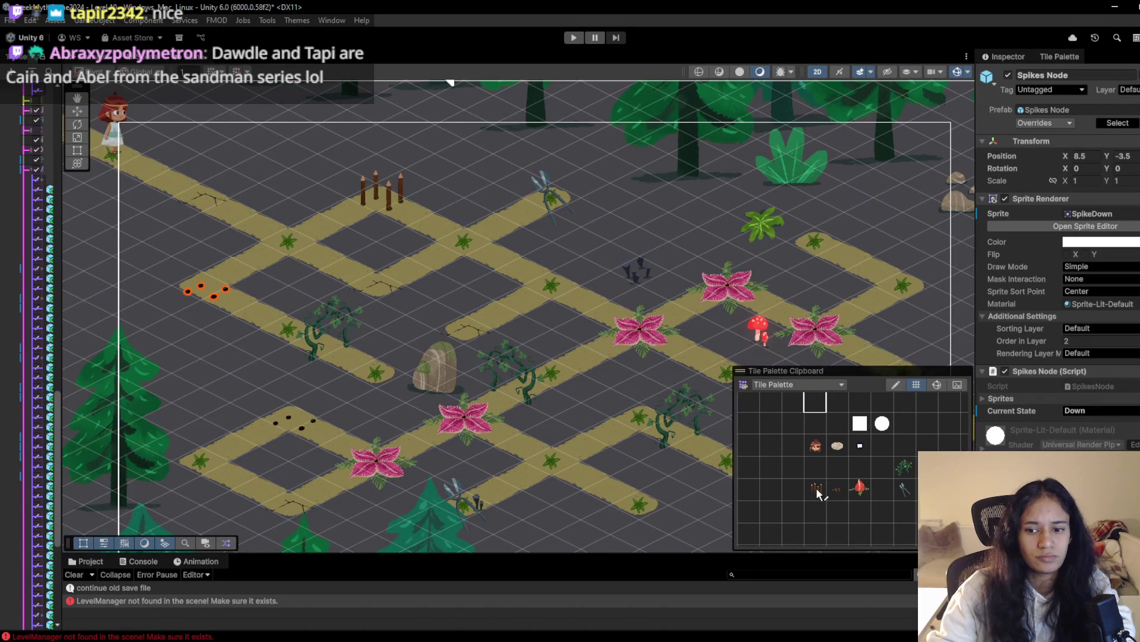
Choose the shears tile and bring the lower-left end of the path loop into view
left_click(860, 488)
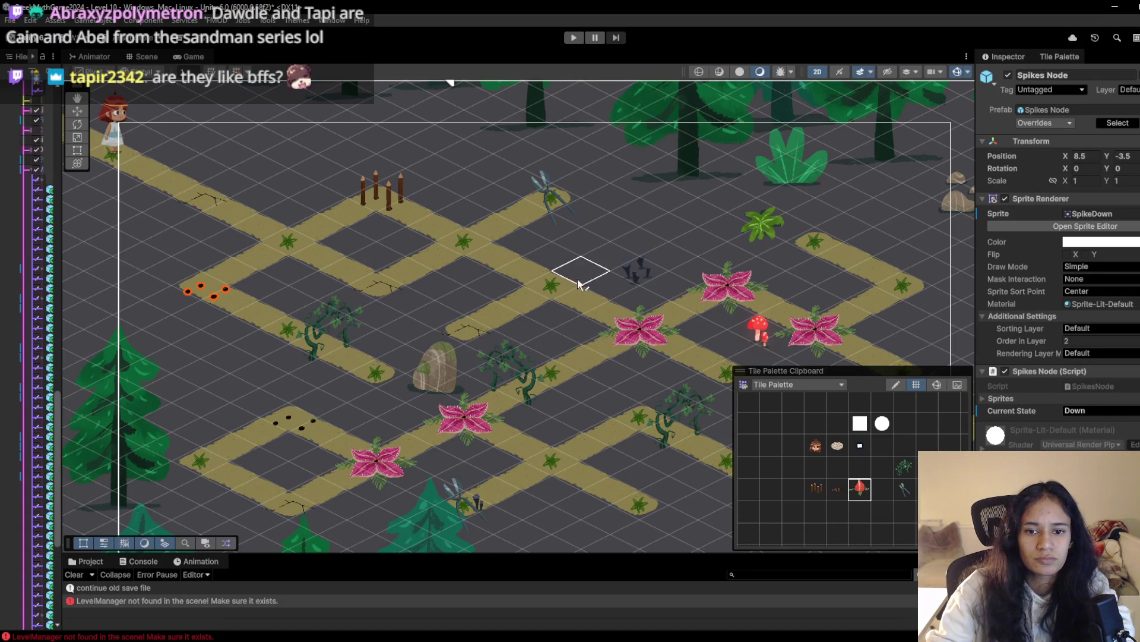
key("Right")
key("Down")
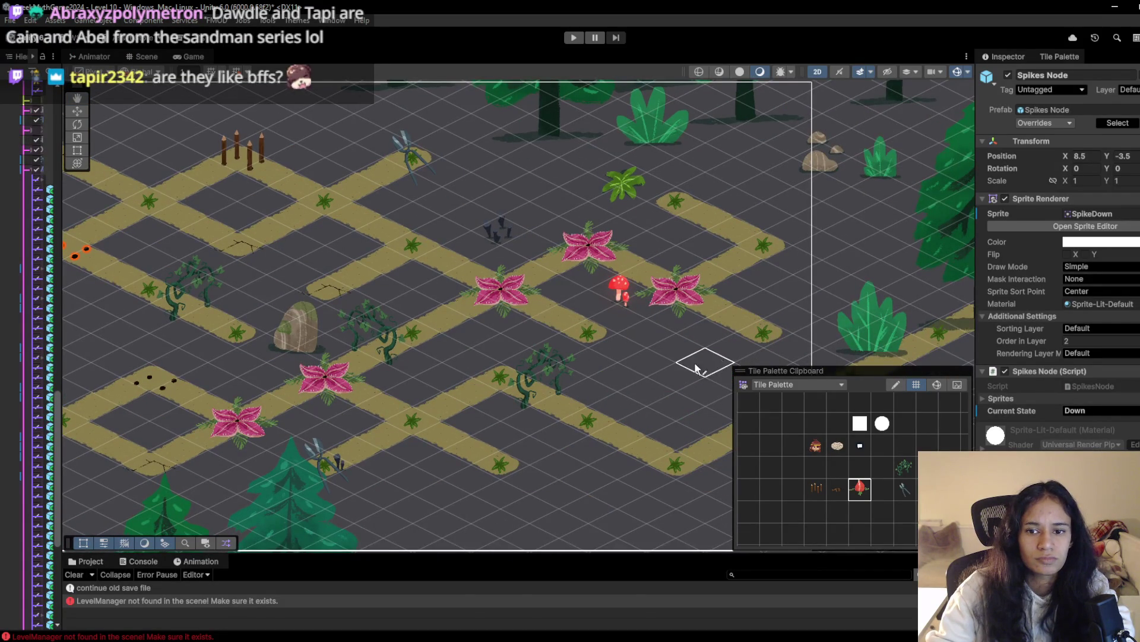
key("Right")
key("Down")
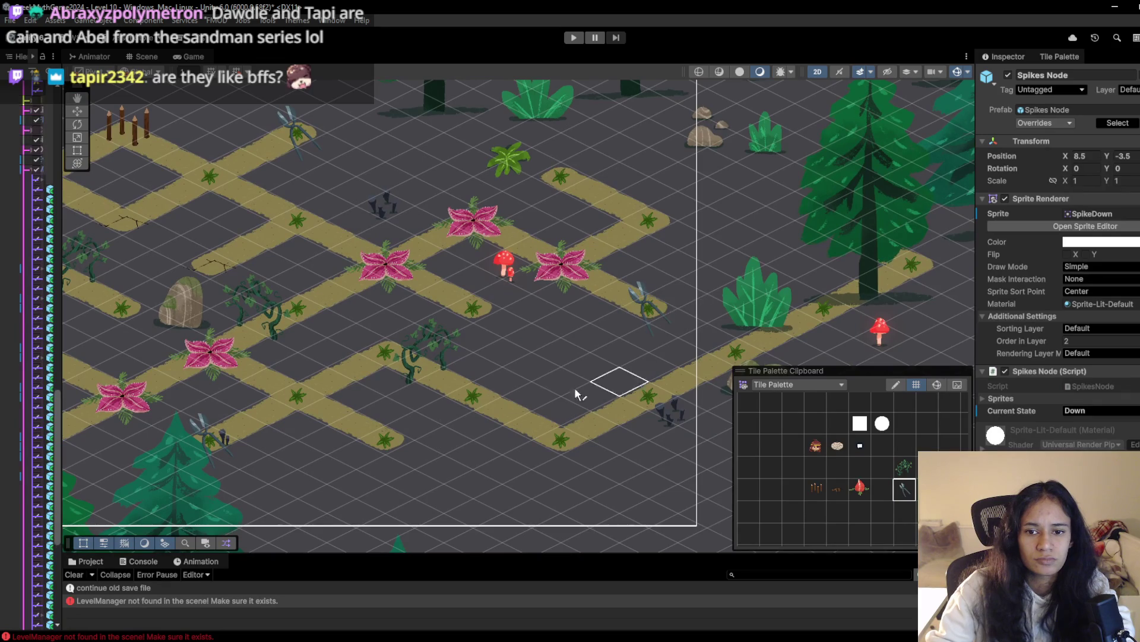
scroll(426, 358, "down", 2)
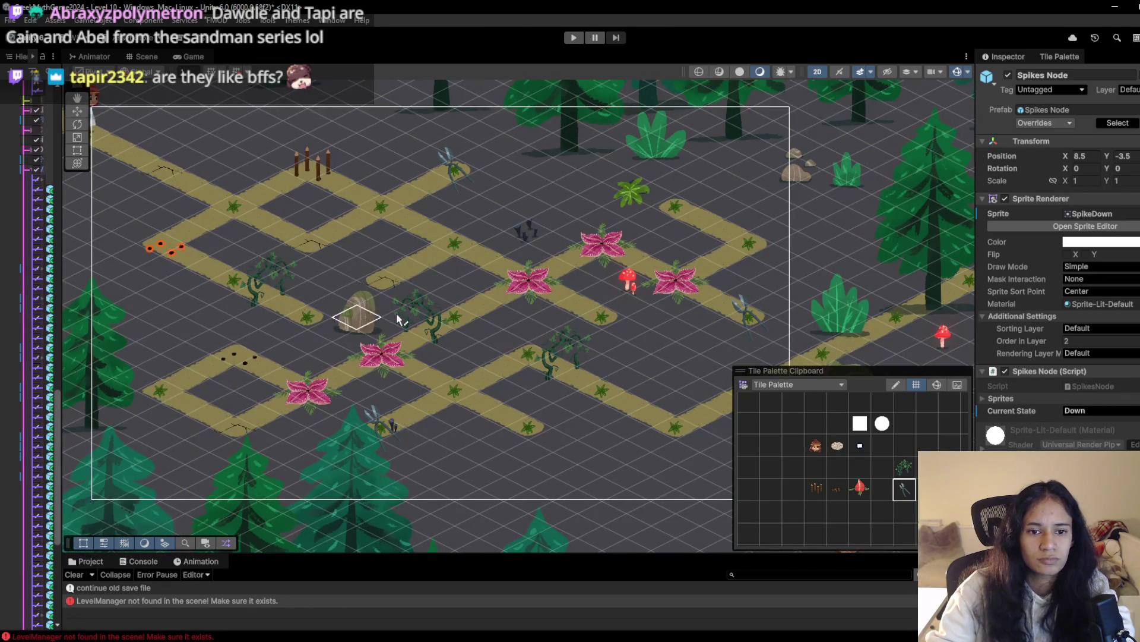
scroll(597, 364, "down", 1)
scroll(620, 356, "up", 1)
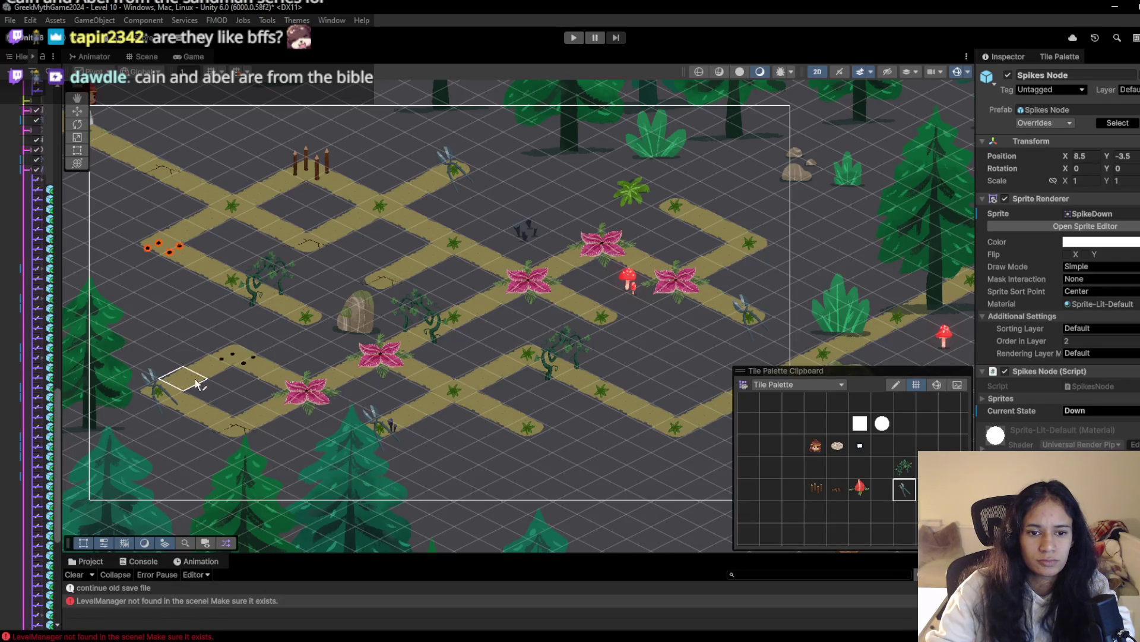
Paint two spike-flower tiles on the lower middle paths, one above the other
left_click(860, 489)
left_click(528, 449)
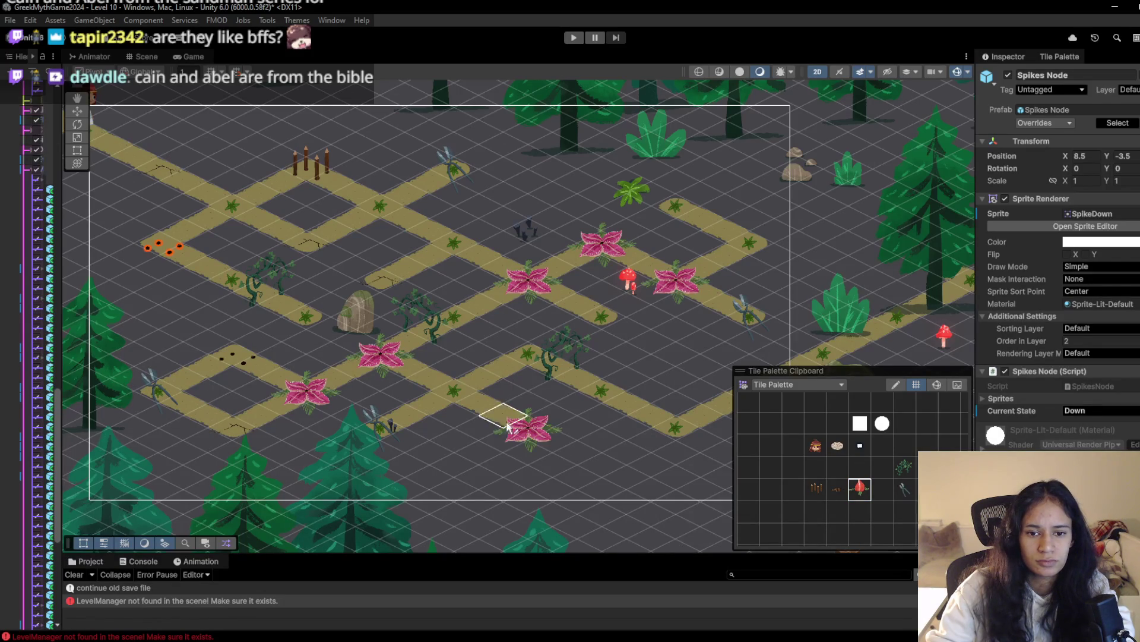
left_click(526, 350)
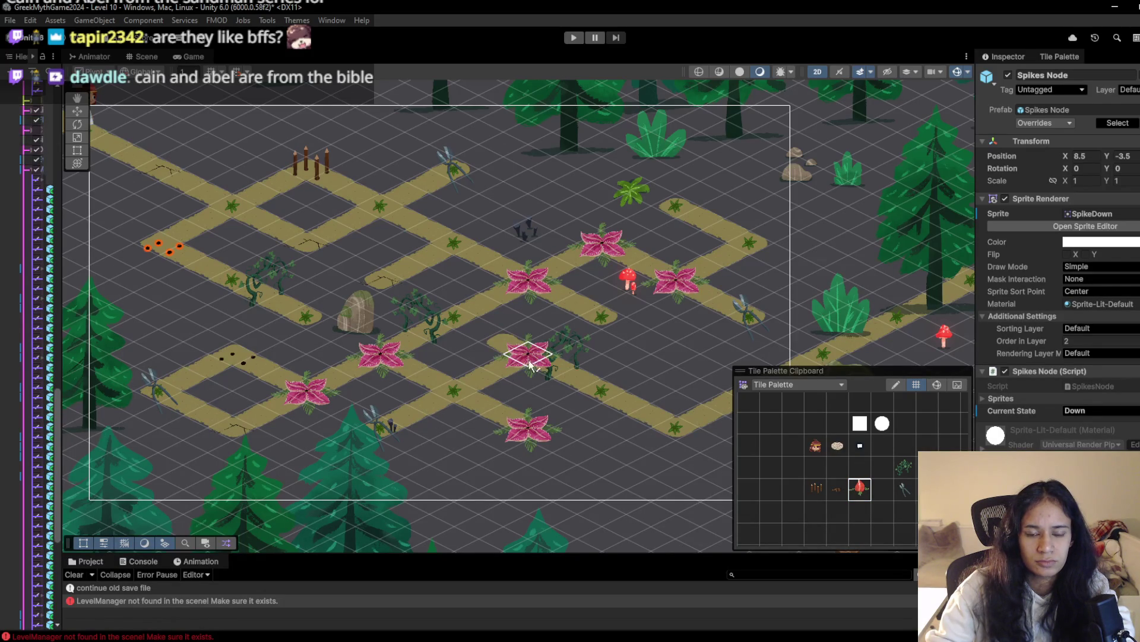
Recentre the Scene view on the level and start playtesting
scroll(528, 429, "up", 4)
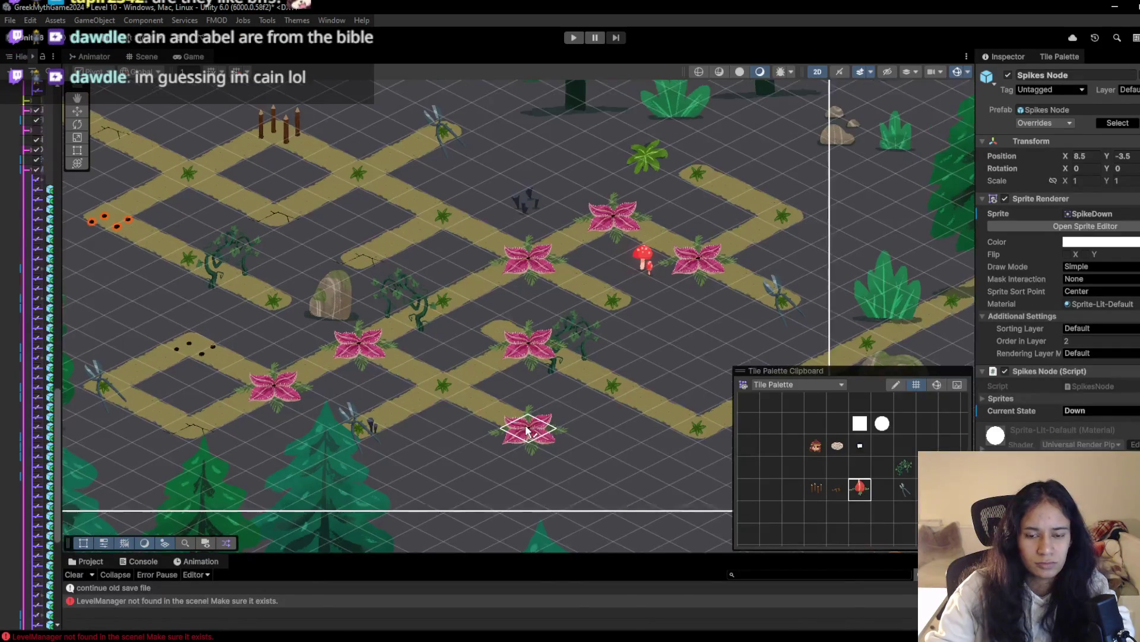
scroll(455, 398, "down", 1)
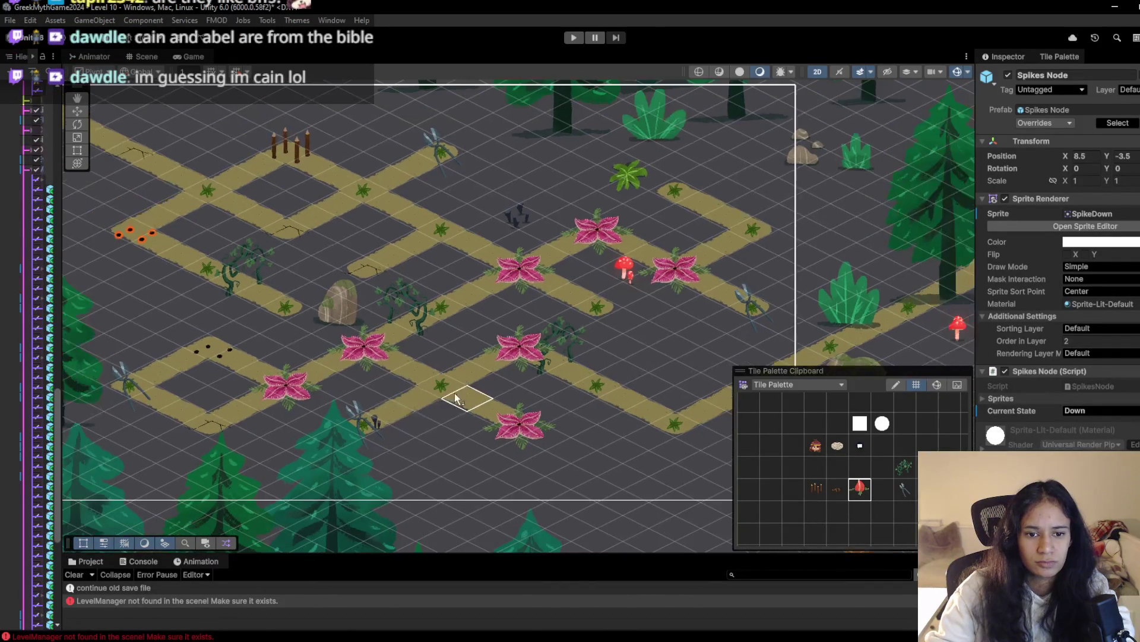
scroll(389, 438, "down", 2)
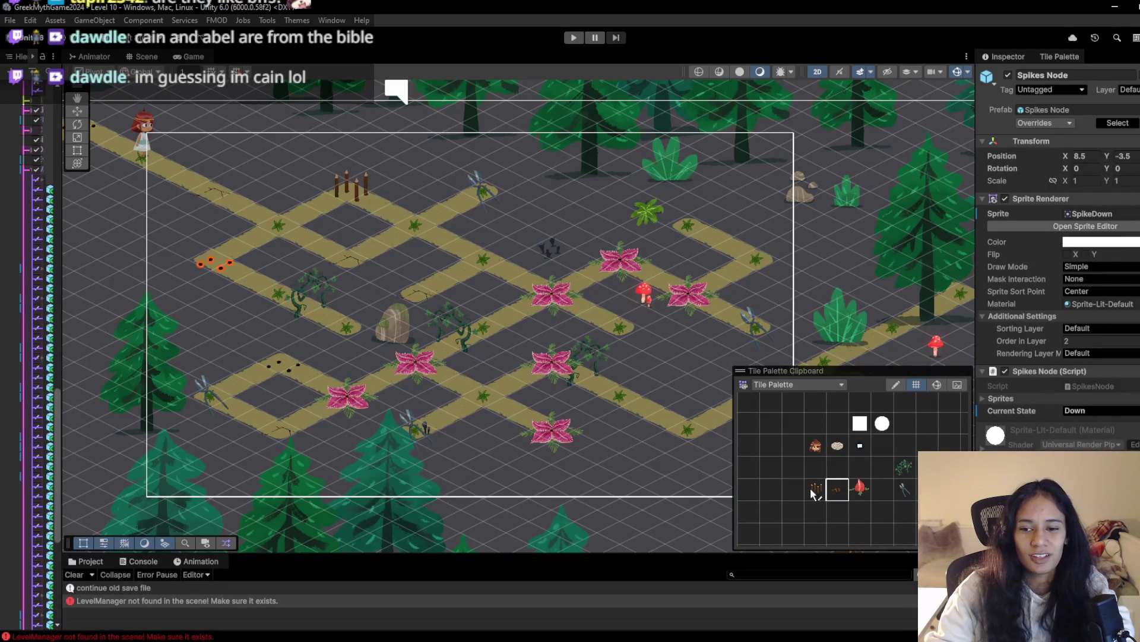
scroll(389, 329, "down", 1)
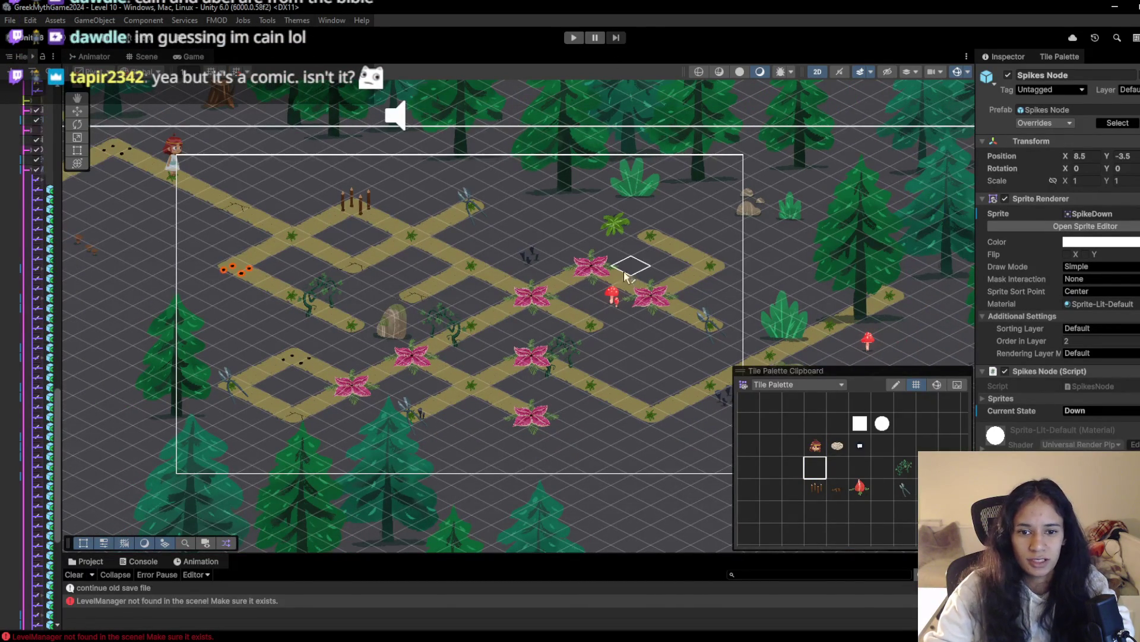
left_click_drag(626, 275, 572, 271)
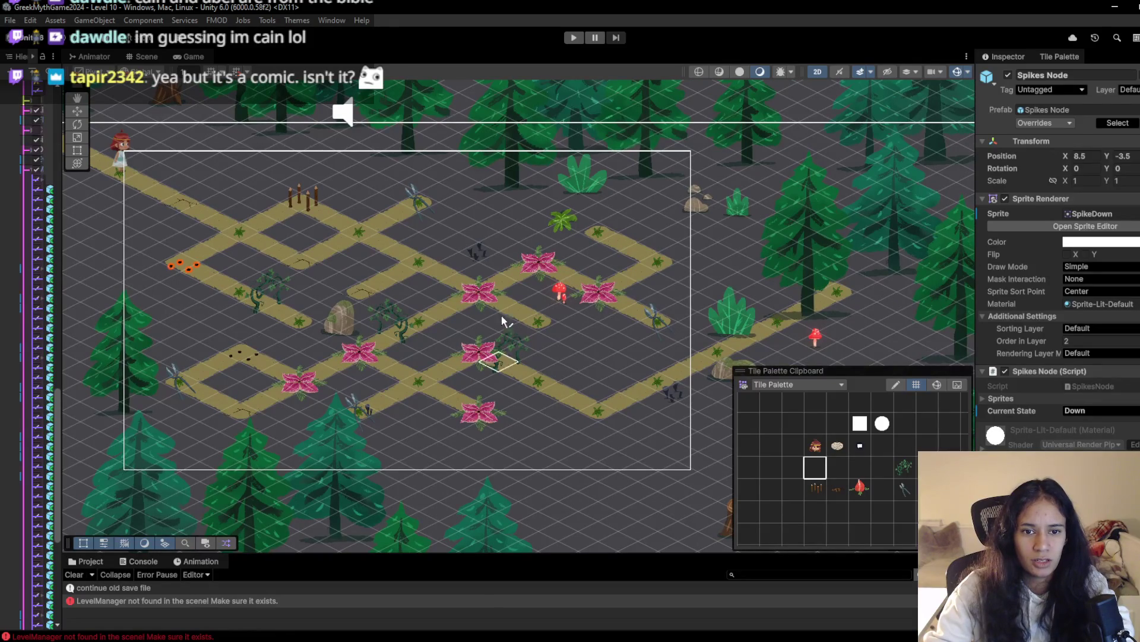
left_click(574, 38)
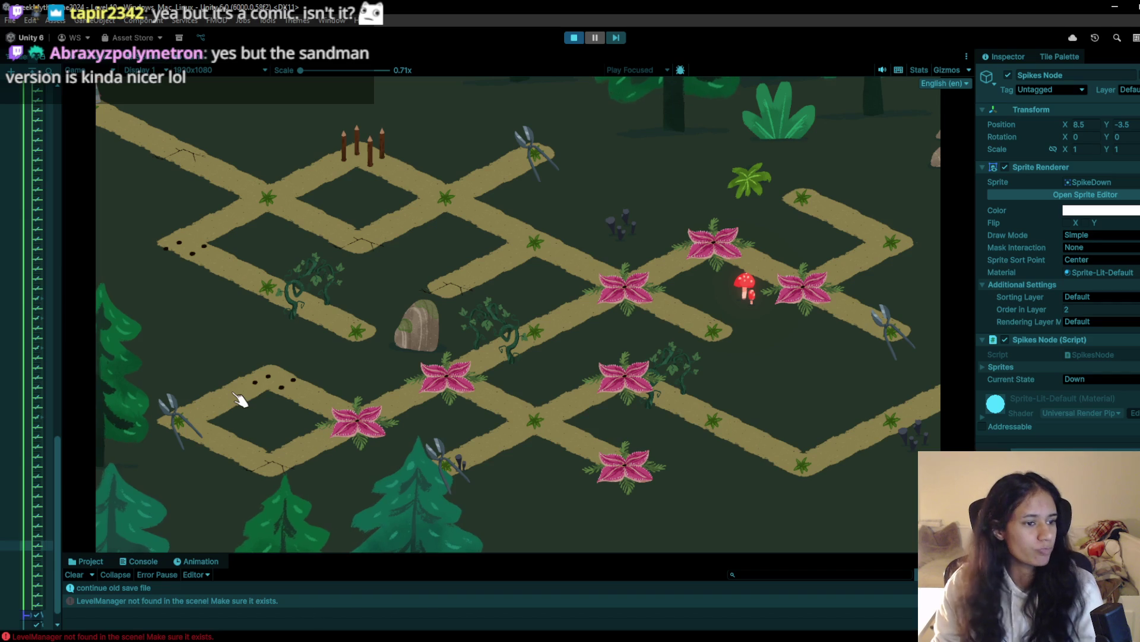
Playtest by walking the character across nodes, trying to step onto the flower nodes
left_click(239, 400)
left_click(473, 344)
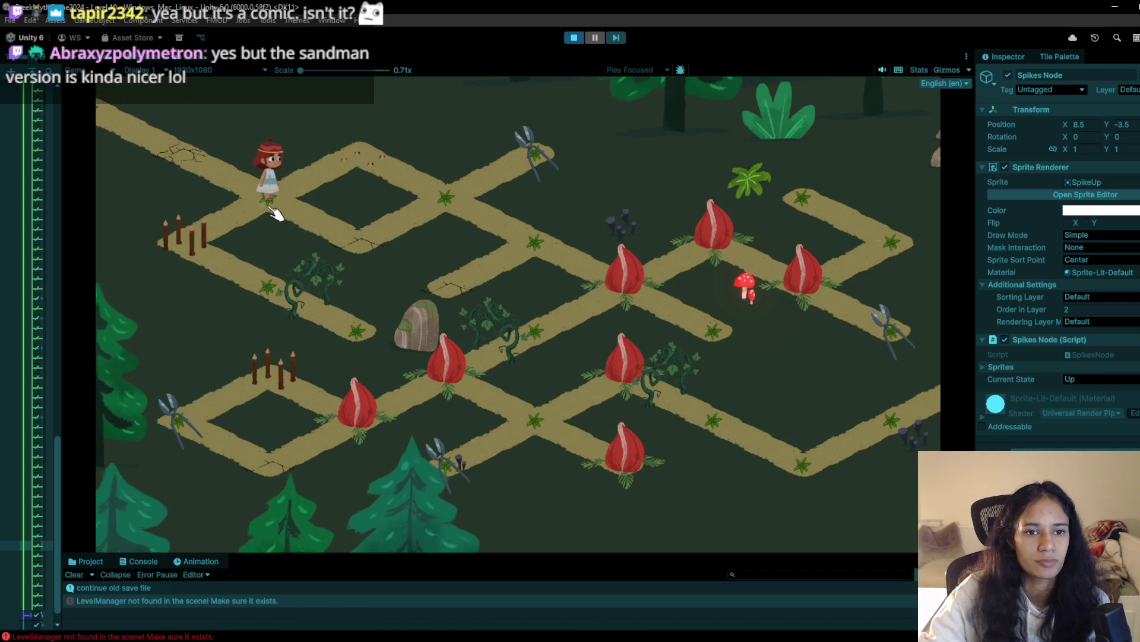
left_click_drag(276, 214, 353, 276)
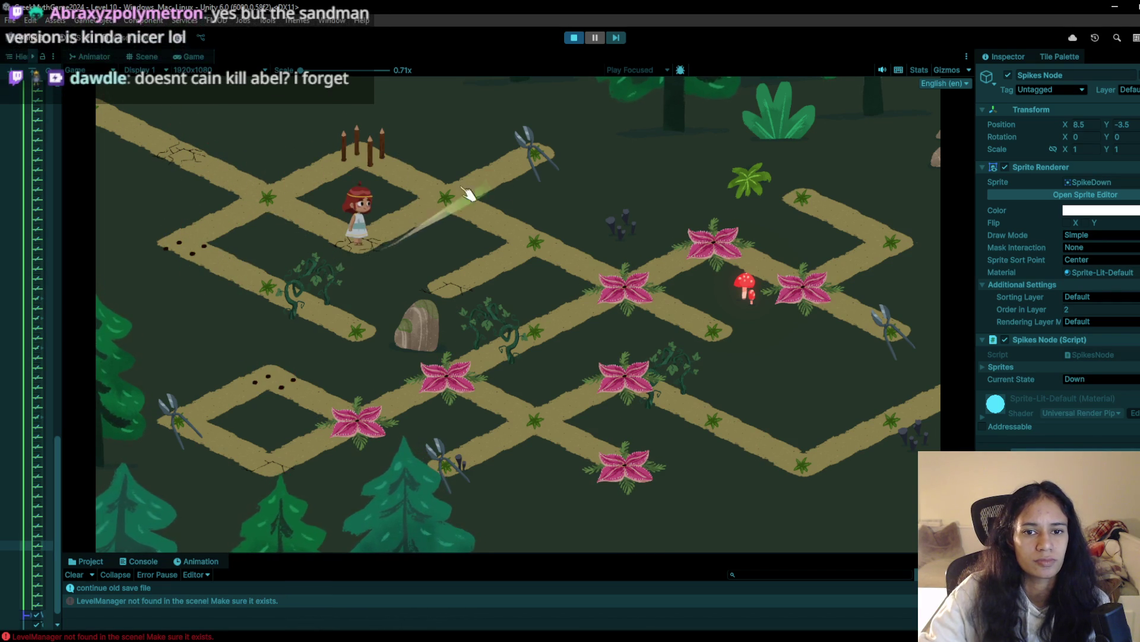
left_click(472, 190)
left_click(522, 217)
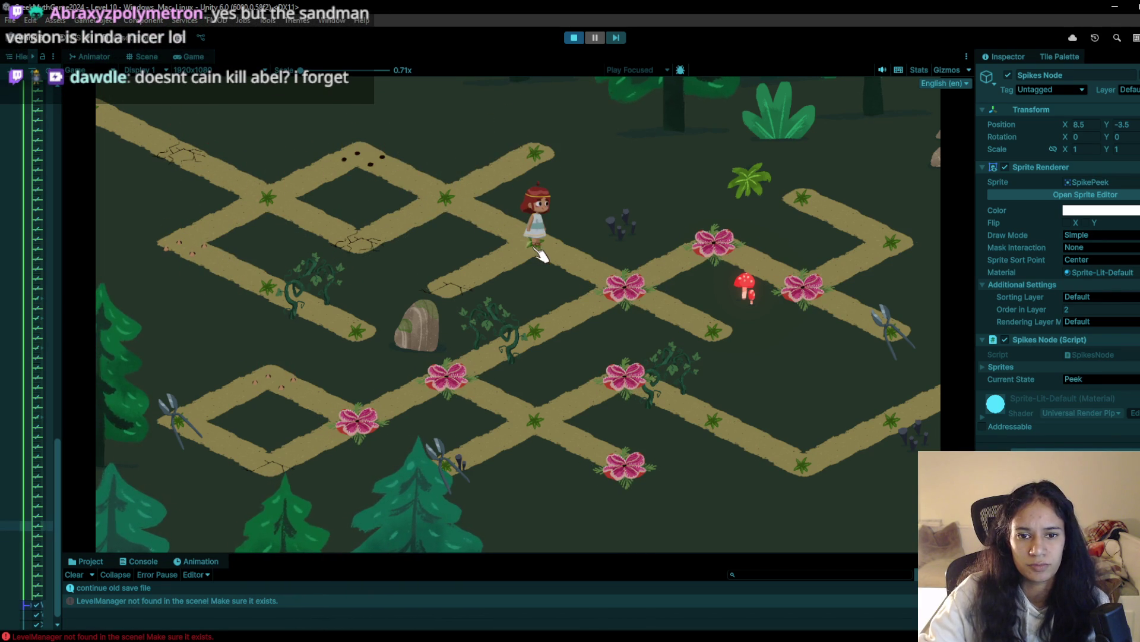
left_click(625, 294)
left_click(497, 196)
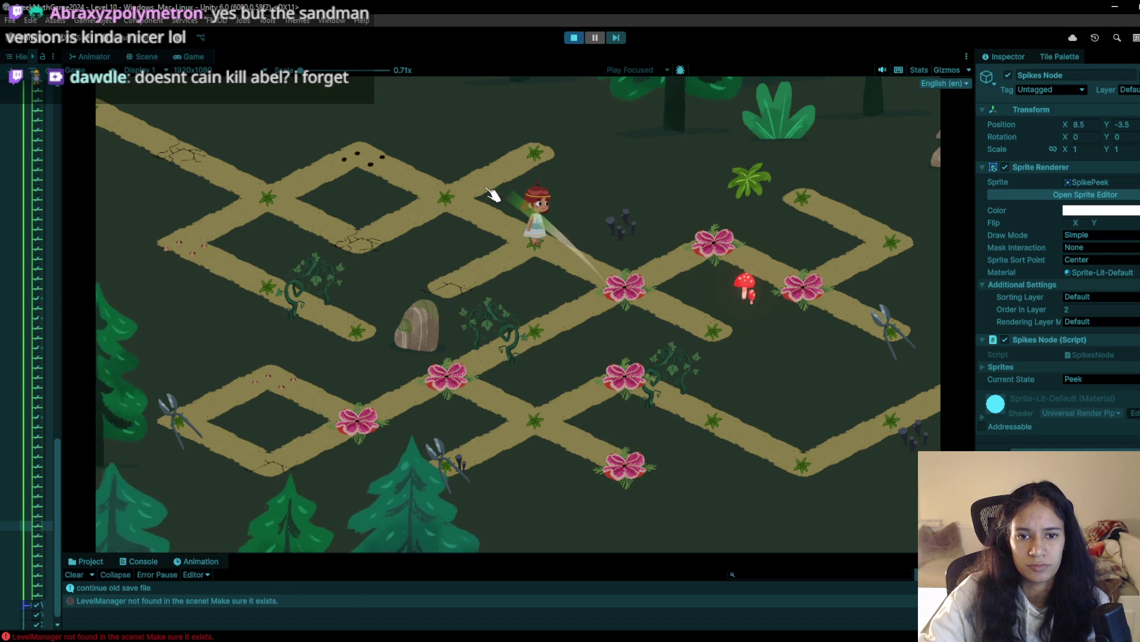
left_click(614, 291)
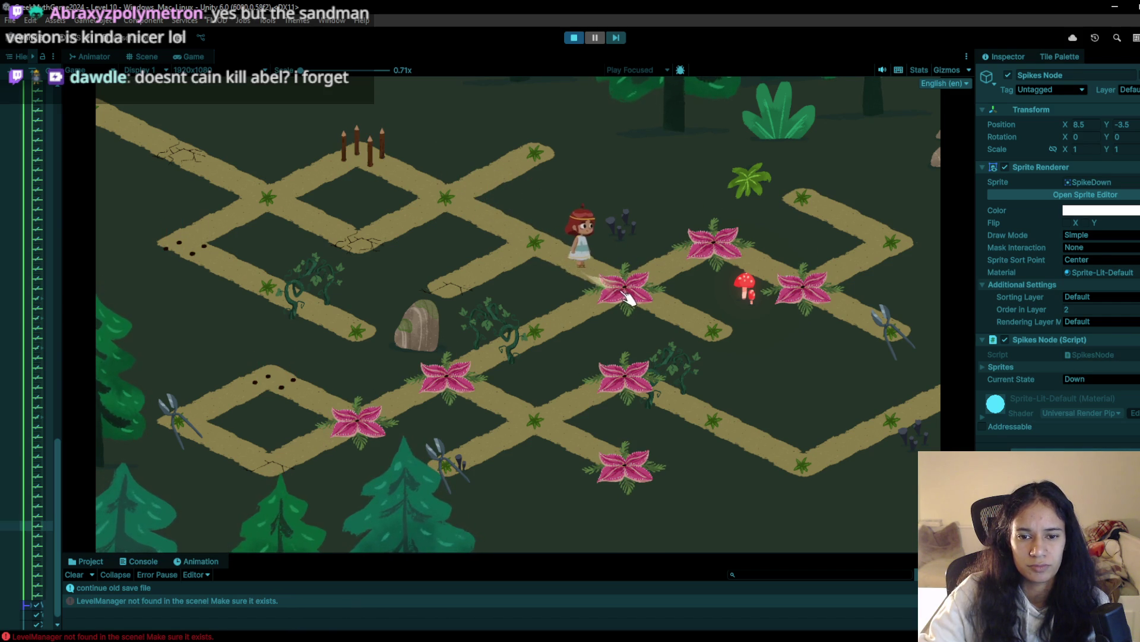
left_click(718, 249)
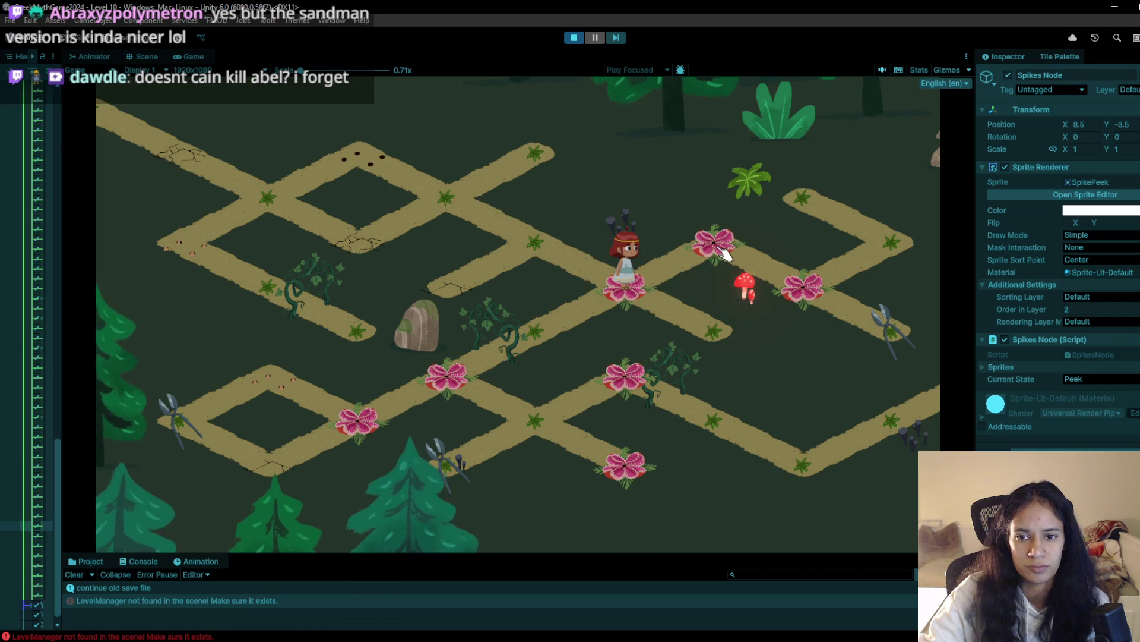
left_click(538, 334)
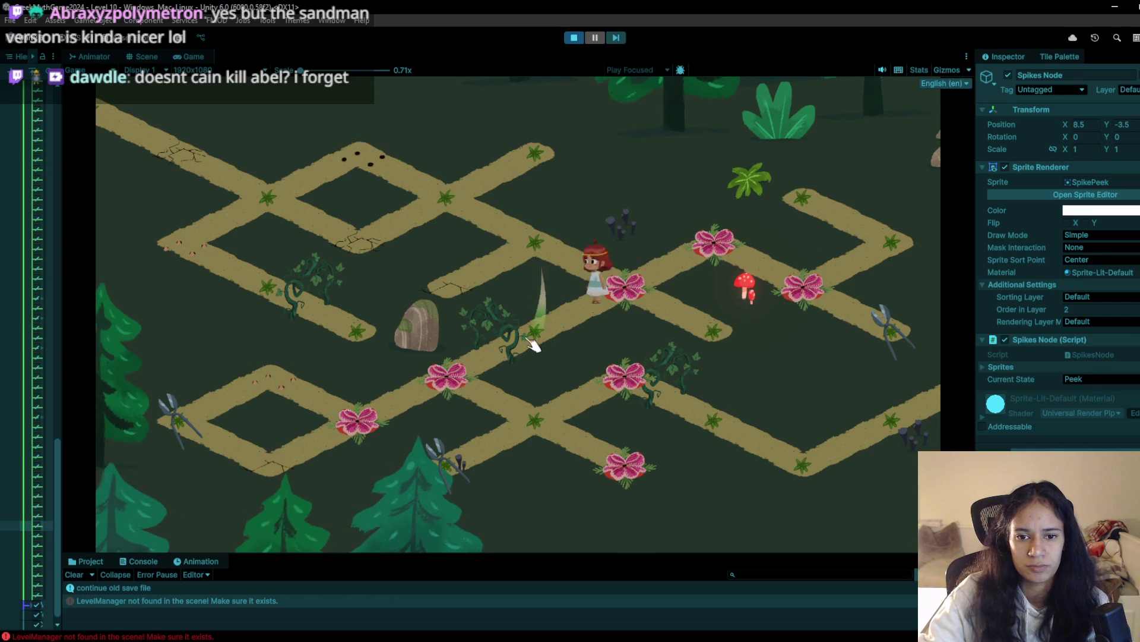
left_click(458, 376)
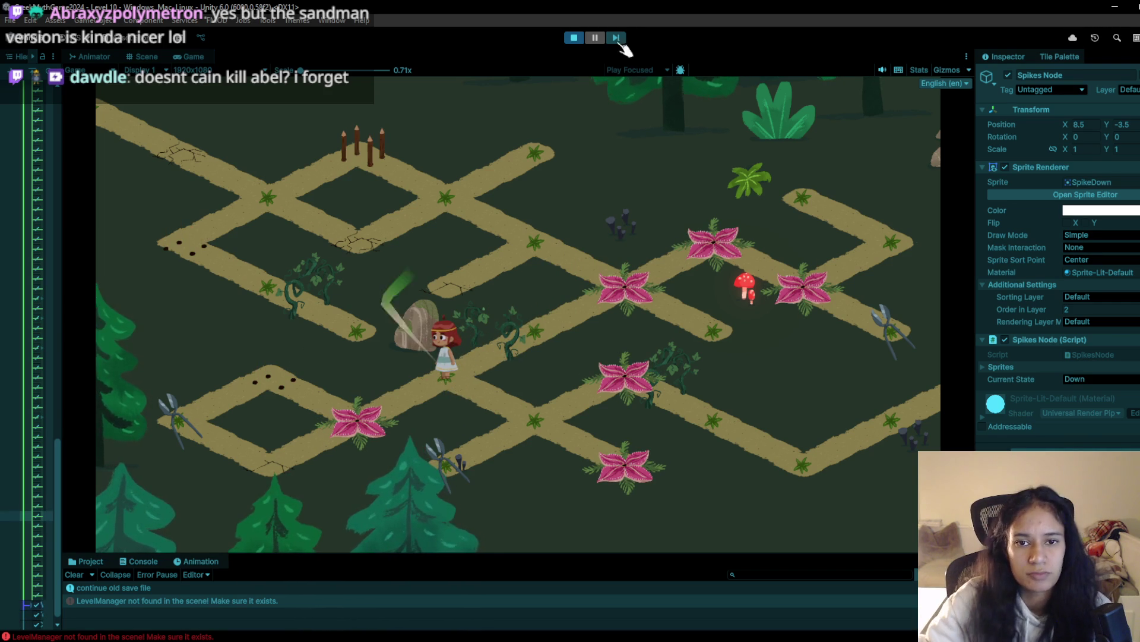
Stop the playtest, reselect the tile brush, and restart play mode
left_click(579, 37)
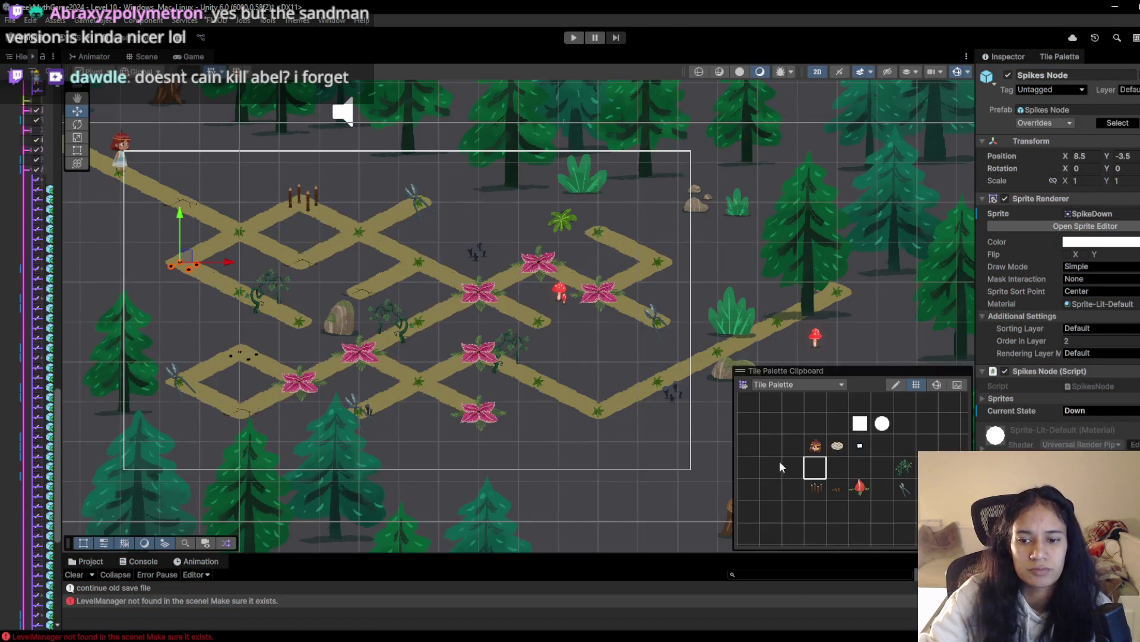
left_click(809, 473)
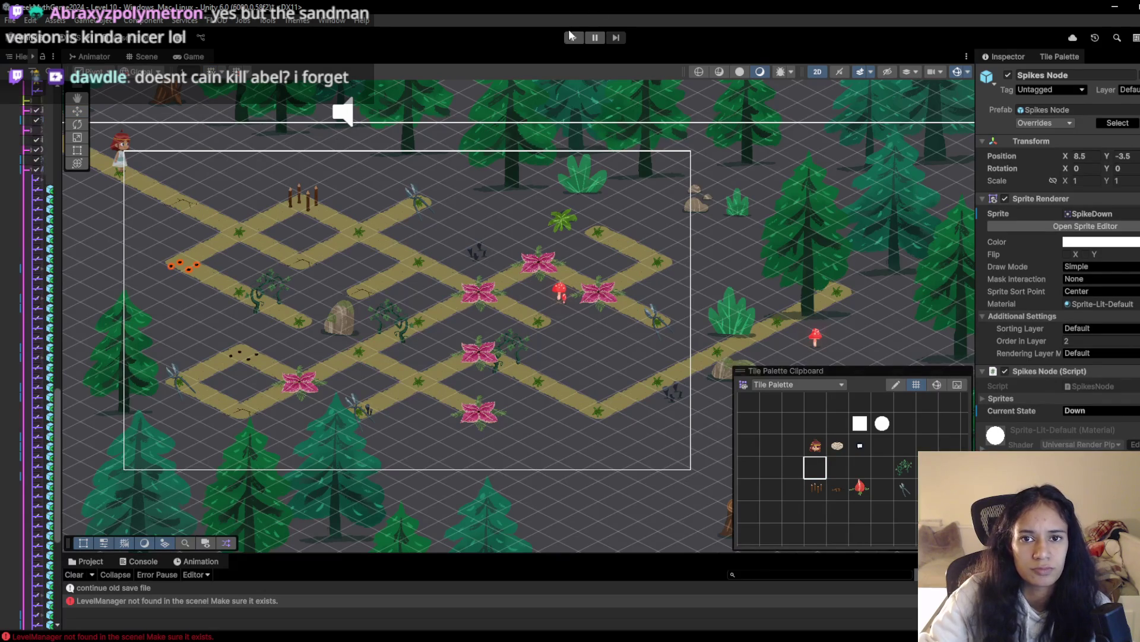
left_click(574, 37)
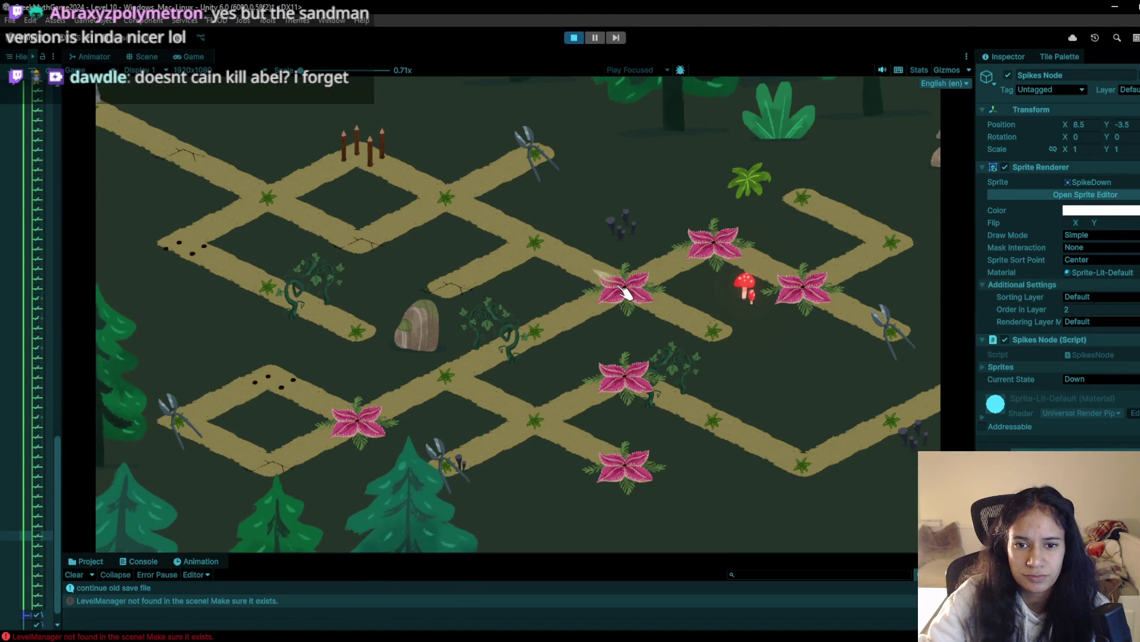
Swipe across the paths near the flowers, then frame the Game view for a screen capture
mouse_move(713, 242)
left_mouse_down()
mouse_move(721, 369)
mouse_move(587, 364)
mouse_move(692, 260)
left_mouse_up()
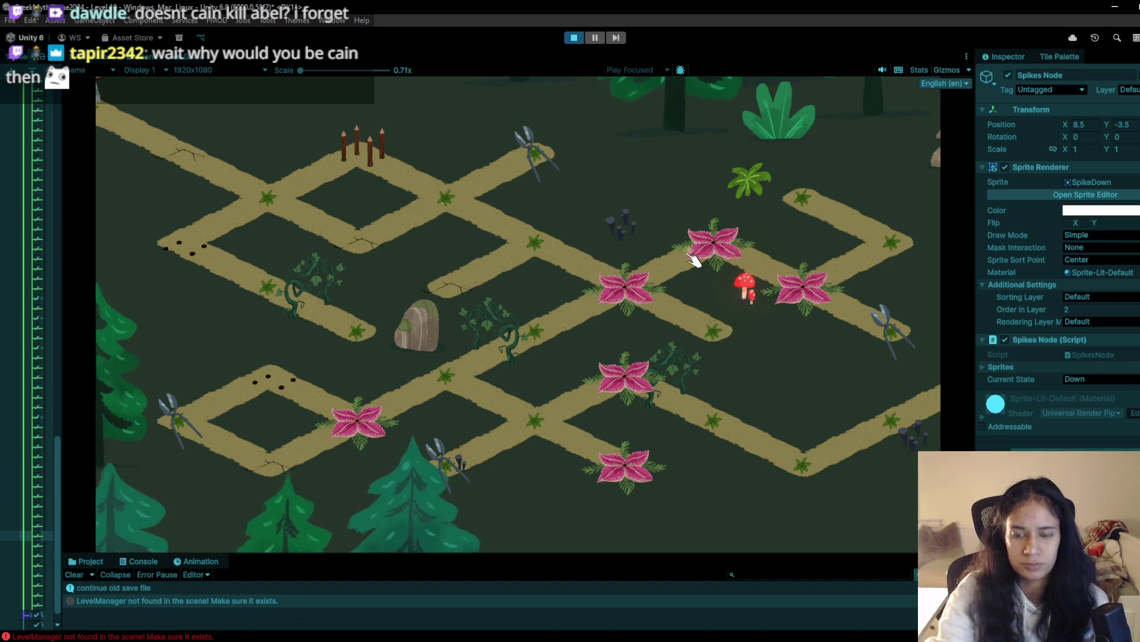
key("super+shift+s")
mouse_move(104, 79)
left_mouse_down()
mouse_move(1092, 530)
mouse_move(944, 538)
mouse_move(938, 552)
left_mouse_up()
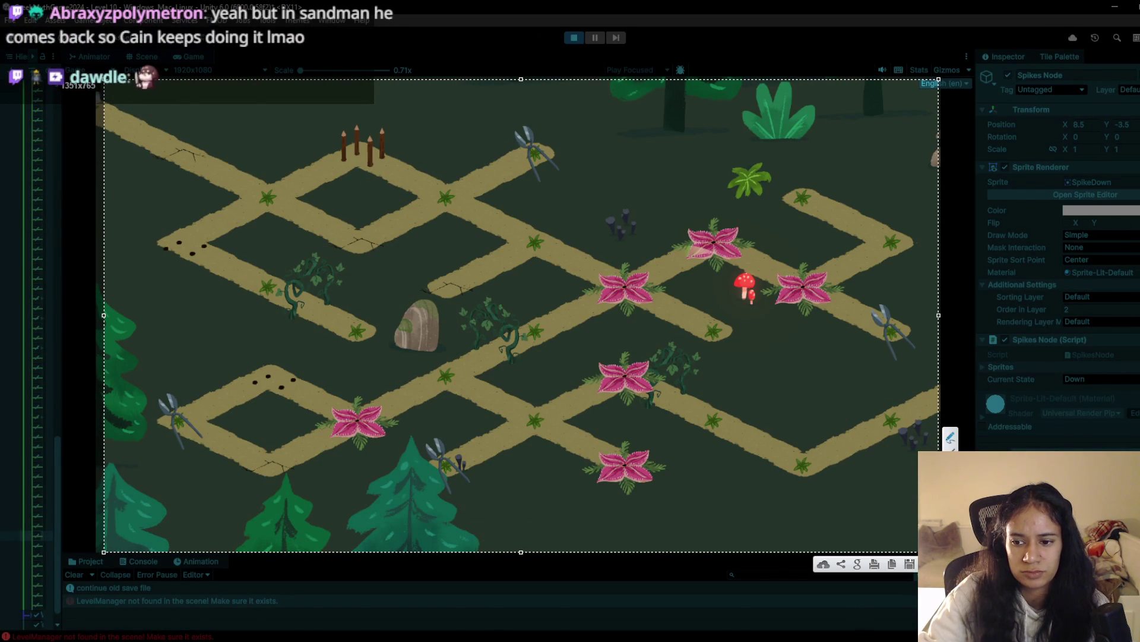
Finish the Game view screenshot and exit play mode
left_click(882, 566)
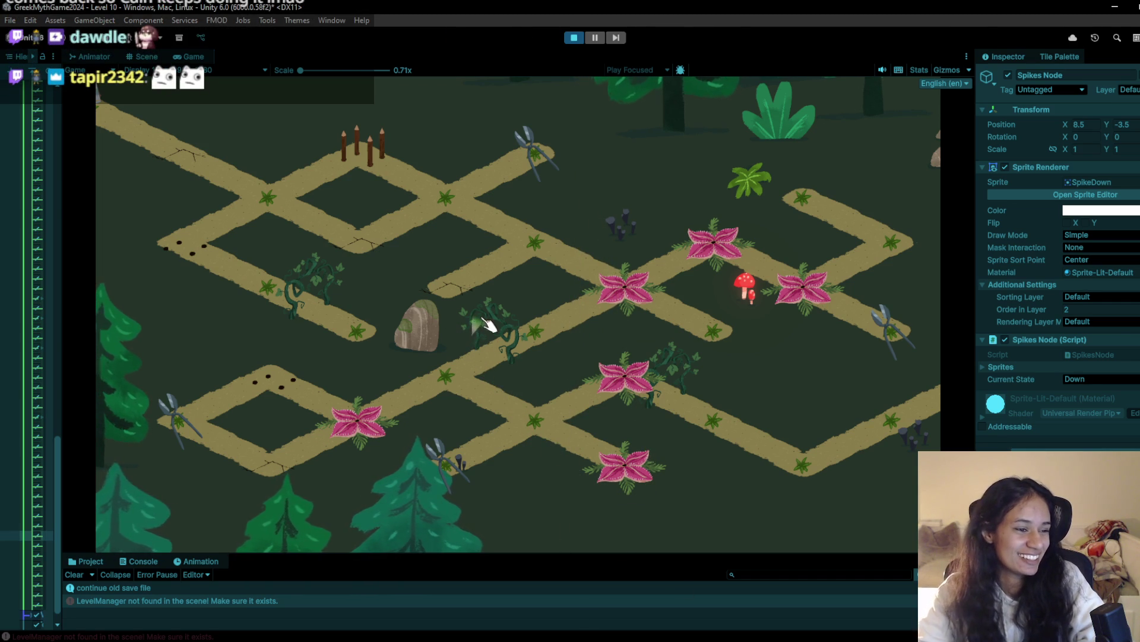
left_click(573, 38)
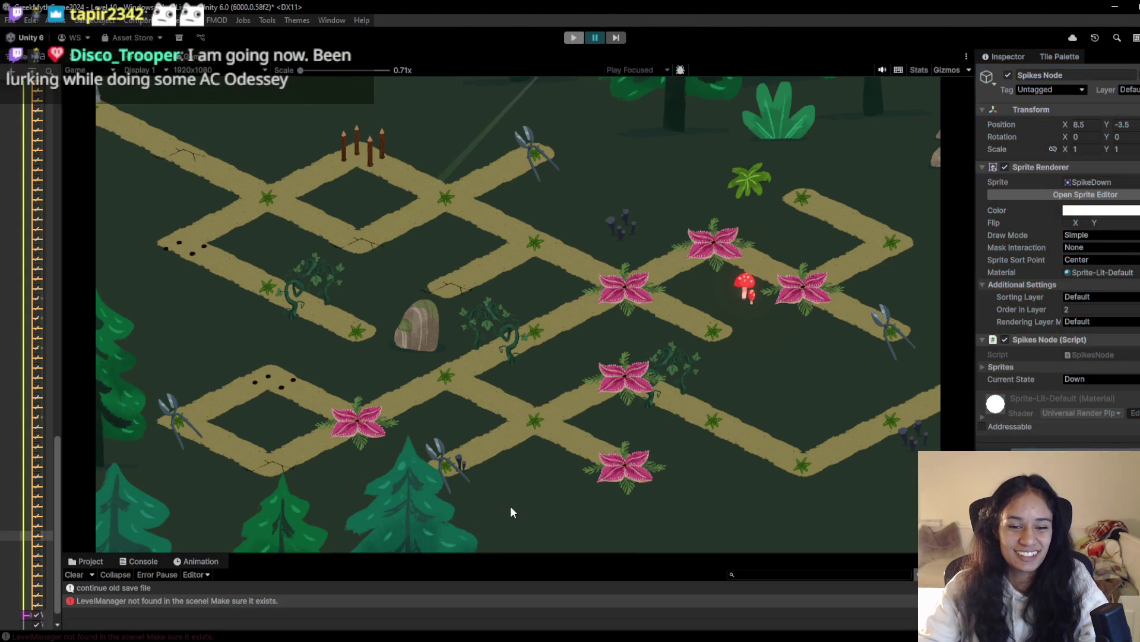
key("super")
Launch Paint and paste the level screenshot onto the canvas
type("paint")
key("Return")
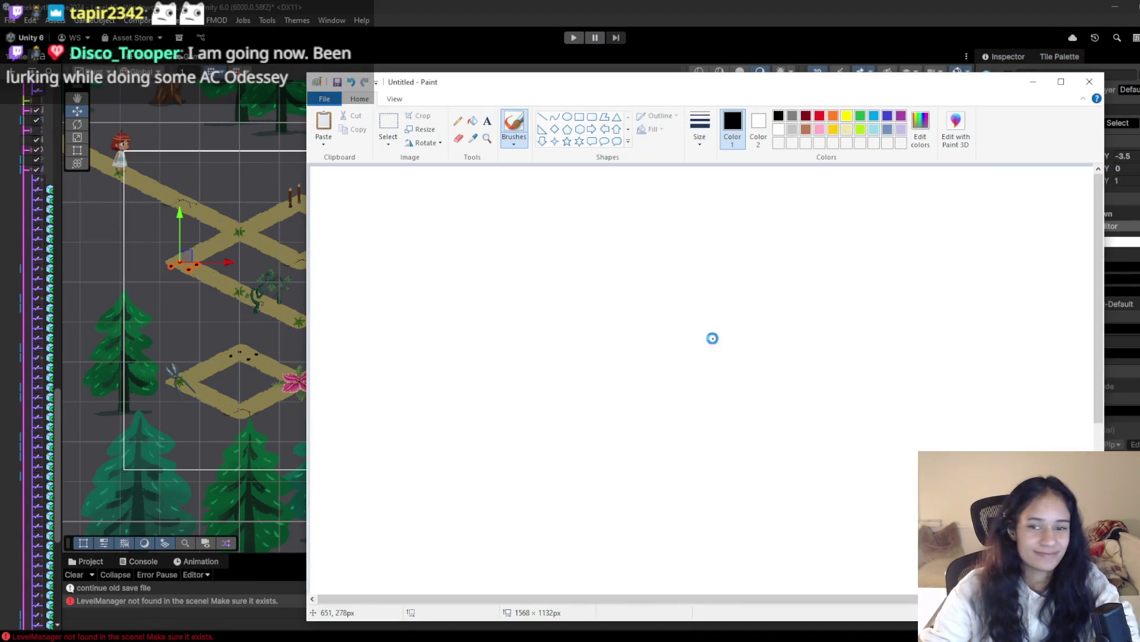
key("ctrl+v")
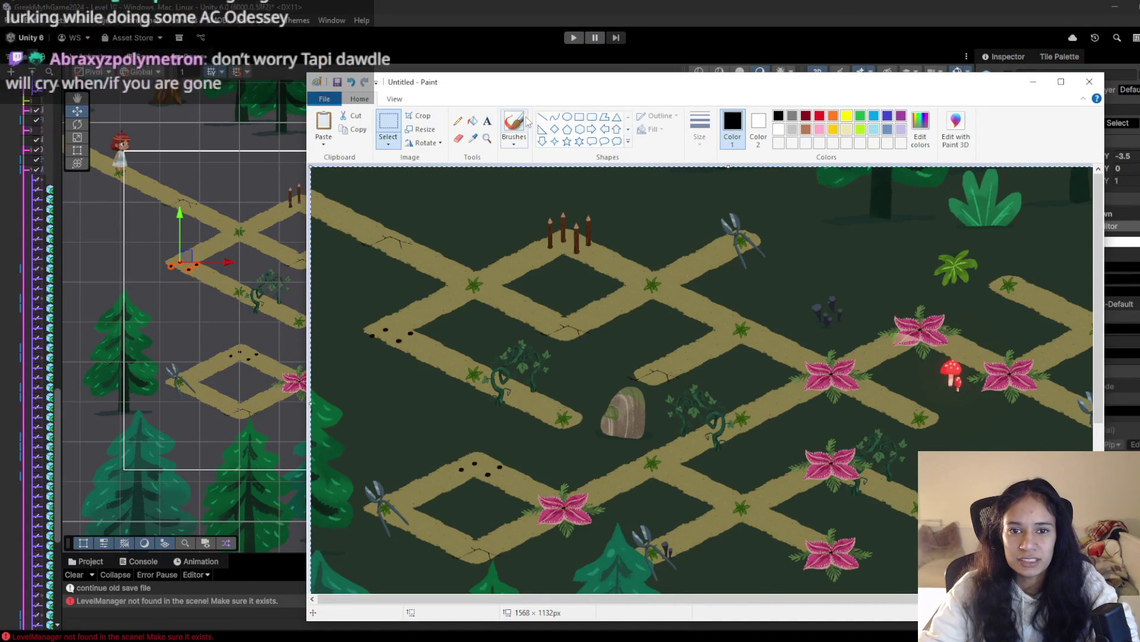
Brush black loops around the fenced top path diamond and the spike-flower paths
left_click(514, 126)
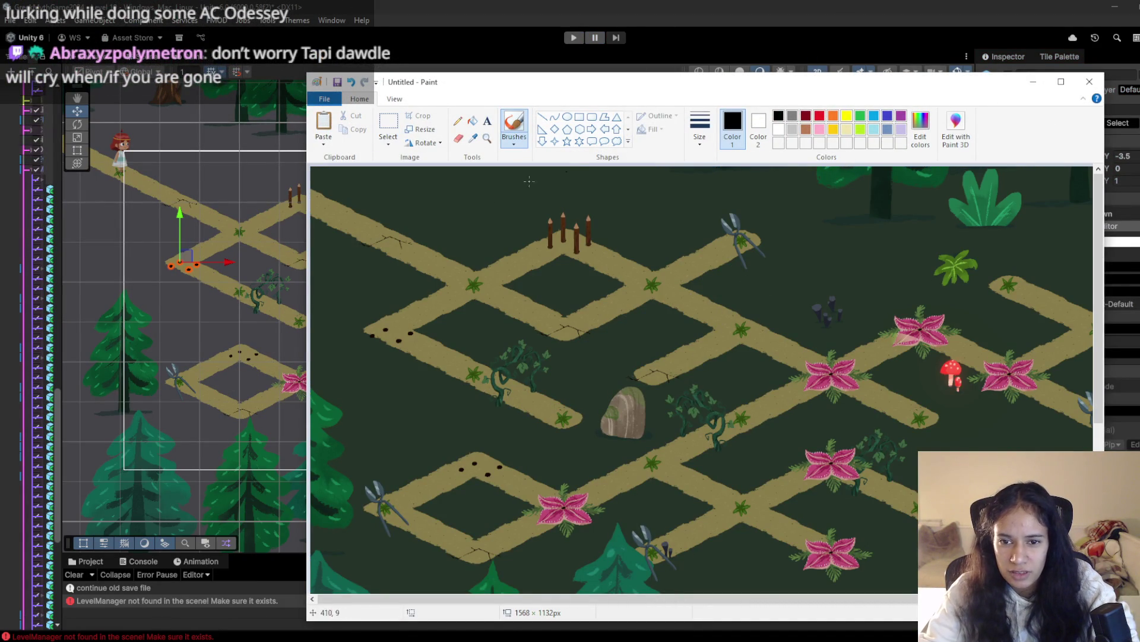
mouse_move(460, 236)
left_mouse_down()
mouse_move(764, 205)
mouse_move(797, 236)
left_mouse_up()
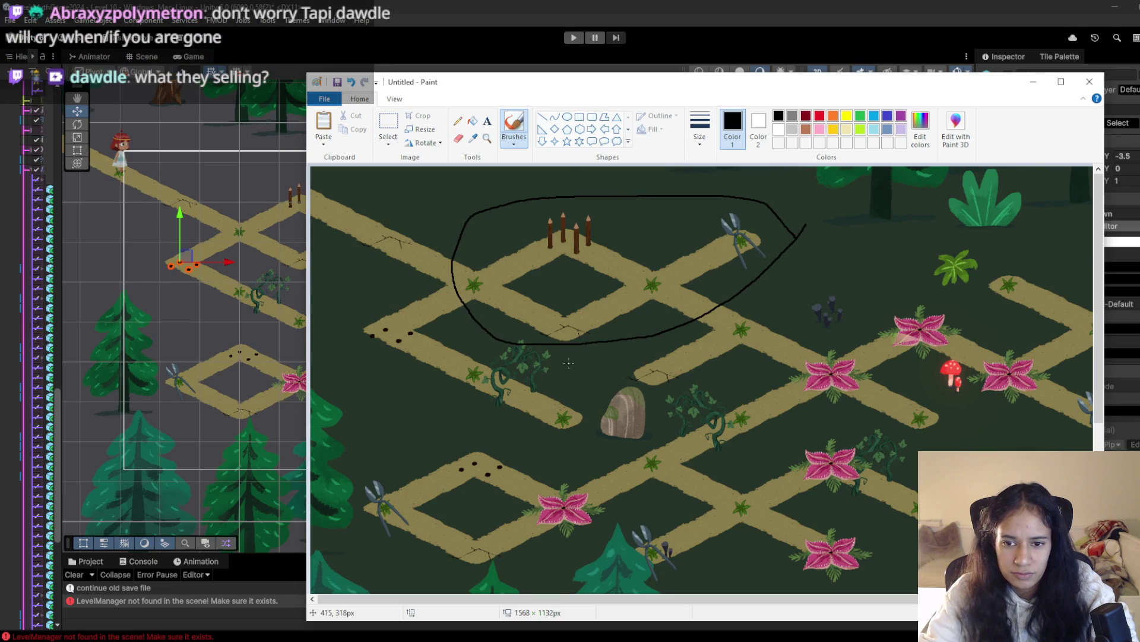
left_click_drag(730, 407, 927, 326)
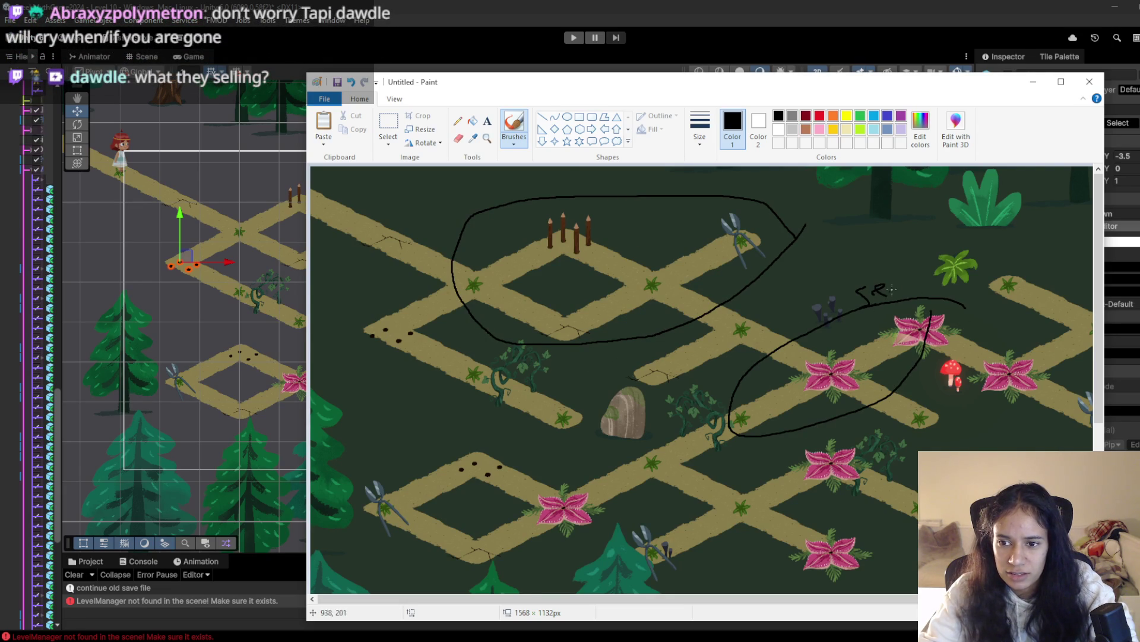
scroll(619, 440, "down", 2)
scroll(625, 435, "up", 2)
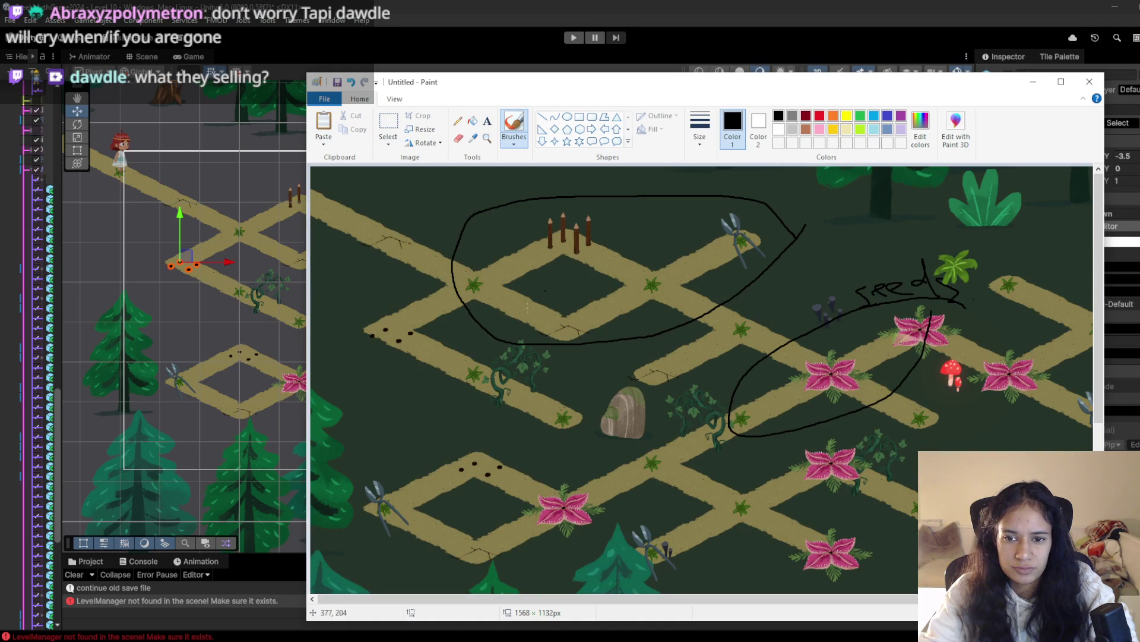
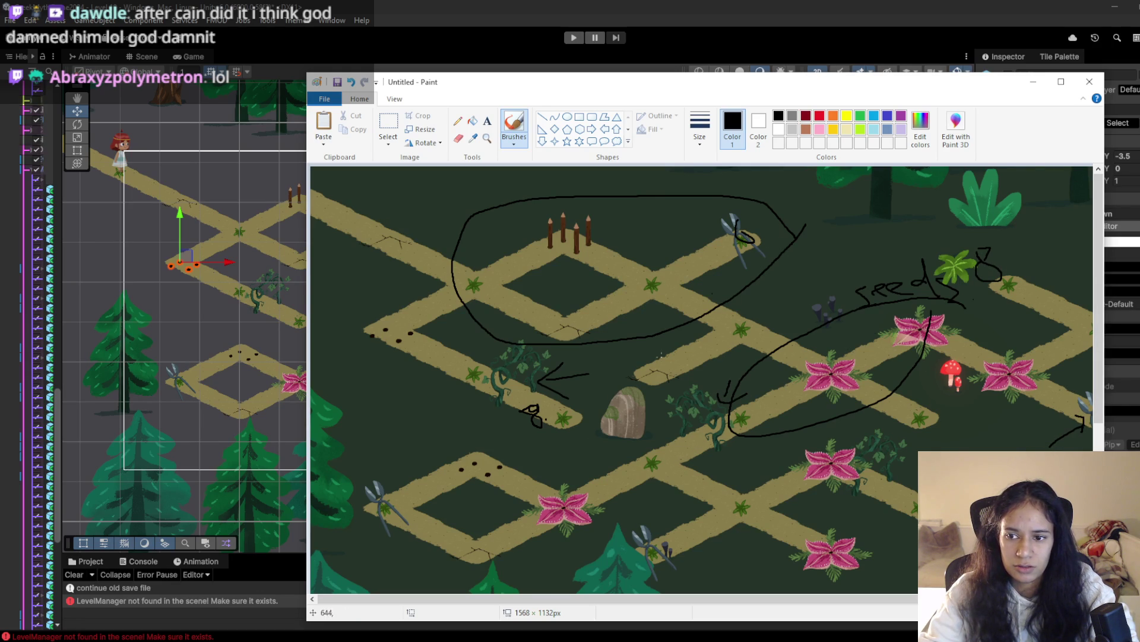
Bring the Unity editor with the isometric forest level back in front of Paint
left_click(823, 18)
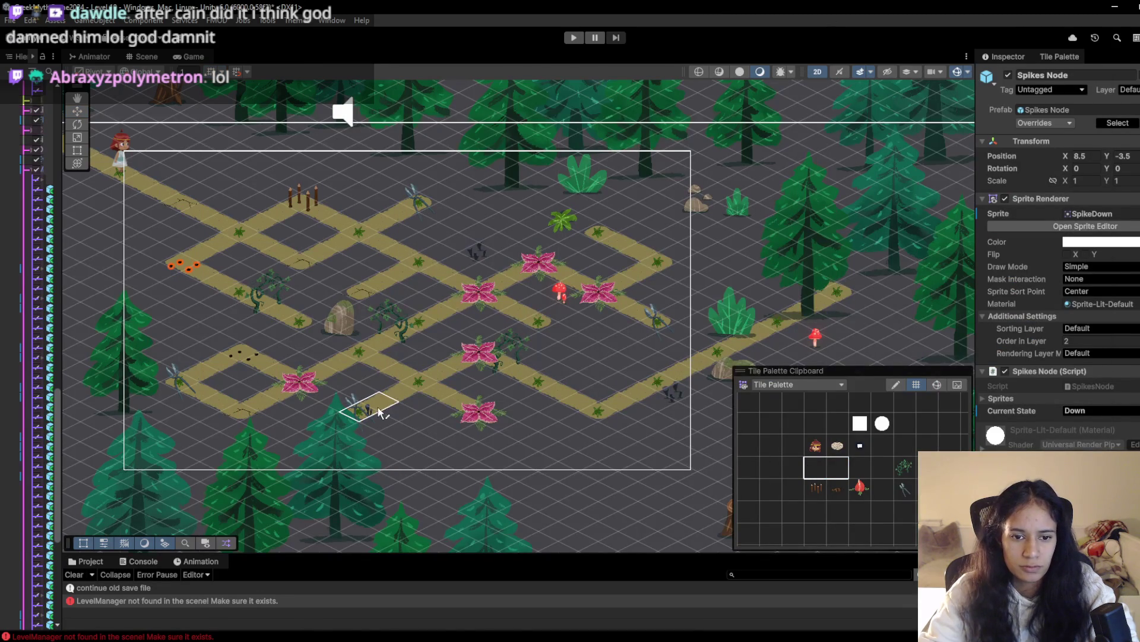
Paint a fly-trap flower and a sand path tile onto the lower-right path
left_click(837, 468)
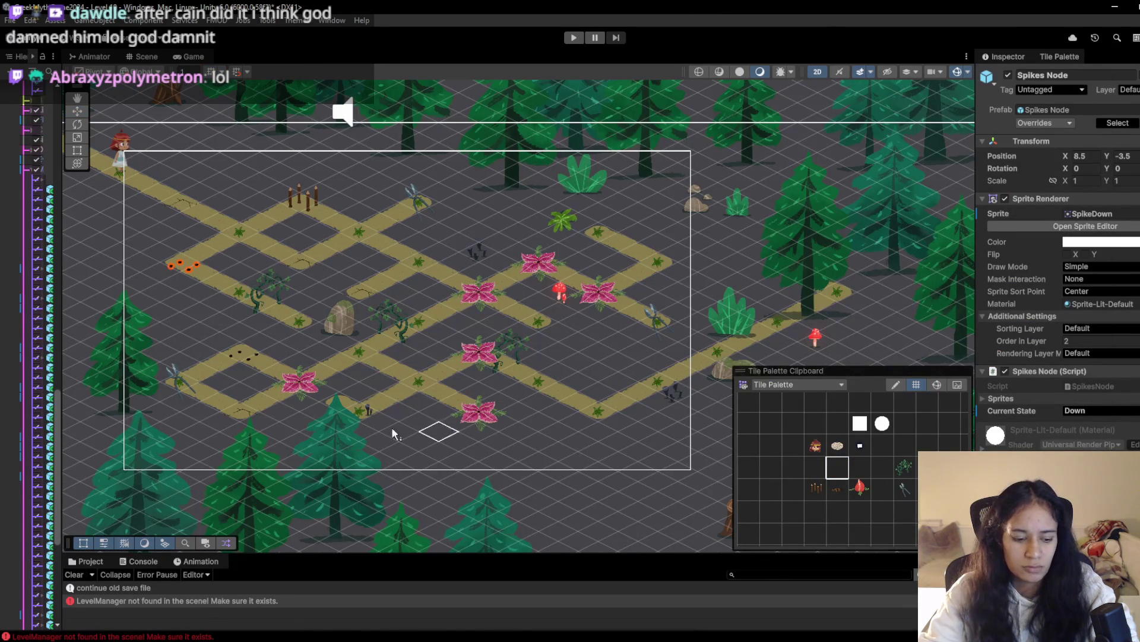
scroll(395, 436, "down", 2)
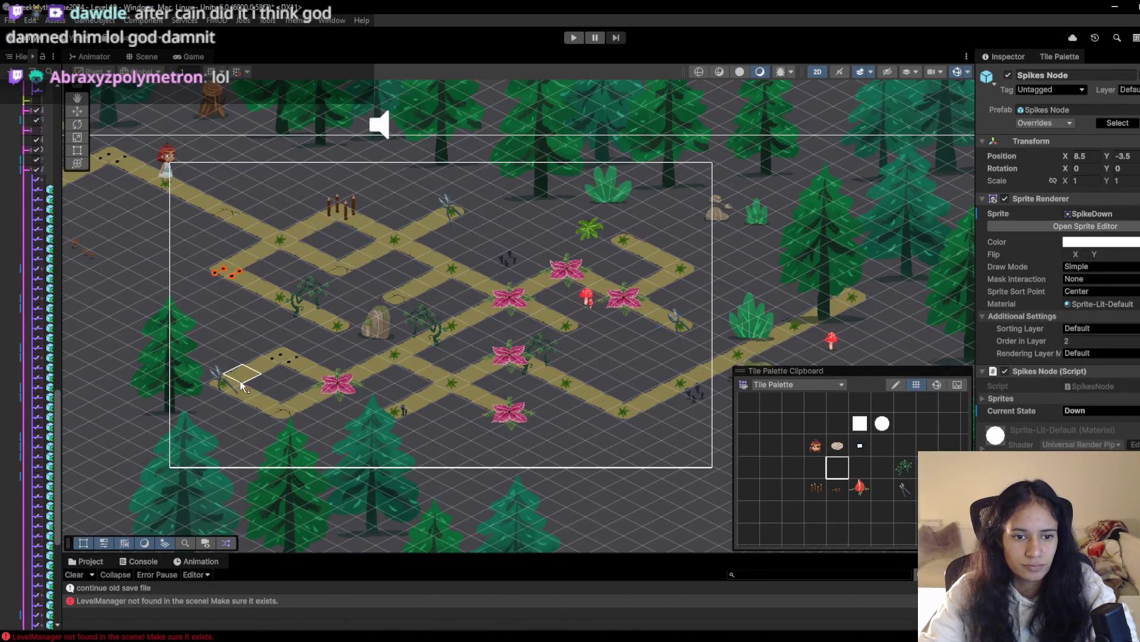
scroll(480, 392, "up", 2)
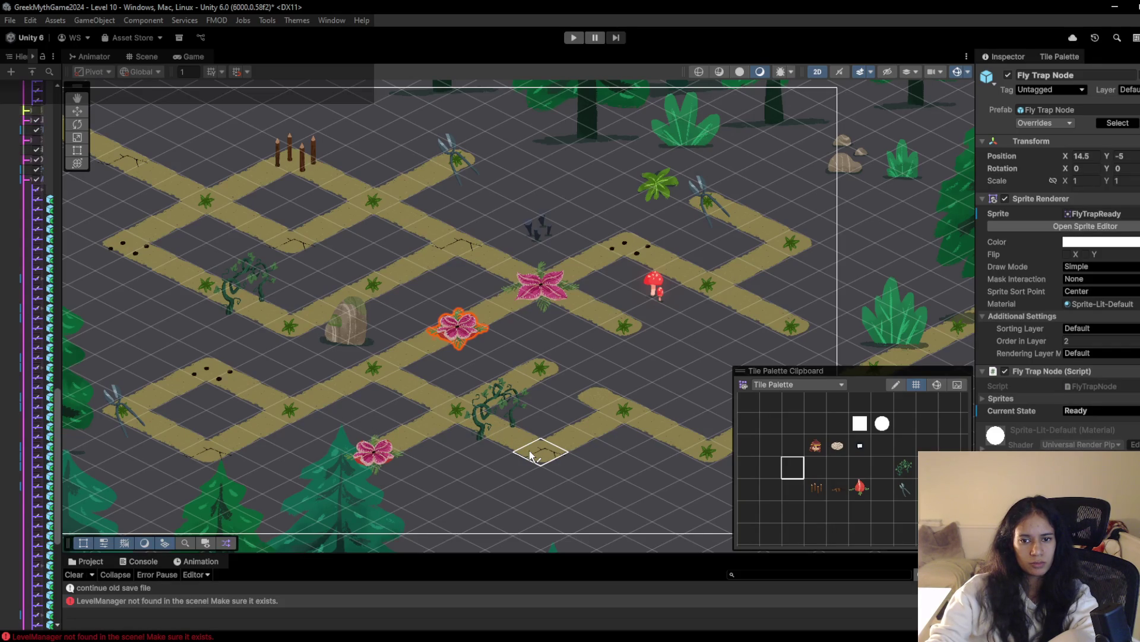
scroll(594, 463, "down", 3)
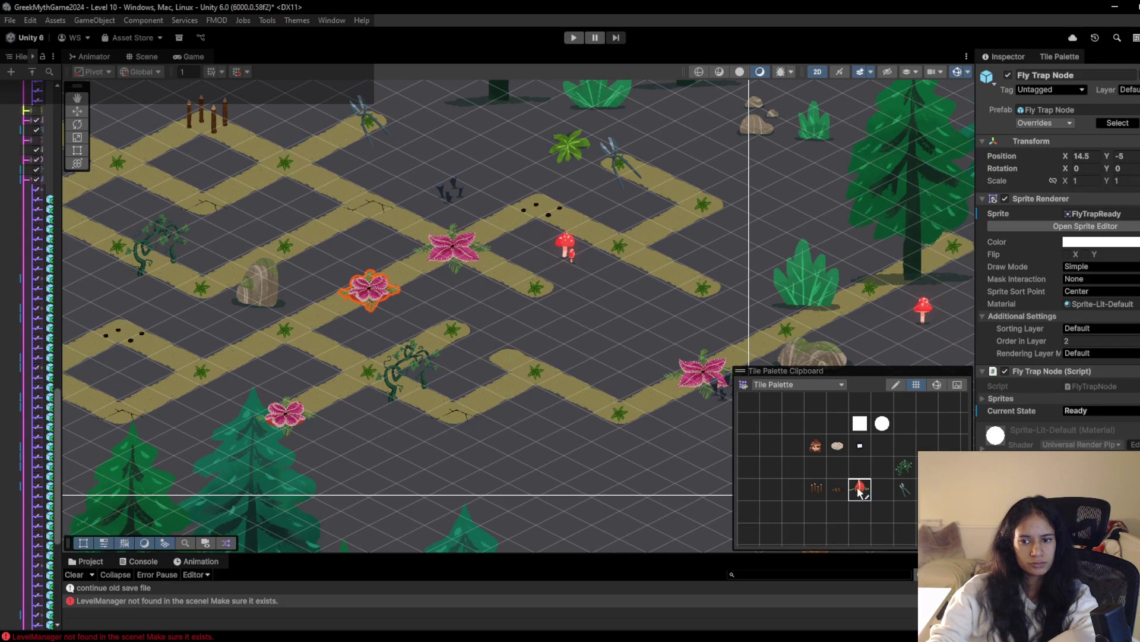
left_click(618, 415)
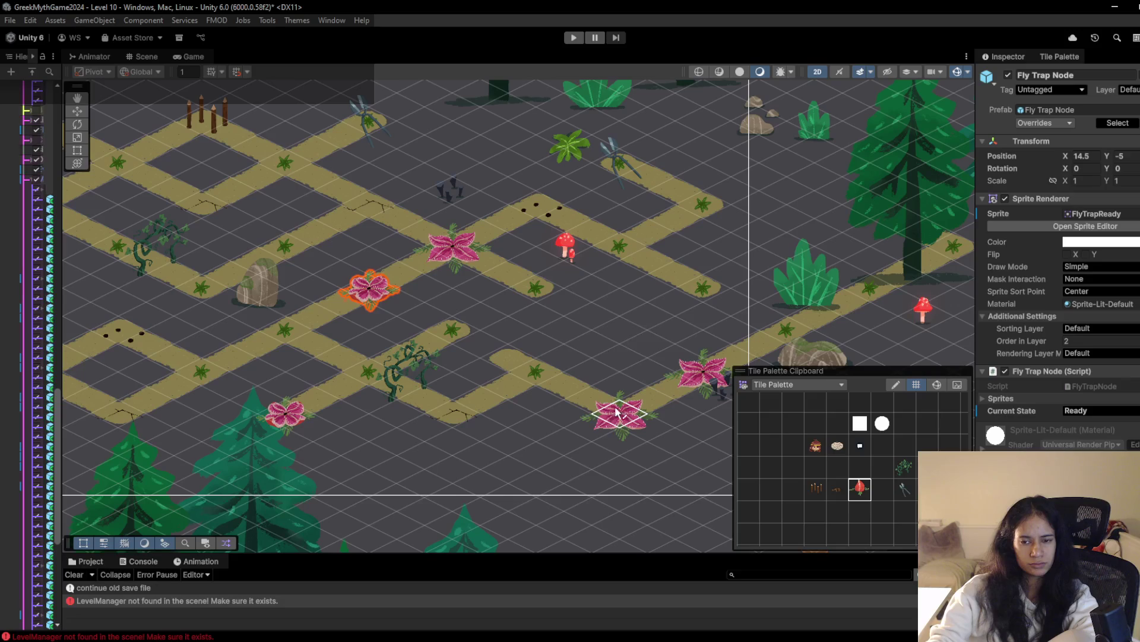
left_click(638, 340)
Paint another fly-trap flower, then select the lower and upper fly-trap flowers
left_click(861, 488)
left_click(616, 336)
left_click(842, 475)
scroll(641, 416, "right", 2)
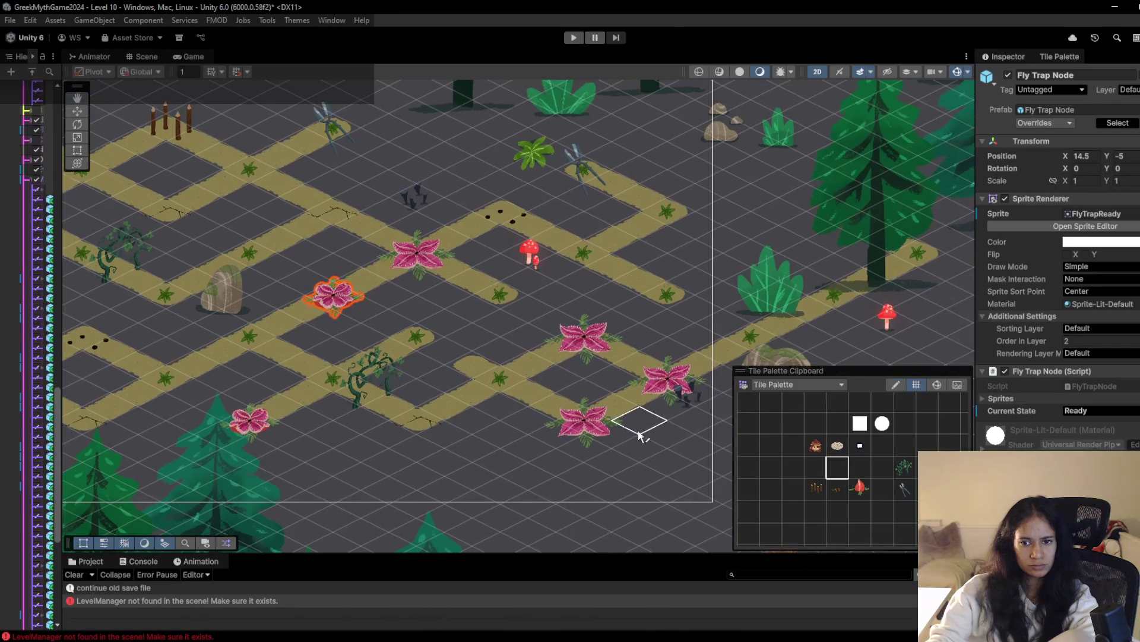
scroll(476, 387, "right", 4)
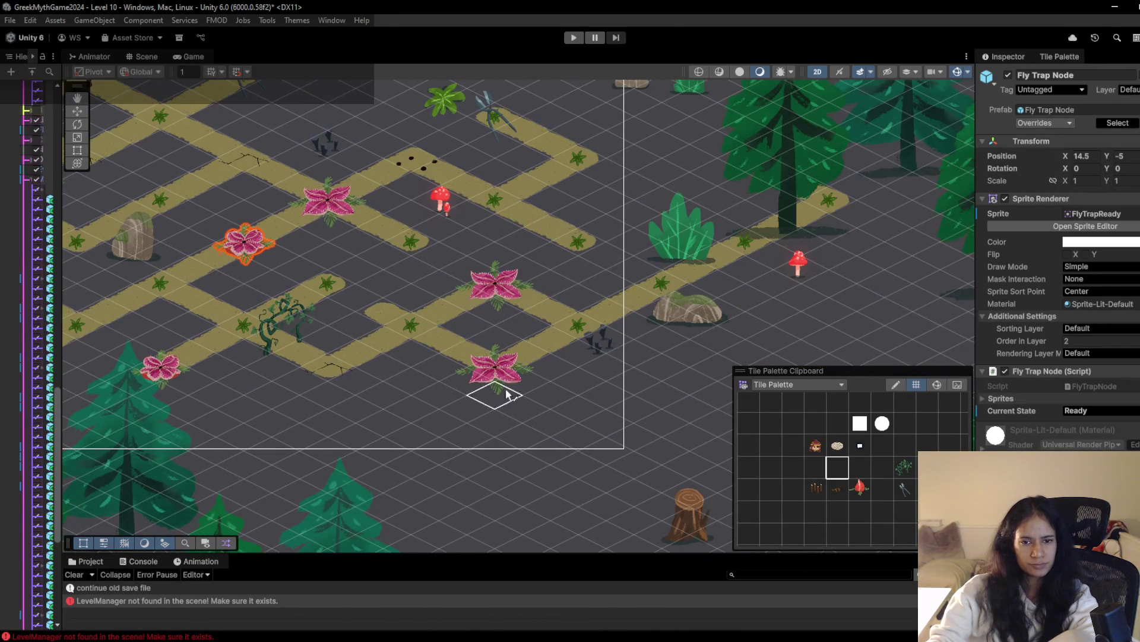
left_click(861, 490)
left_click(495, 368)
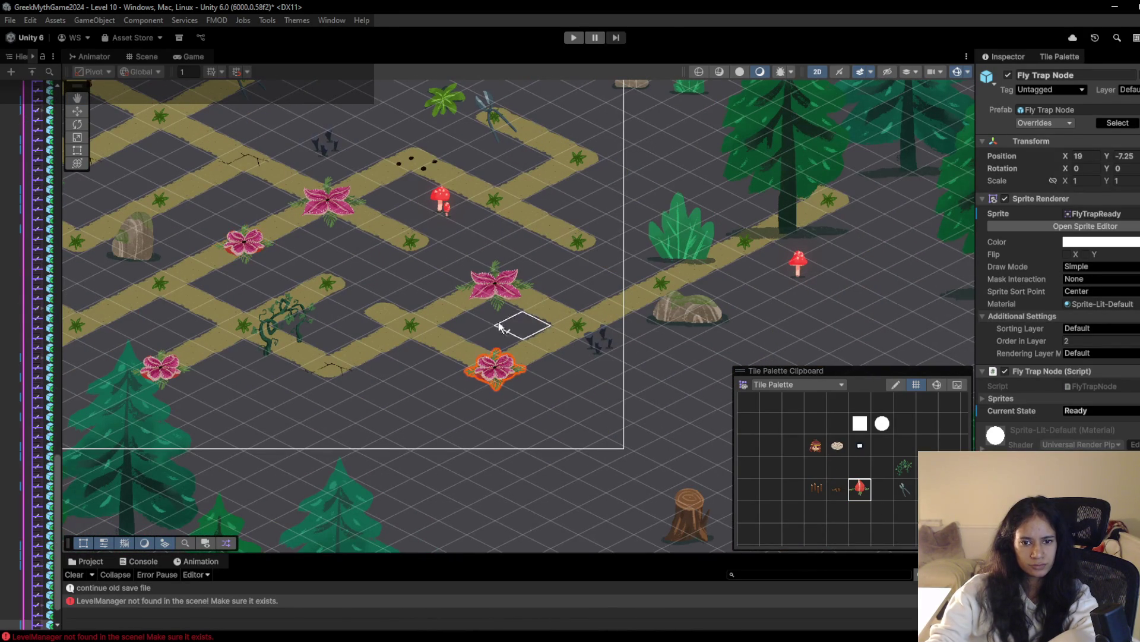
left_click(502, 286)
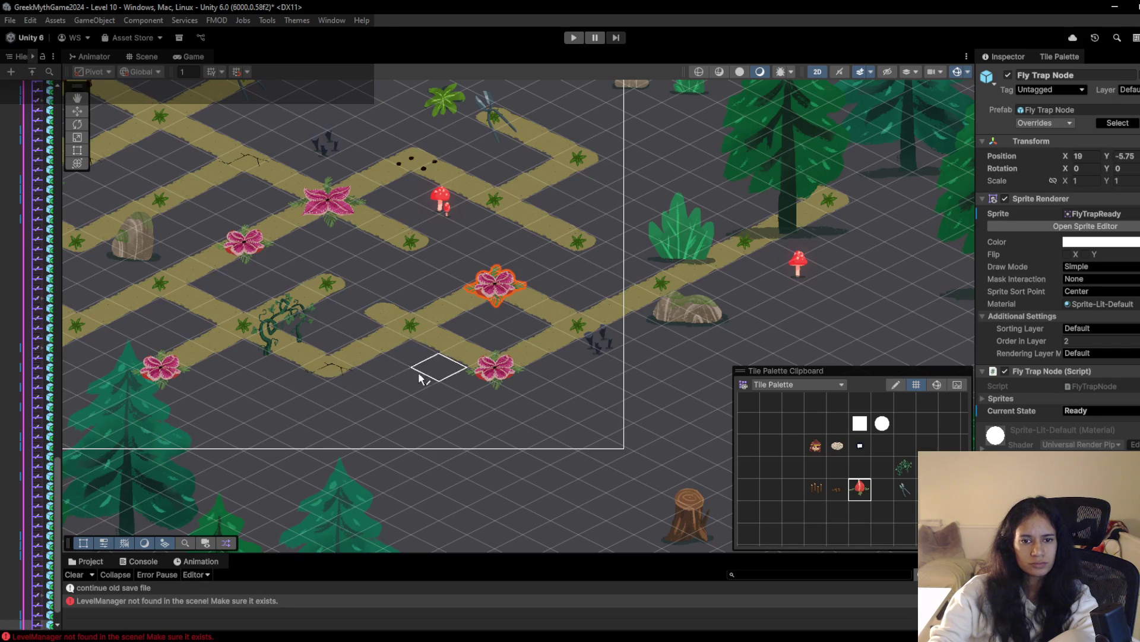
Paint a fly-trap, erase two path tiles, then repaint sand path, plant and dark crystal tiles
left_click(413, 328)
scroll(585, 437, "up", 1)
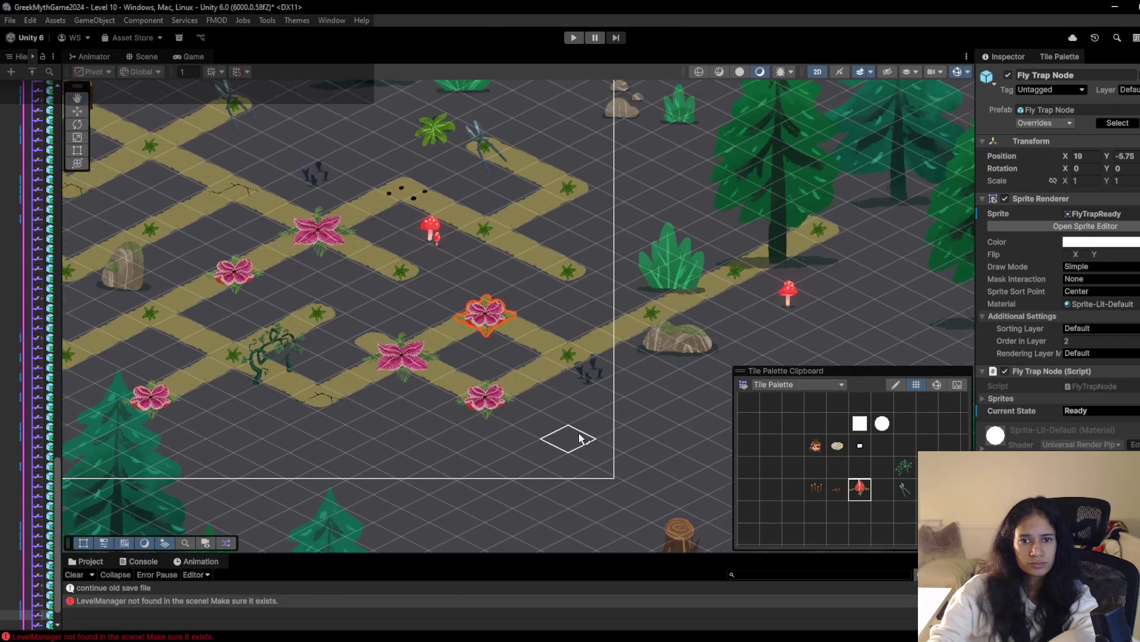
left_click_drag(569, 268, 511, 236)
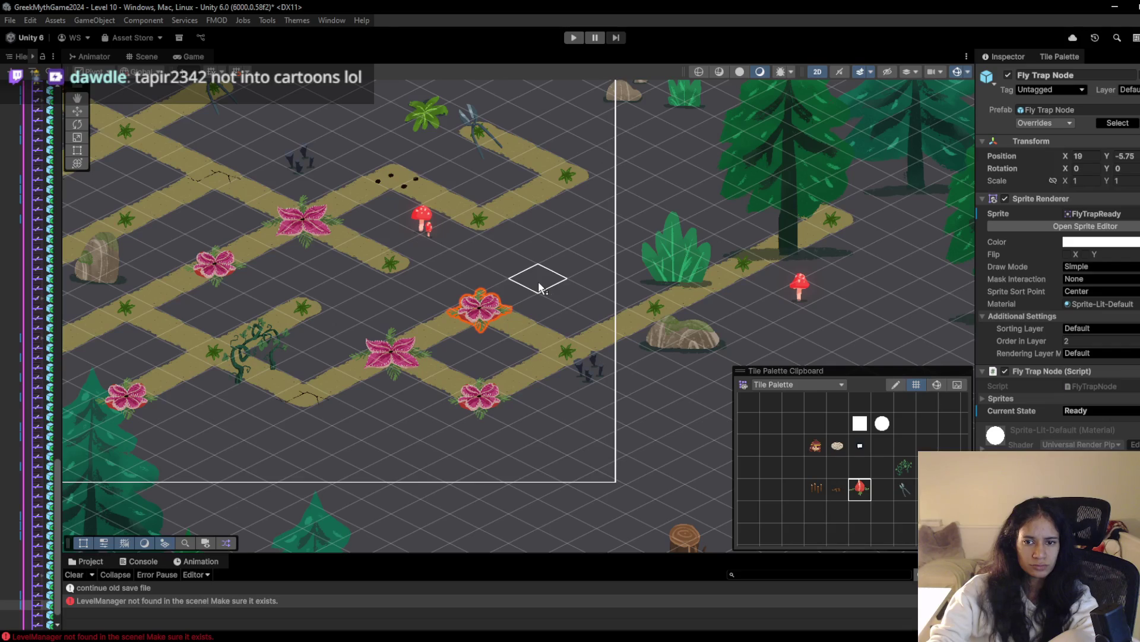
left_click(838, 468)
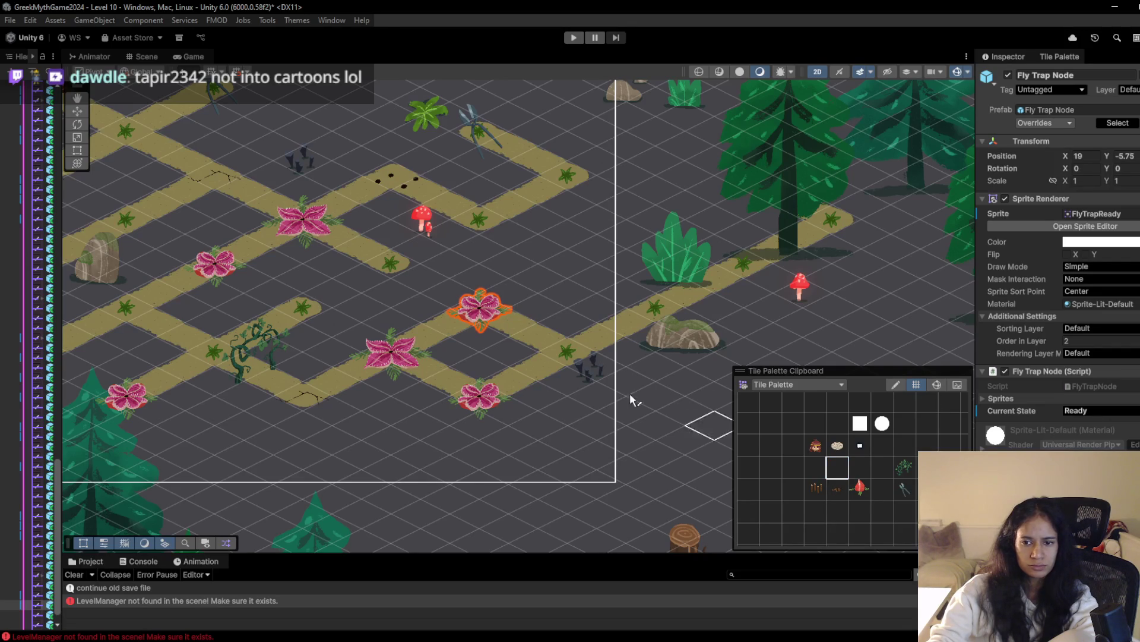
left_click(538, 277)
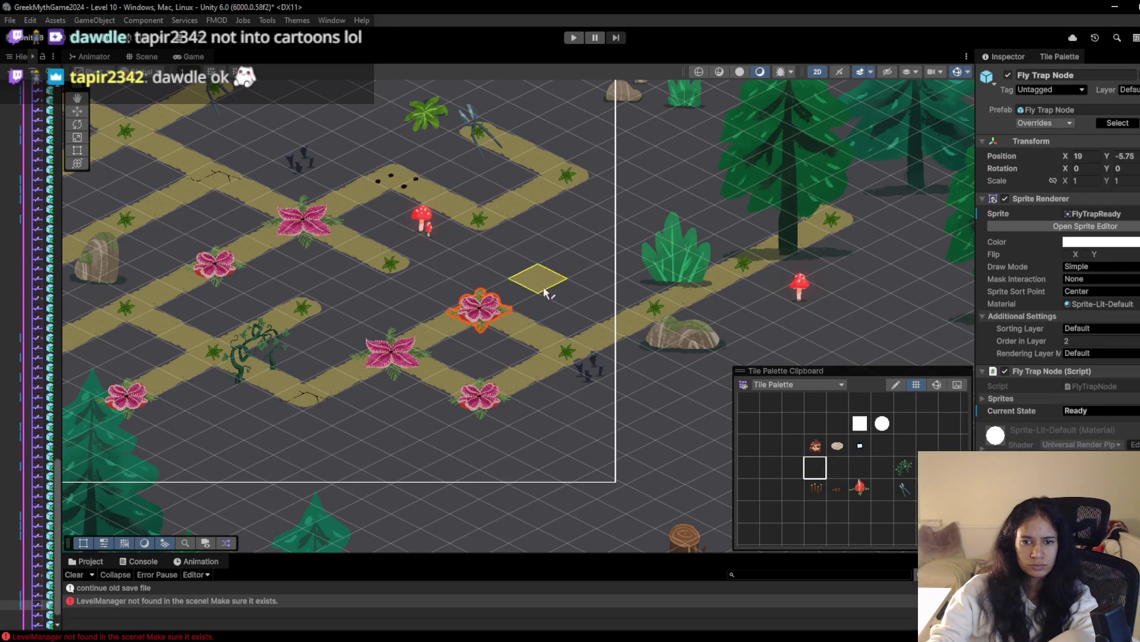
left_click(557, 266)
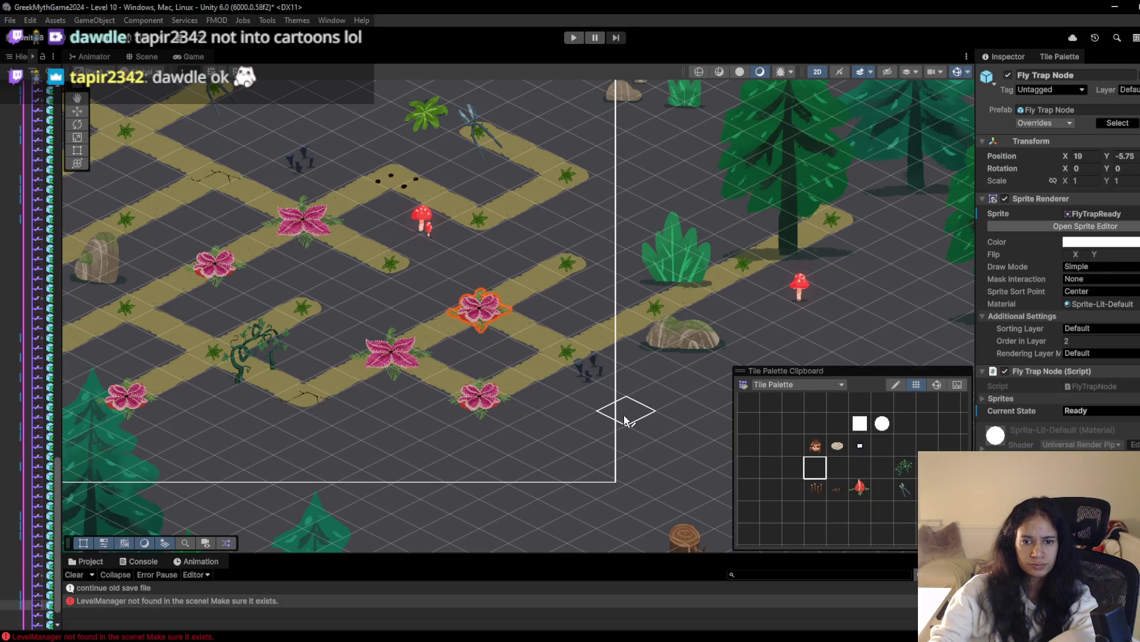
left_click(586, 373)
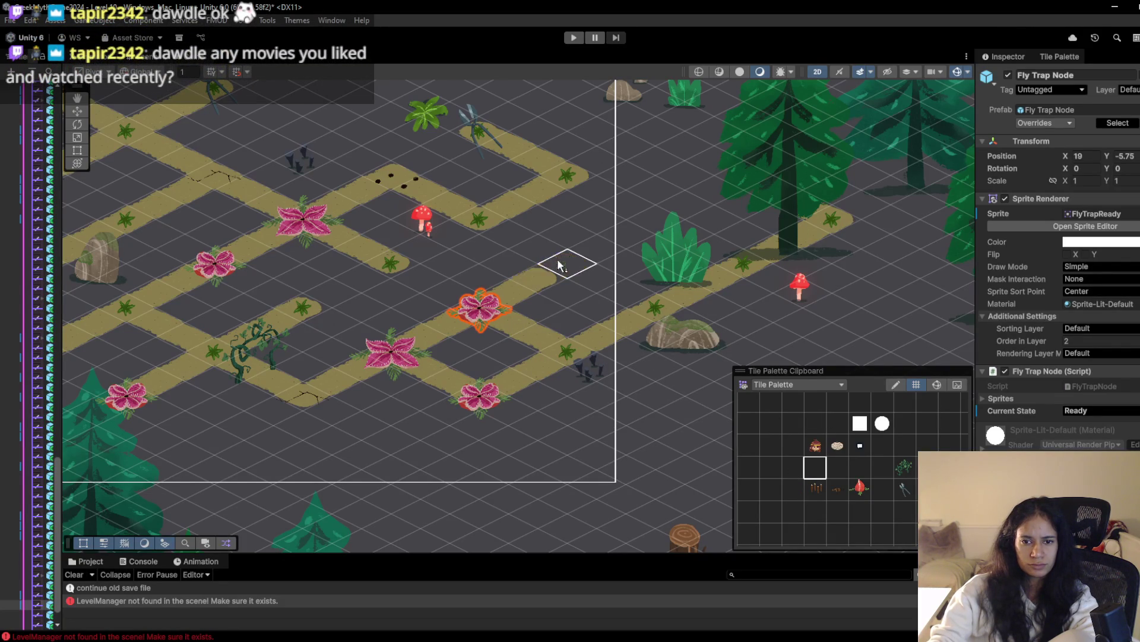
Delete the selected fly-trap and erase the lower-right path tiles and both fly-traps
key("Delete")
mouse_move(427, 349)
left_mouse_down()
mouse_move(542, 345)
mouse_move(515, 392)
mouse_move(394, 356)
mouse_move(458, 399)
mouse_move(611, 387)
left_mouse_up()
scroll(610, 387, "down", 2)
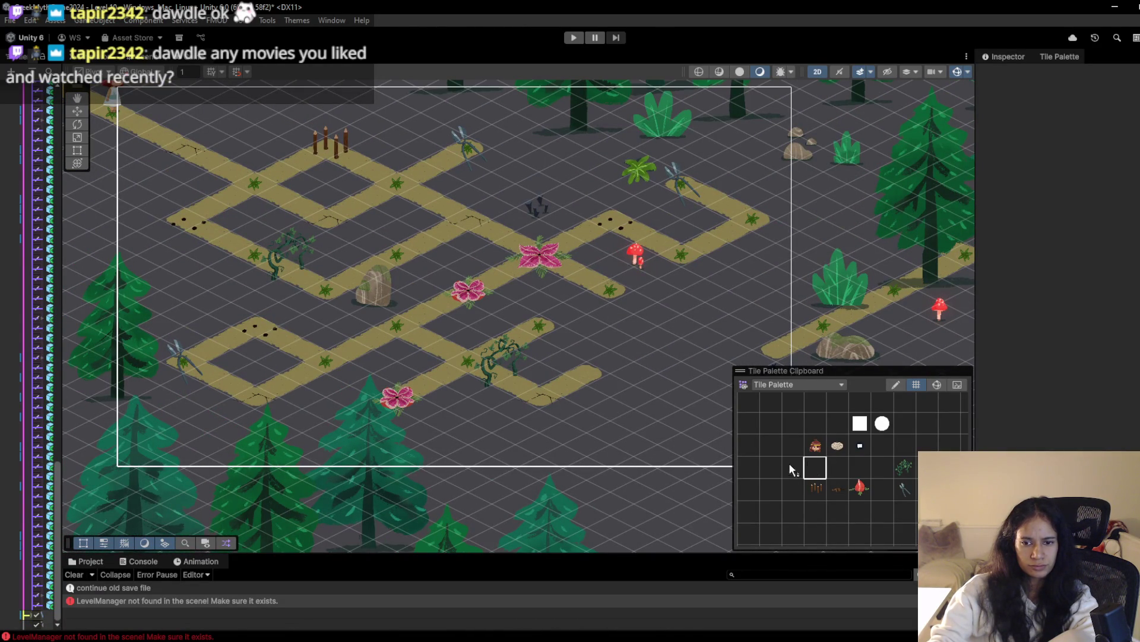
Paint fly-trap flowers and path tiles closing the loop on the lower-right paths
left_click(860, 488)
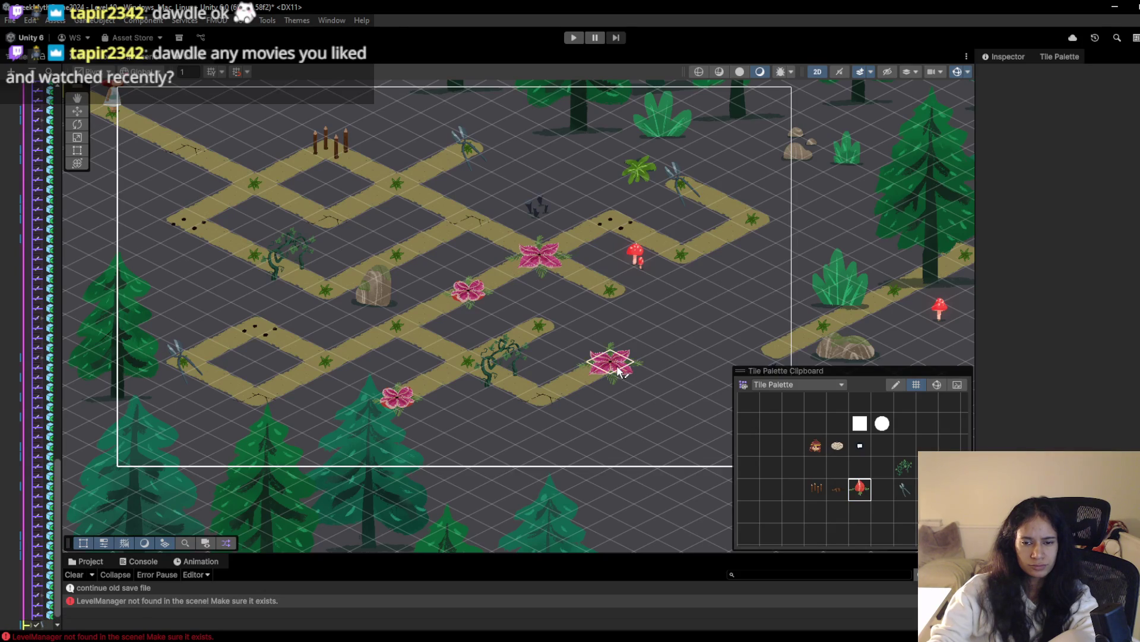
left_click(618, 371)
scroll(534, 374, "up", 2)
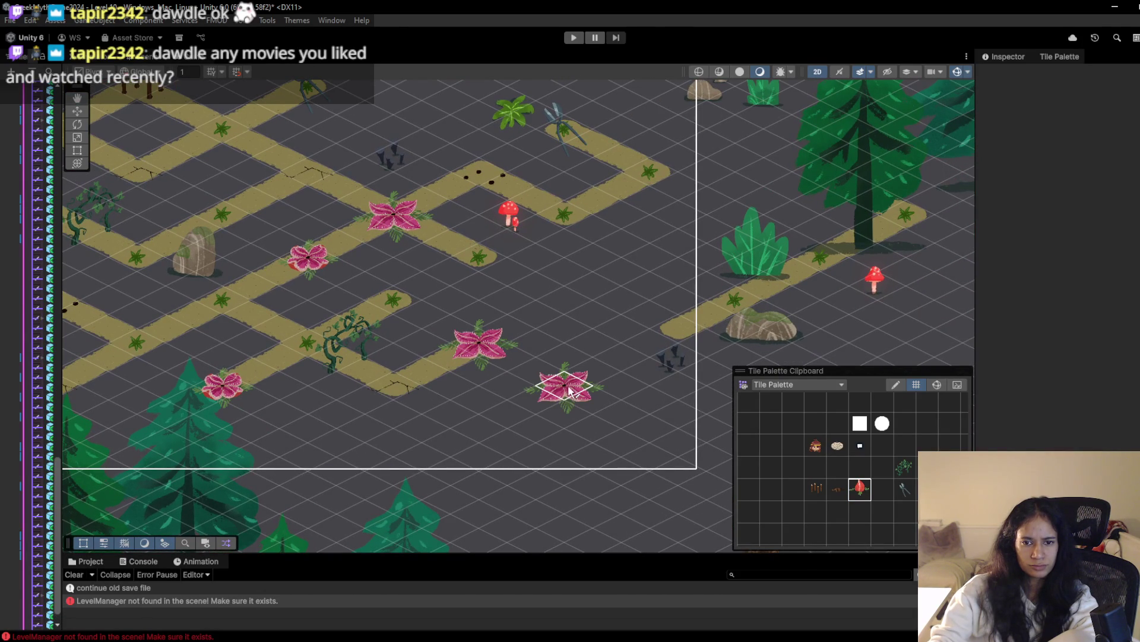
left_click(573, 299)
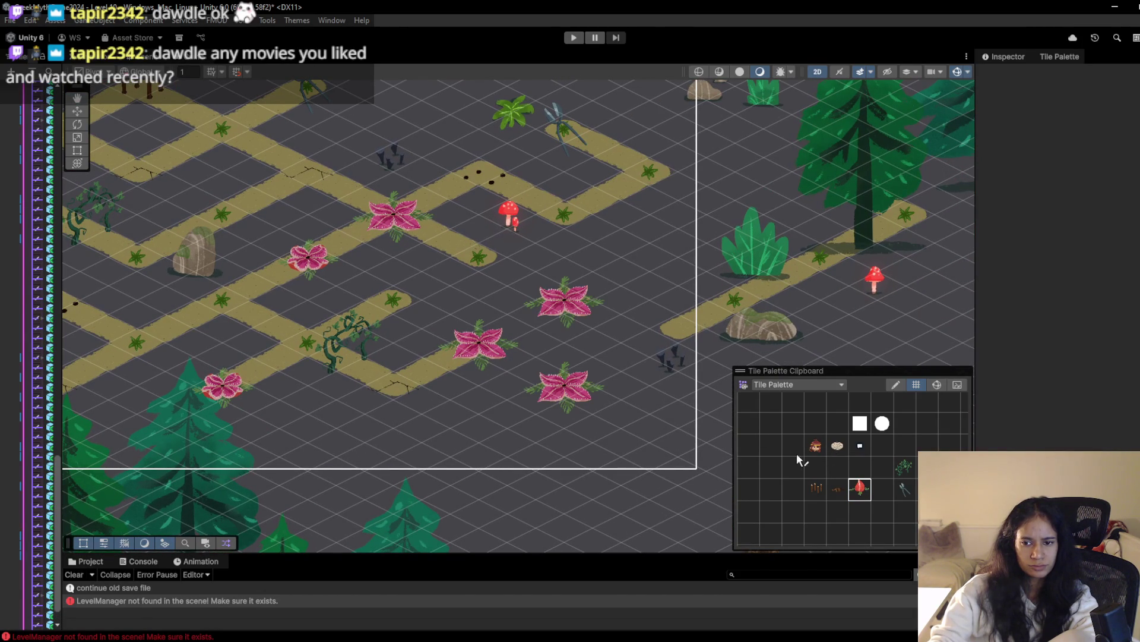
key("ctrl+z")
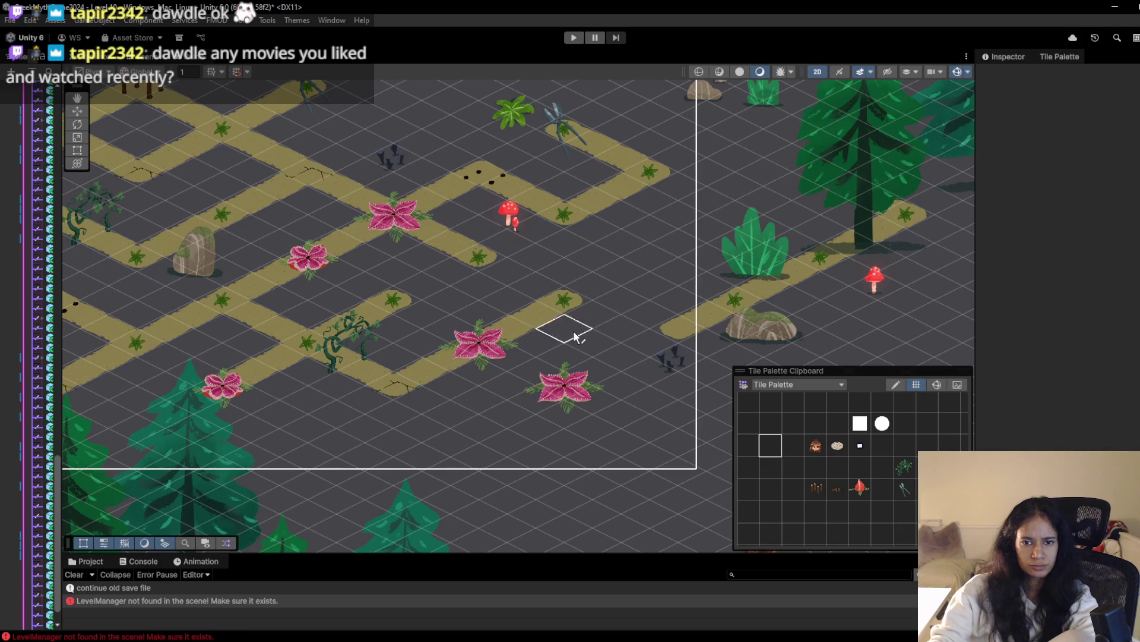
left_click(530, 383)
mouse_move(588, 314)
left_mouse_down()
mouse_move(649, 345)
mouse_move(568, 386)
left_mouse_up()
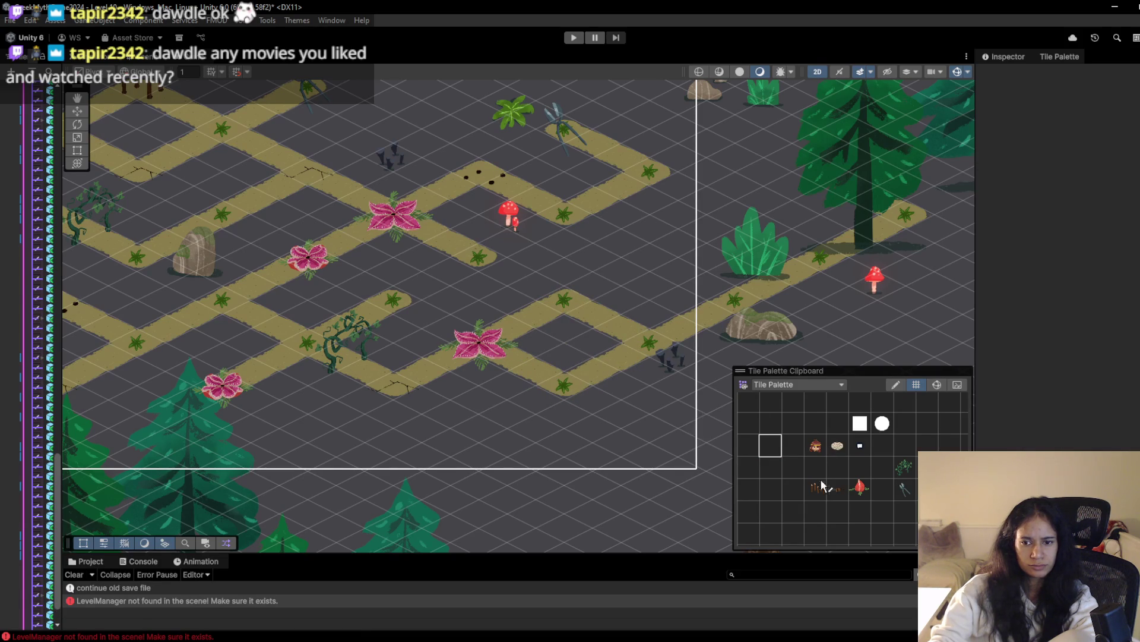
left_click(563, 397)
left_click(576, 300)
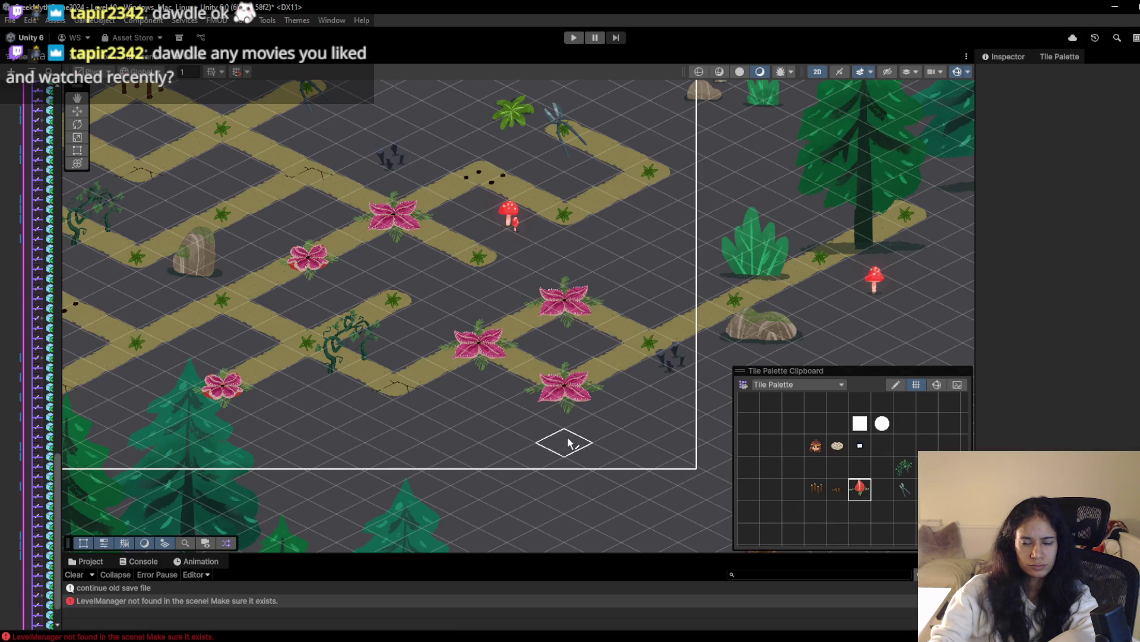
scroll(567, 442, "down", 1)
Remove the three fly-trap flowers just painted on the path
left_click(487, 356)
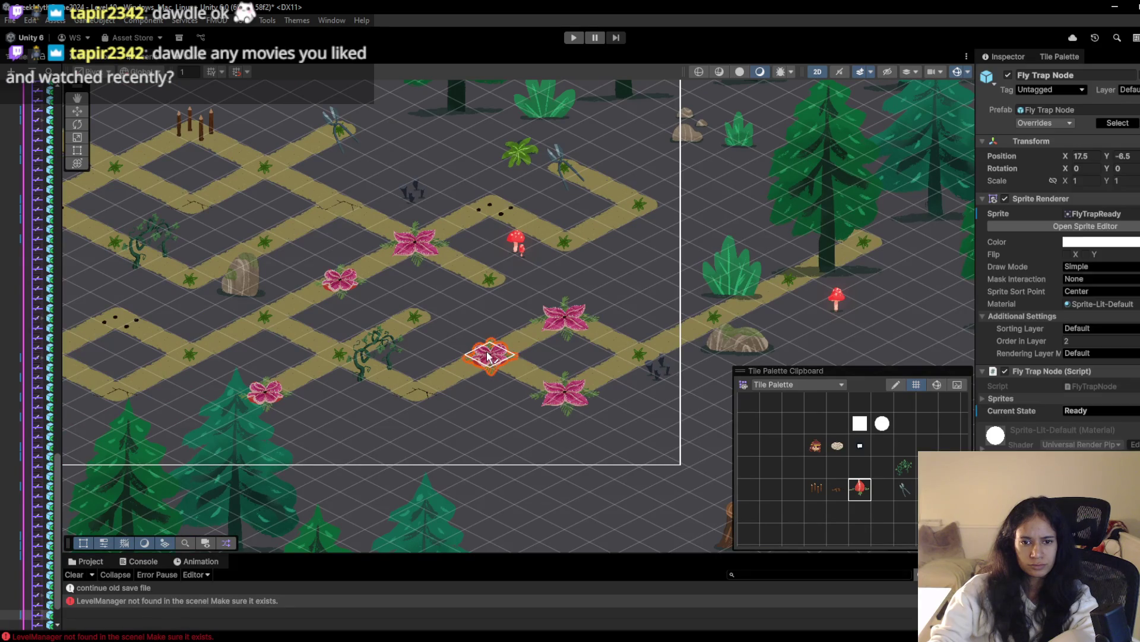
mouse_move(478, 630)
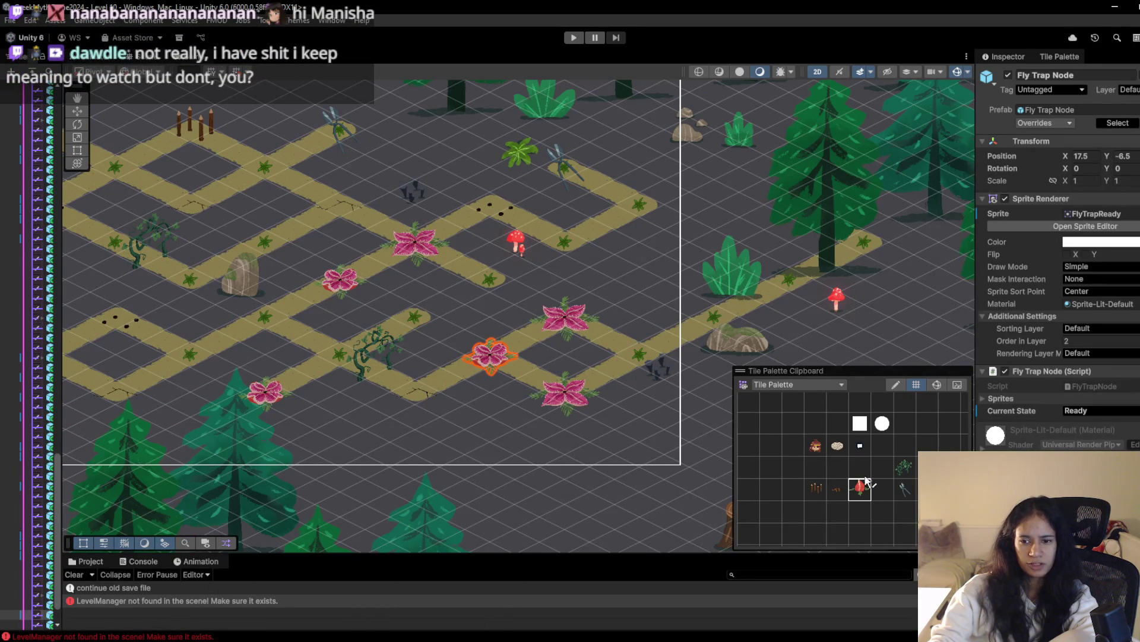
left_click(493, 355)
left_click(561, 395)
left_click(561, 319)
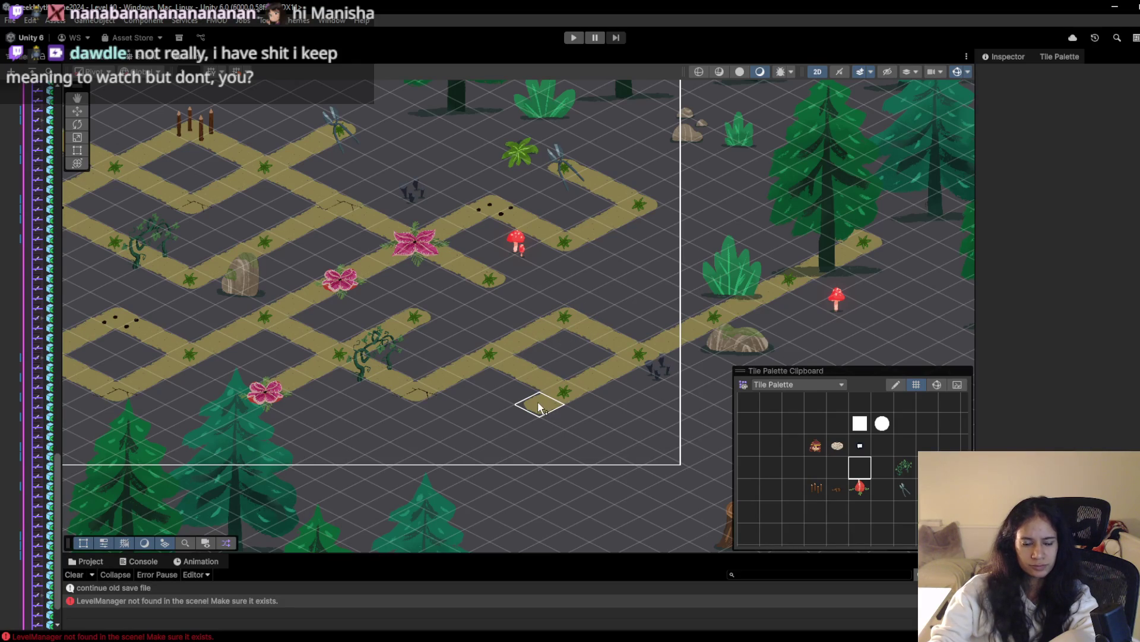
scroll(453, 409, "down", 2)
scroll(487, 401, "up", 2)
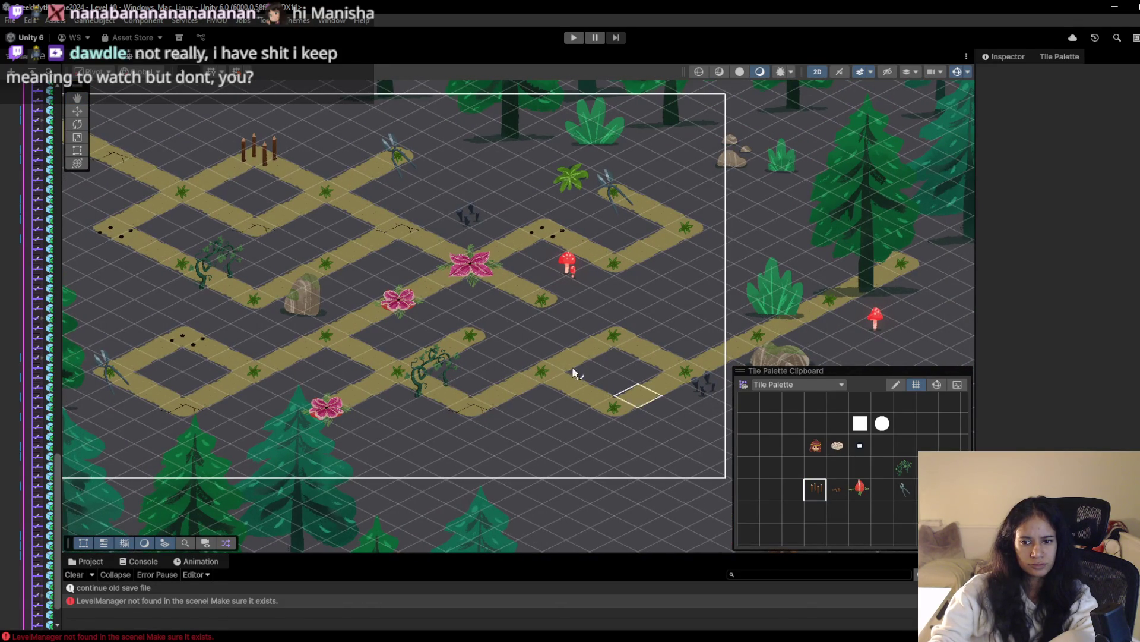
Place flytraps on the right path loop and lower-right path, and select the new one
left_click(626, 338)
left_click(679, 373)
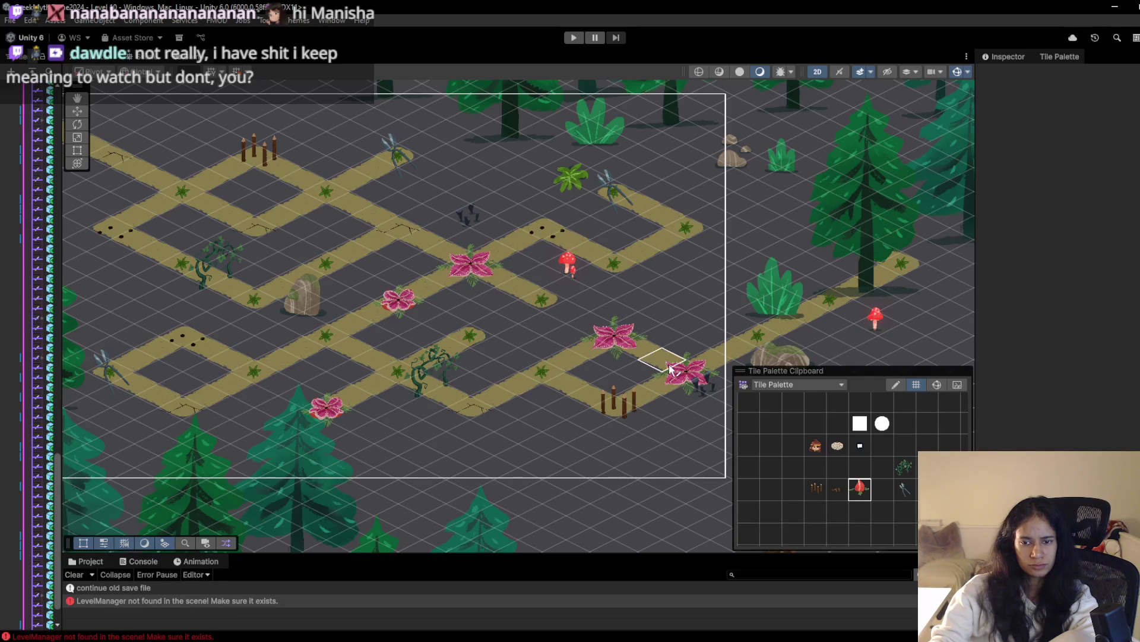
left_click(689, 384)
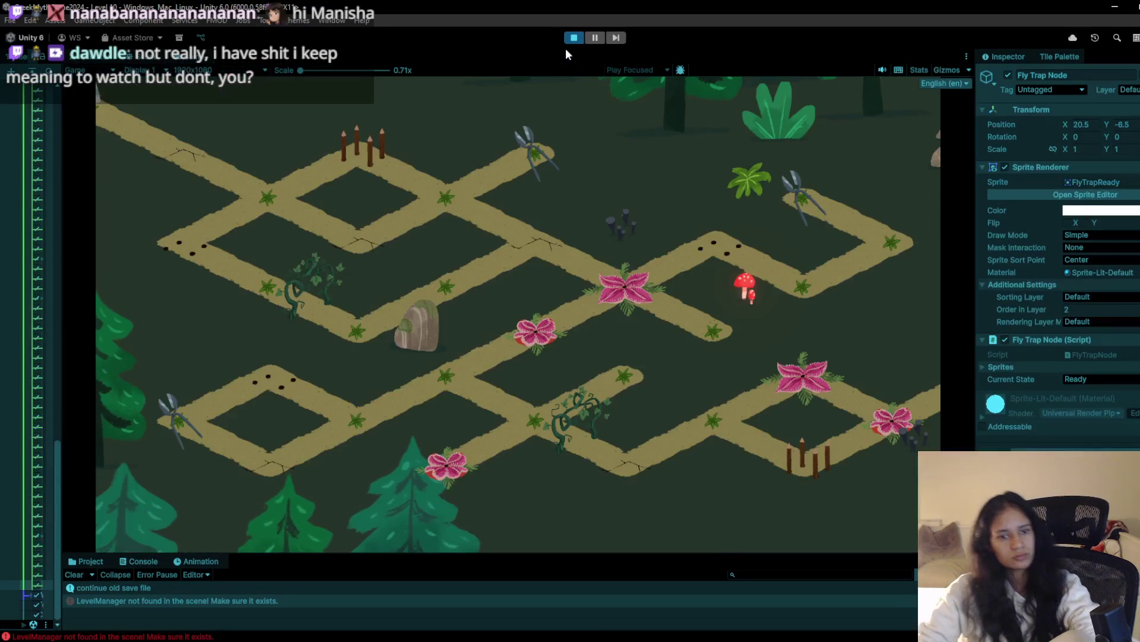
Stop Play mode, erase the lower-left path tiles and dragonfly, and paint a new tile extending that path
left_click(574, 37)
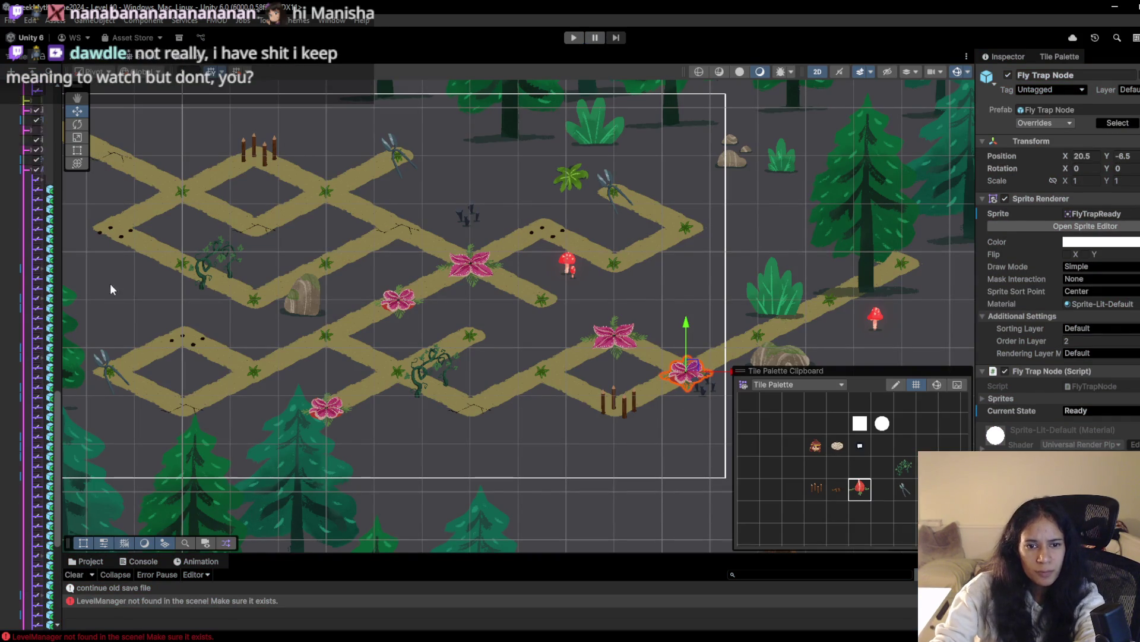
scroll(386, 359, "left", 5)
left_click(839, 461)
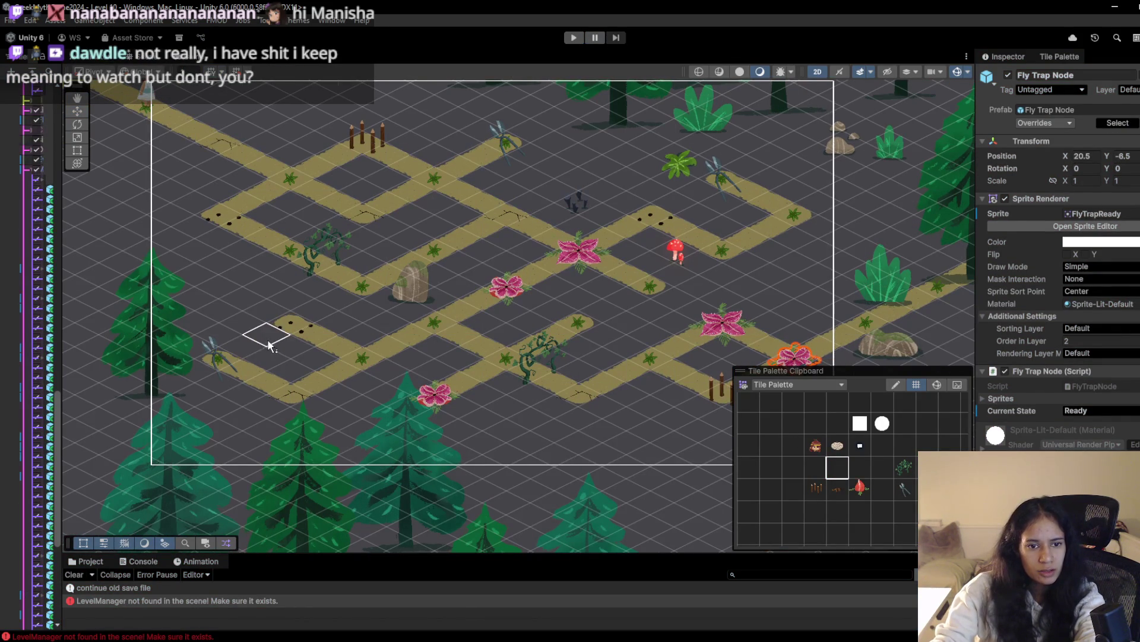
left_click_drag(204, 359, 267, 390)
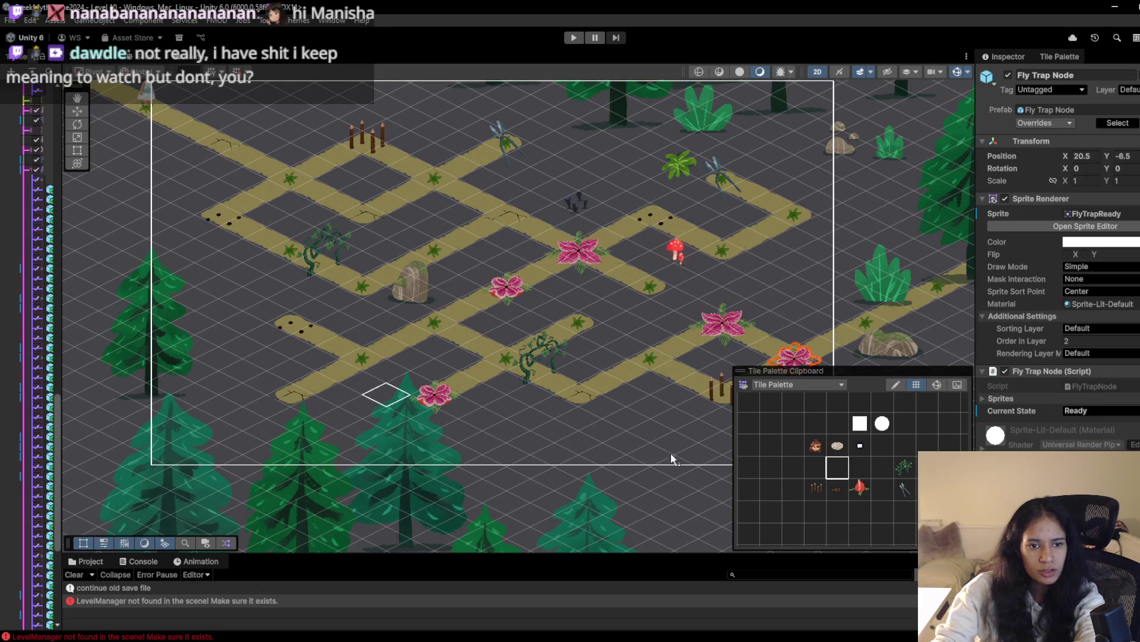
mouse_move(256, 374)
left_mouse_down()
mouse_move(278, 383)
mouse_move(235, 368)
left_mouse_up()
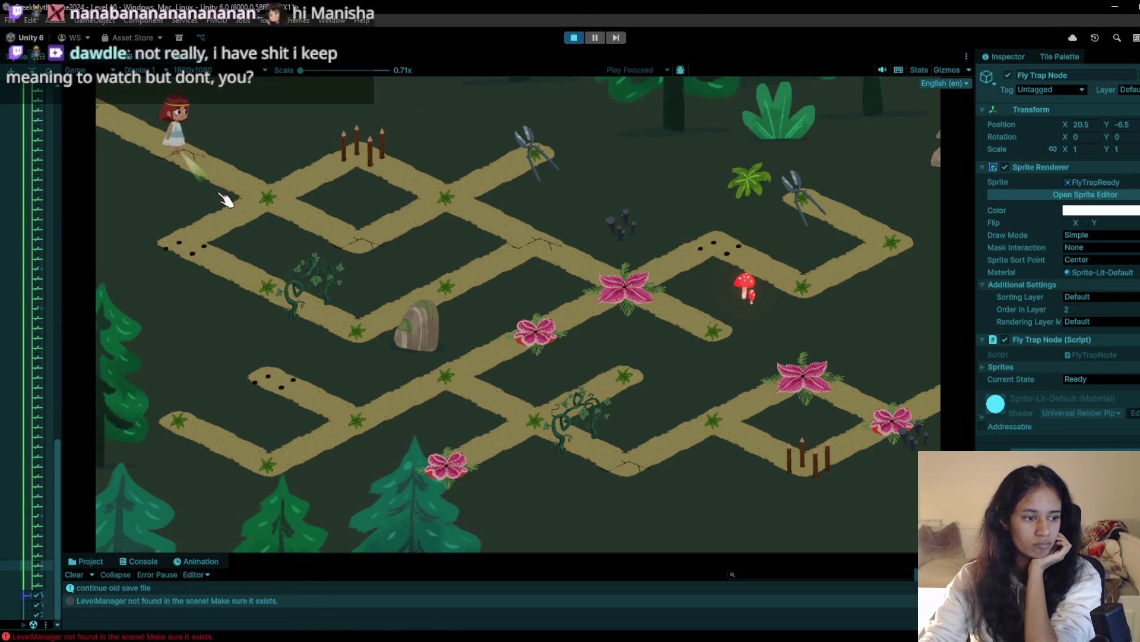
Step the character with W/A/S/D onto a deadly tile, then restart the level
key("d")
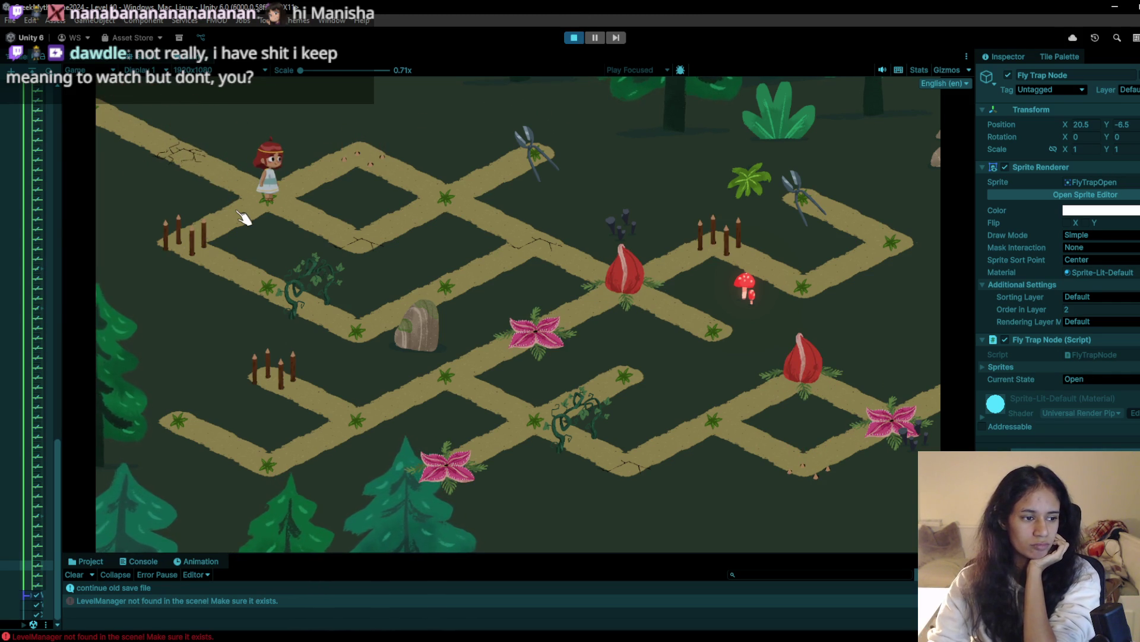
key("d")
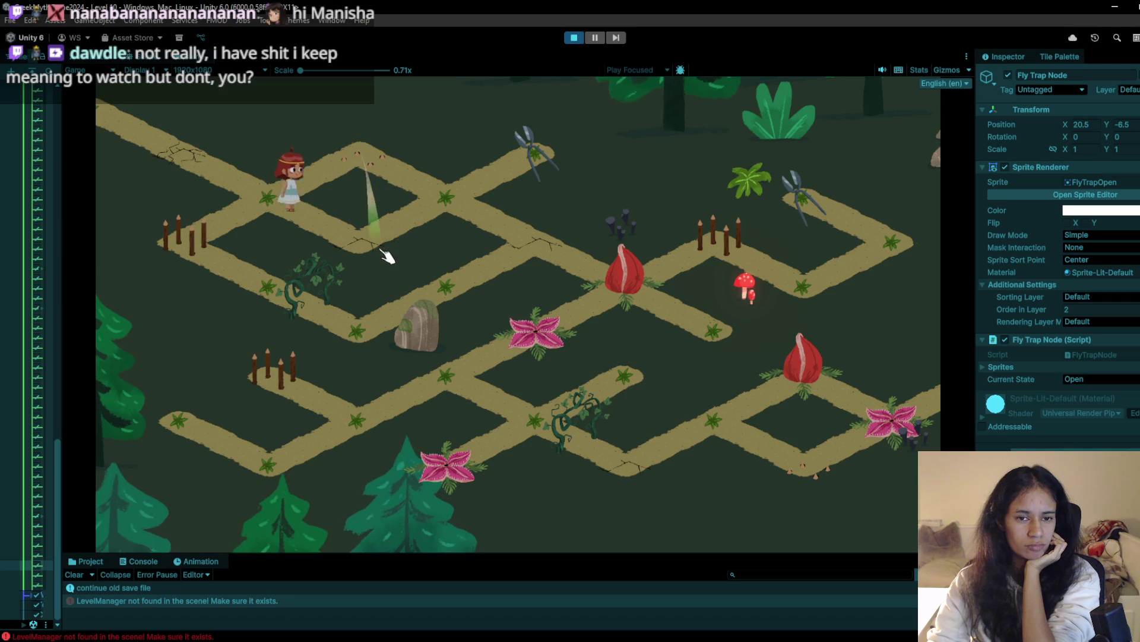
key("w")
key("w")
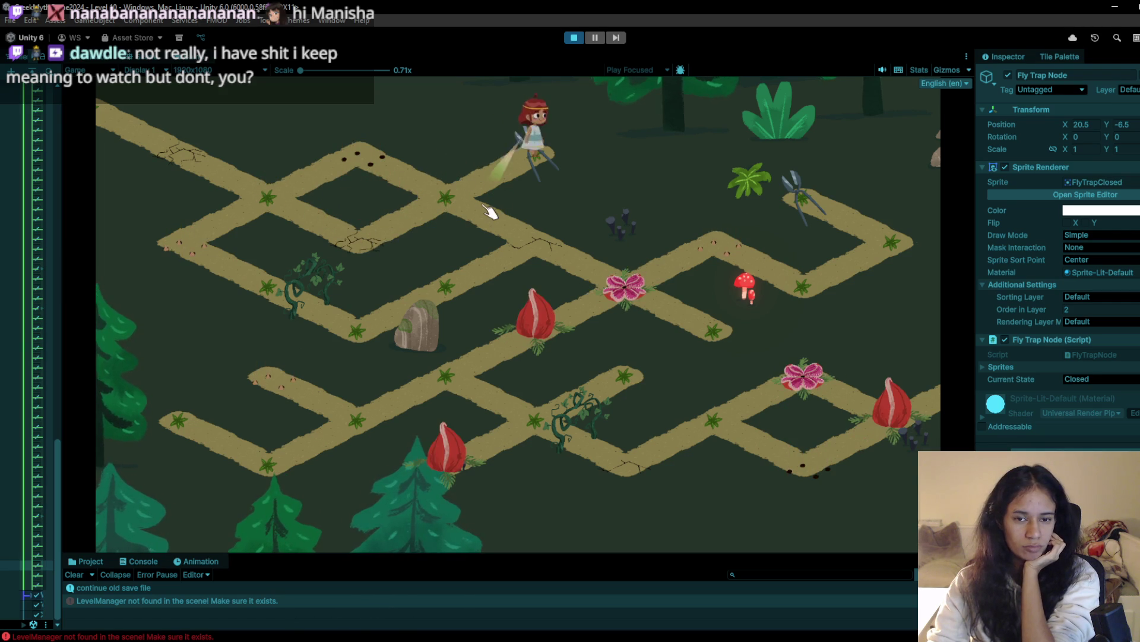
key("s")
key("w")
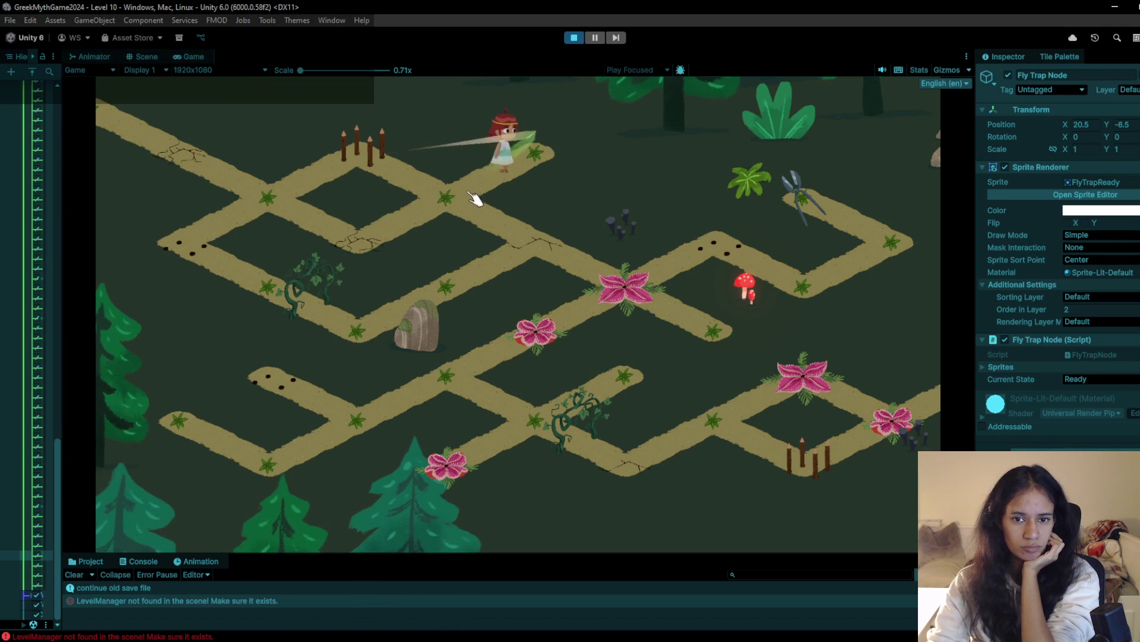
key("s")
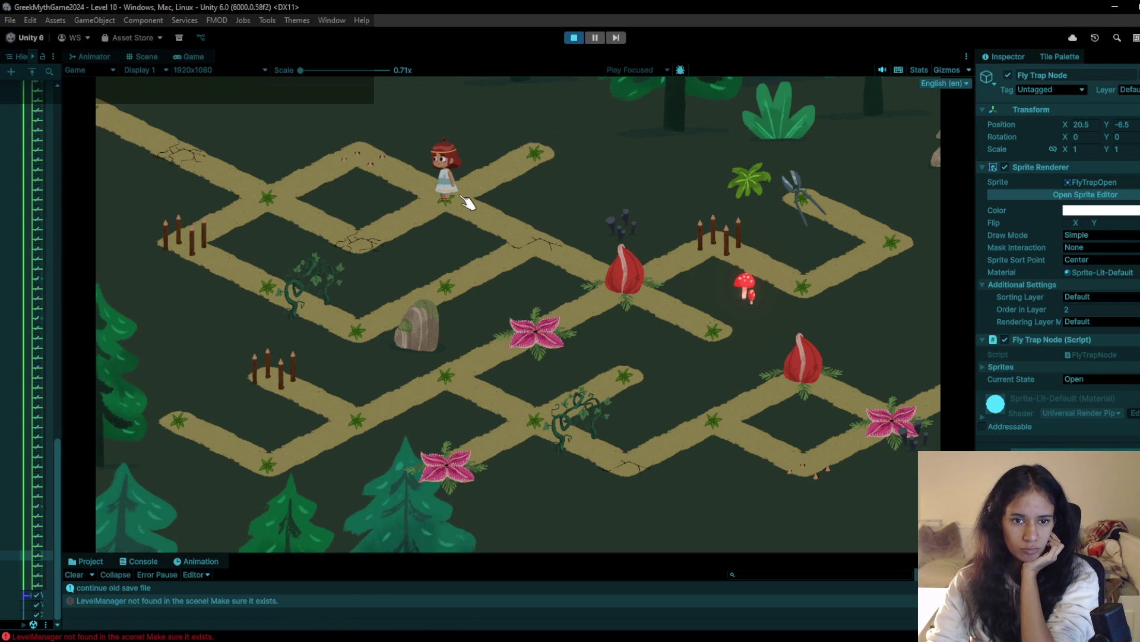
key("a")
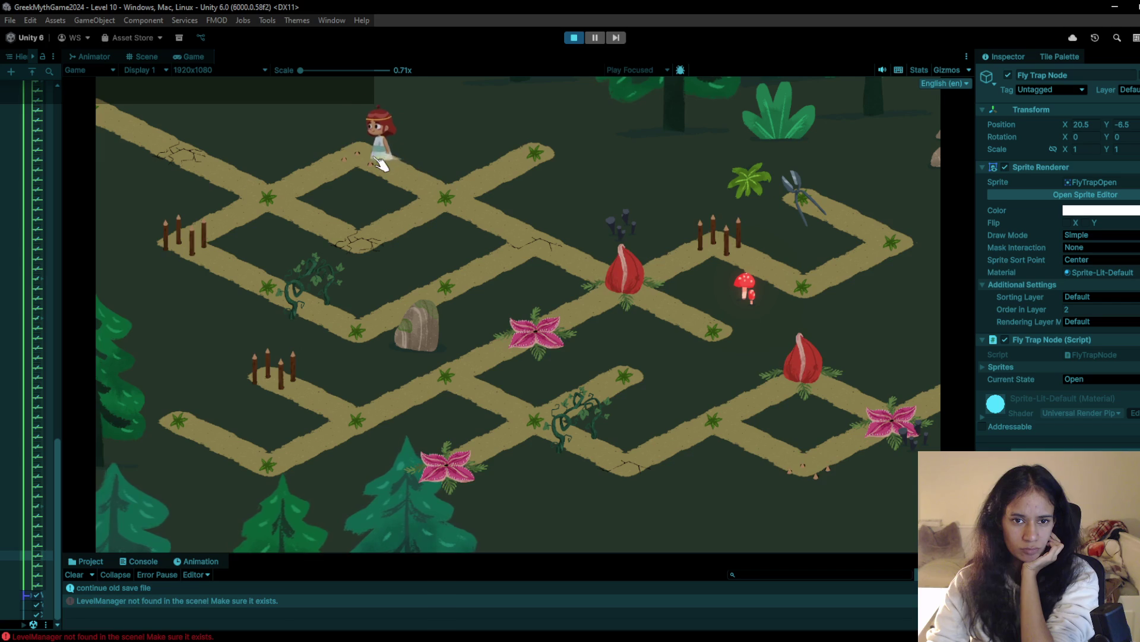
left_click(578, 36)
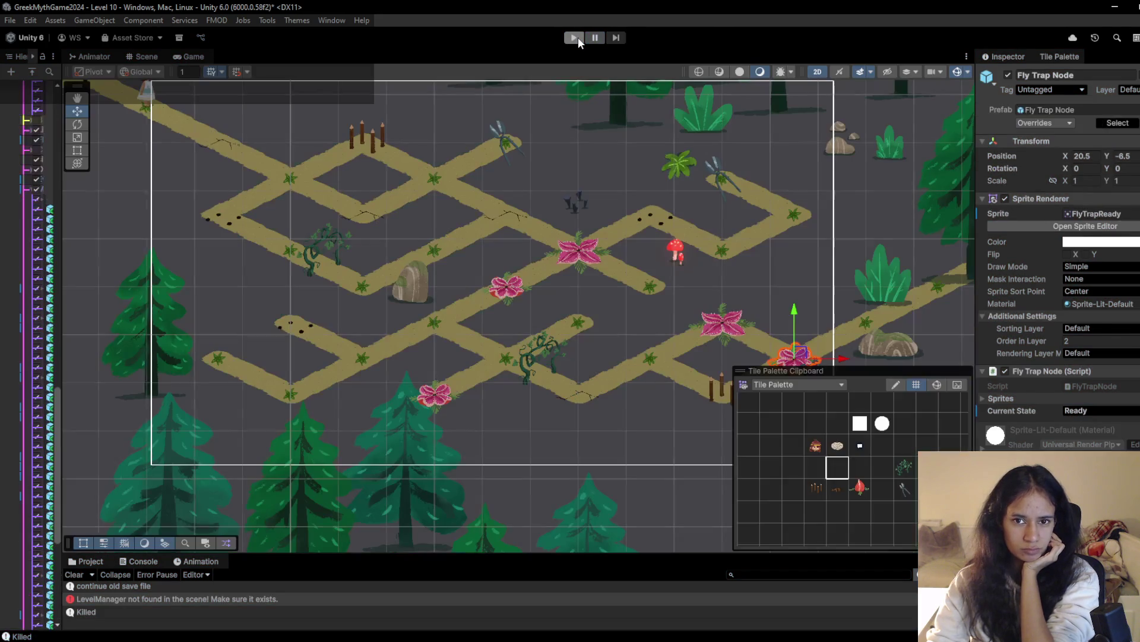
left_click(578, 37)
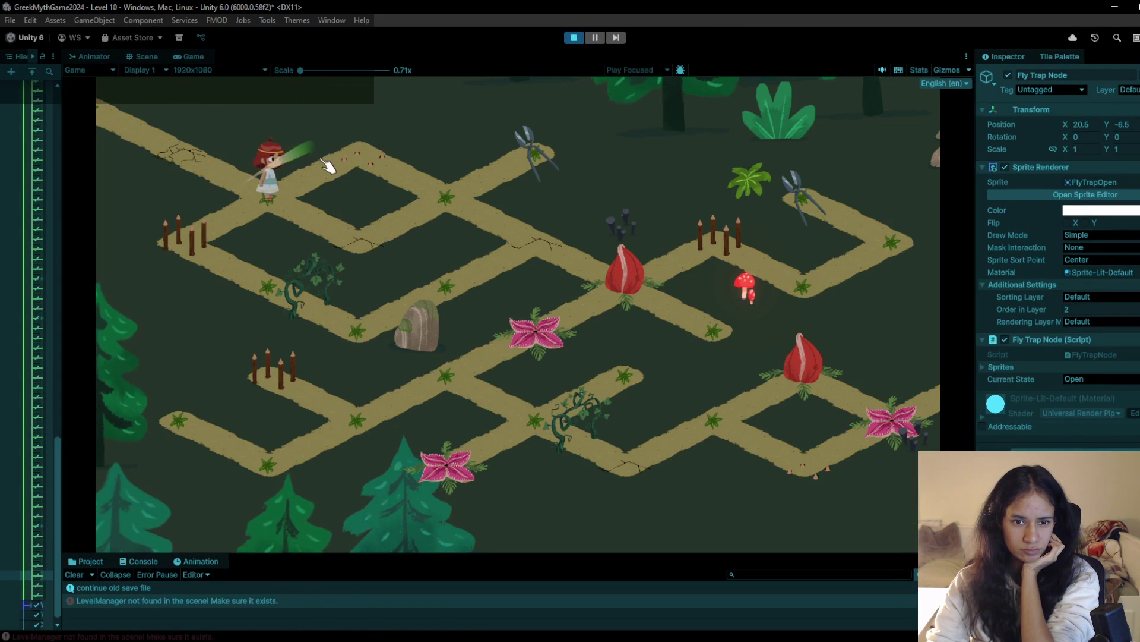
Walk the girl around the upper-left tiles near the shears and down to the rock
left_click(364, 261)
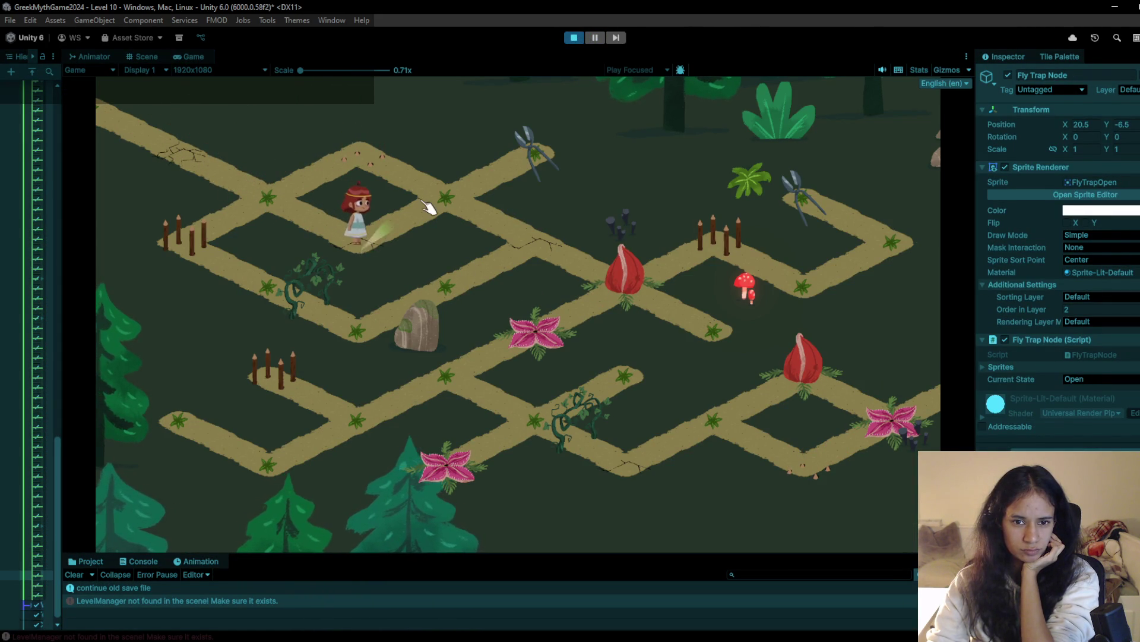
left_click(425, 206)
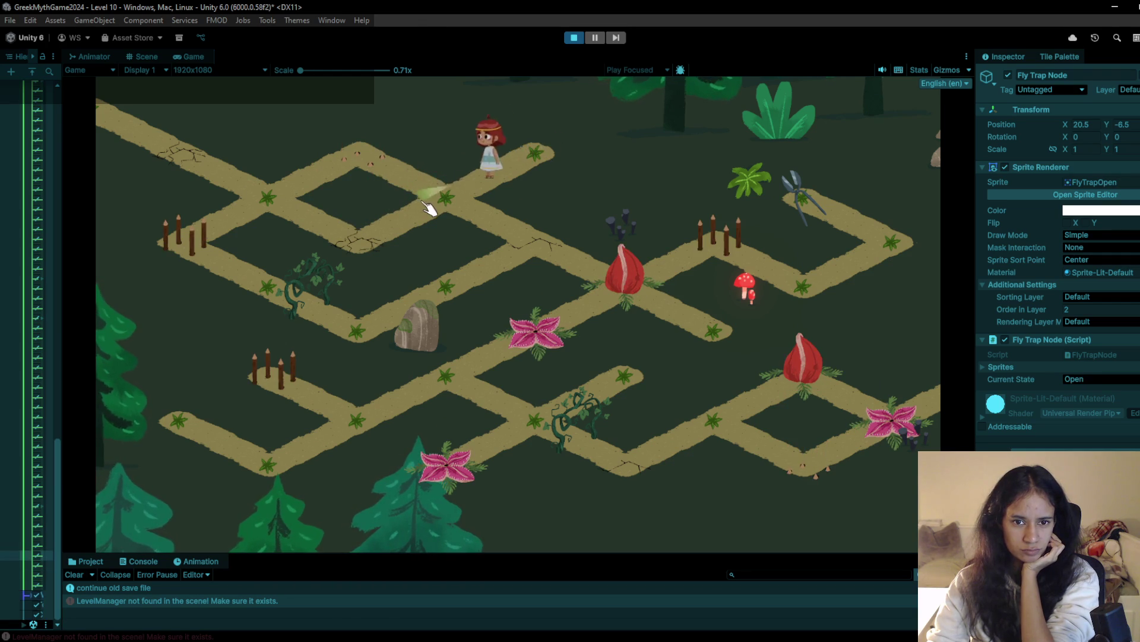
left_click(541, 142)
left_click(473, 194)
left_click(509, 147)
left_click(439, 185)
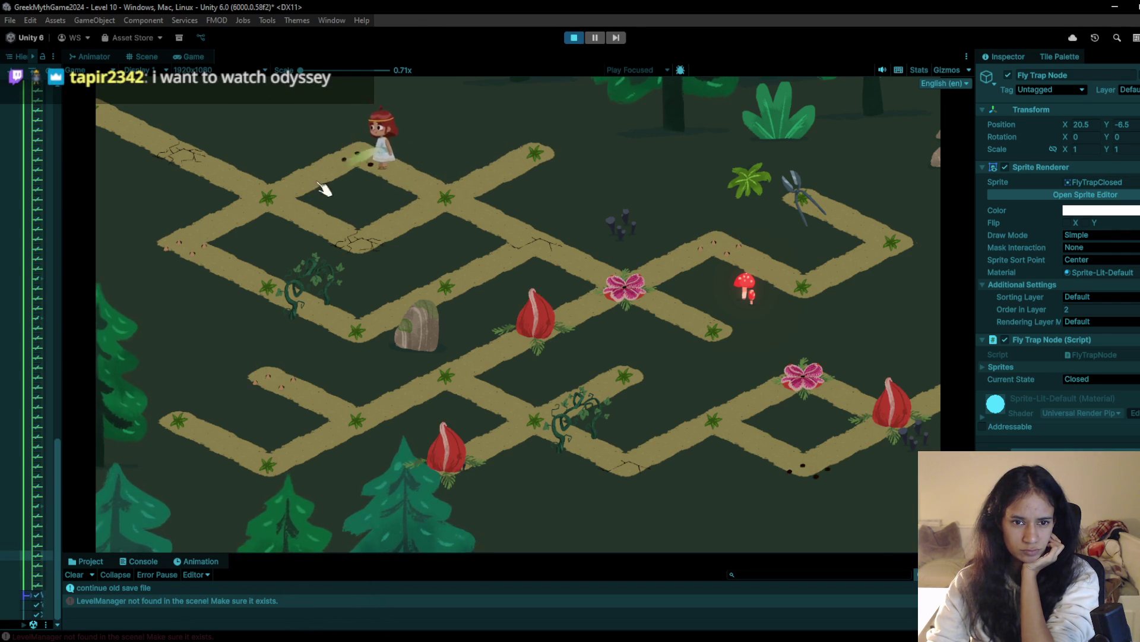
left_click(295, 204)
left_click(230, 249)
left_click(282, 297)
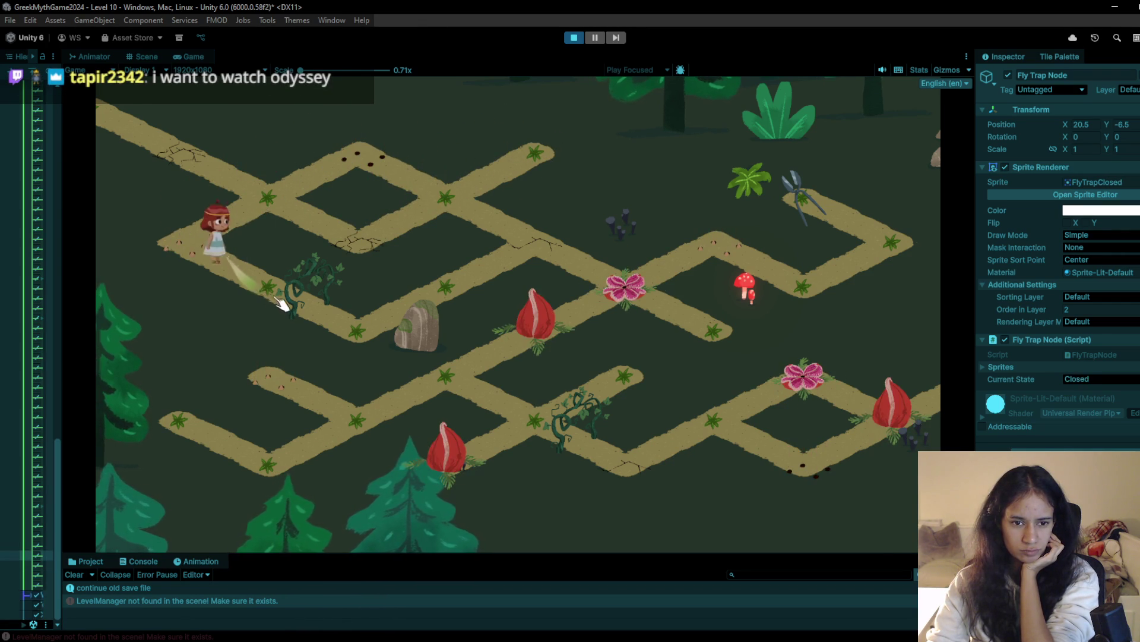
Walk the girl up-right past the fences to the right corner and back to the central intersection
left_click(461, 295)
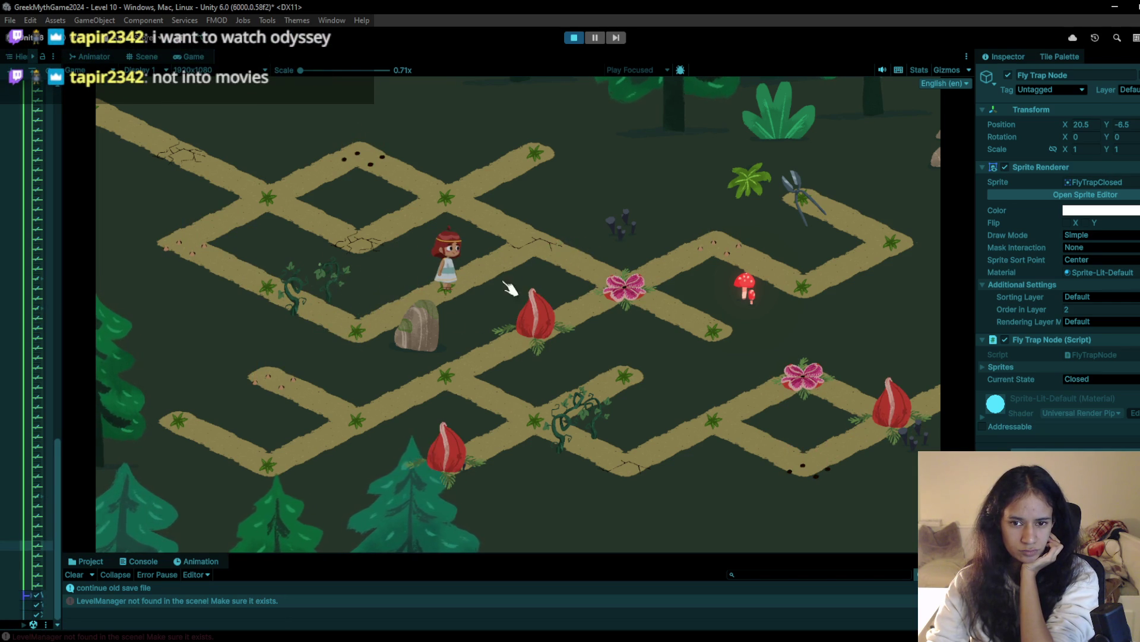
left_click(542, 238)
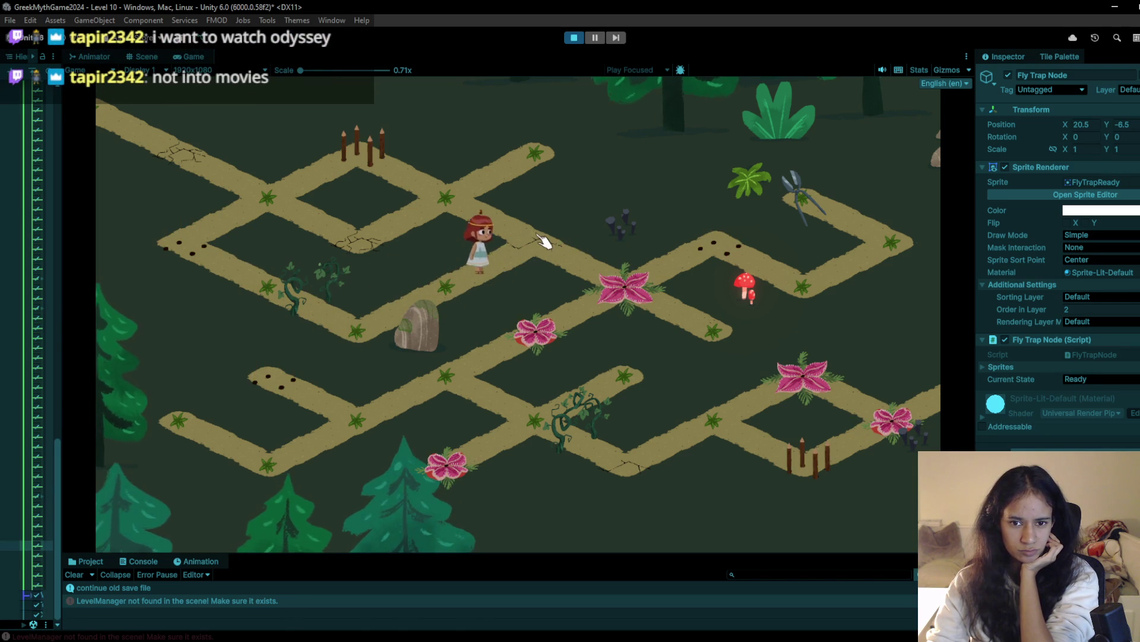
left_click(629, 288)
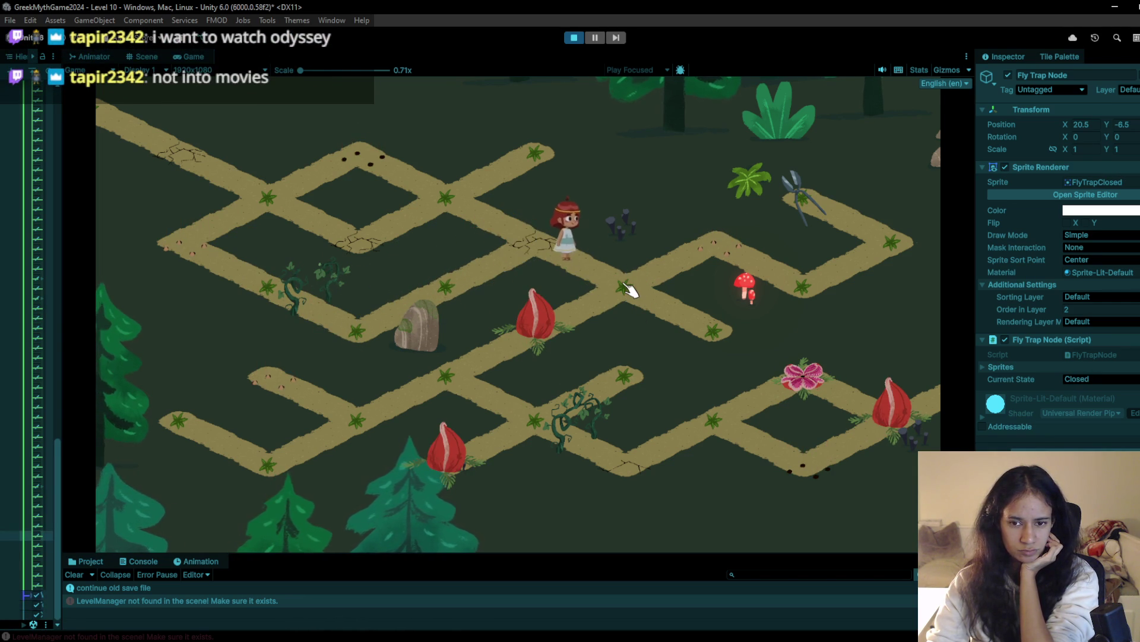
left_click(628, 288)
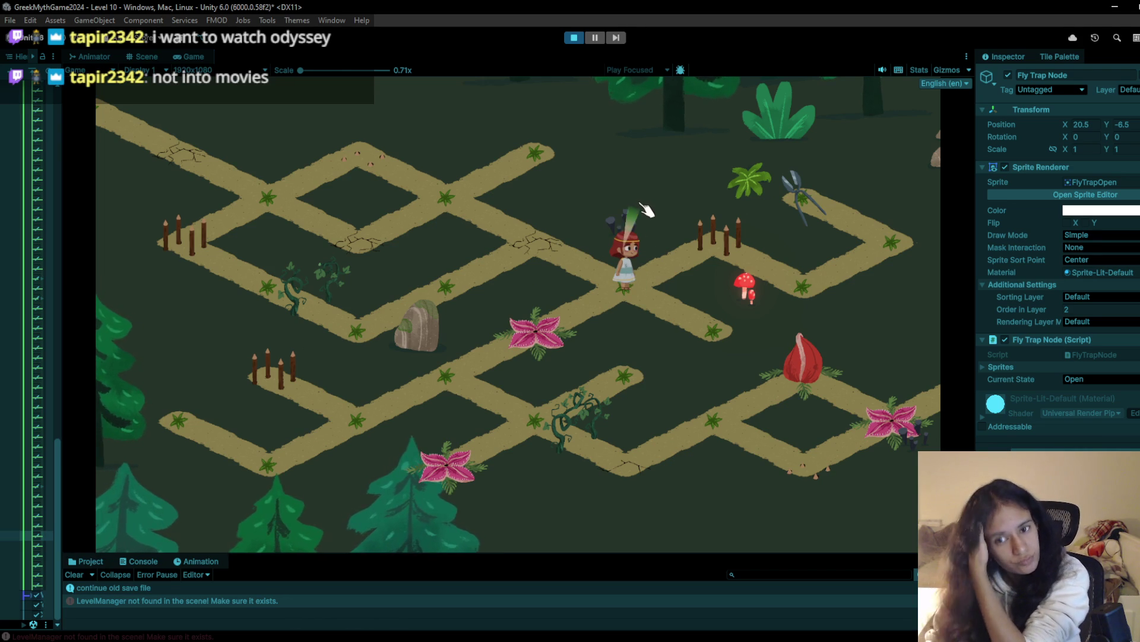
left_click(713, 334)
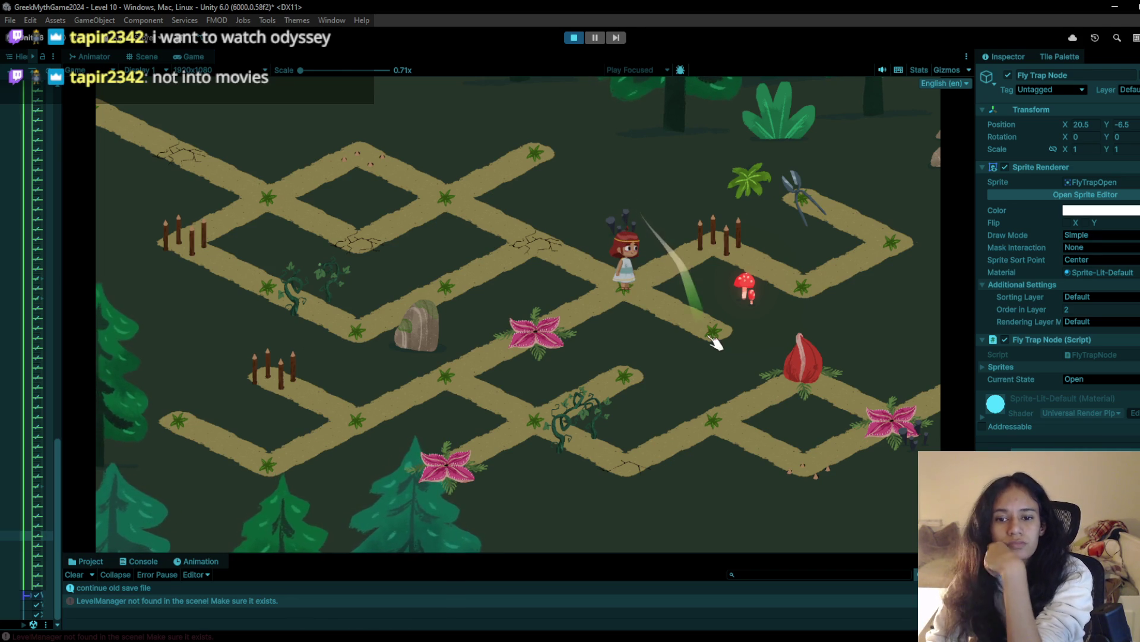
left_click(627, 291)
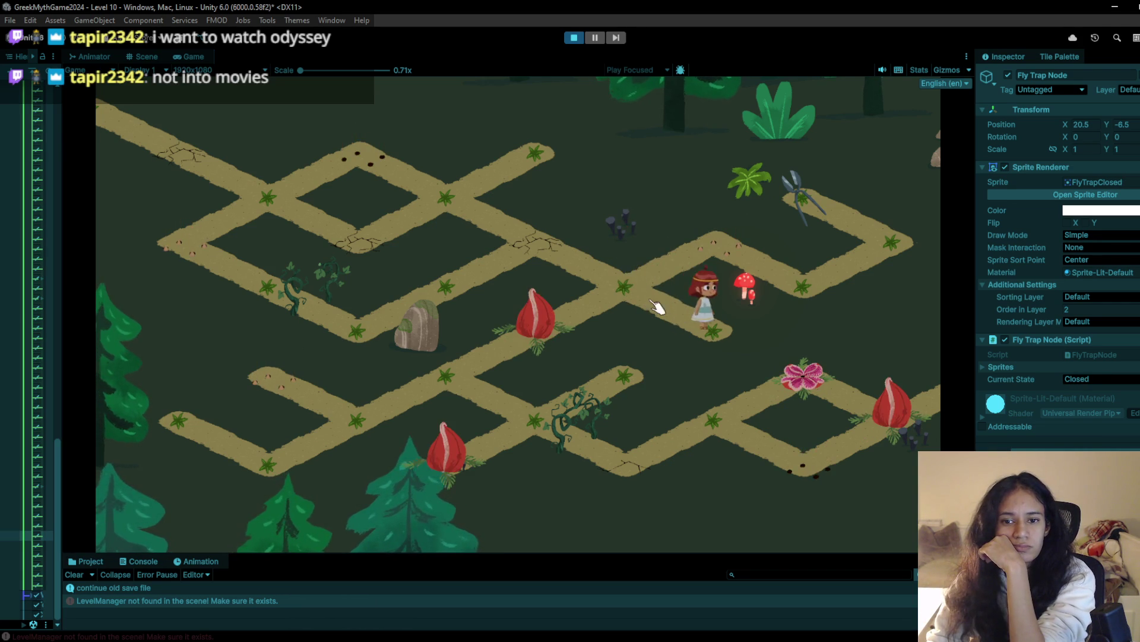
left_click(707, 248)
left_click(808, 287)
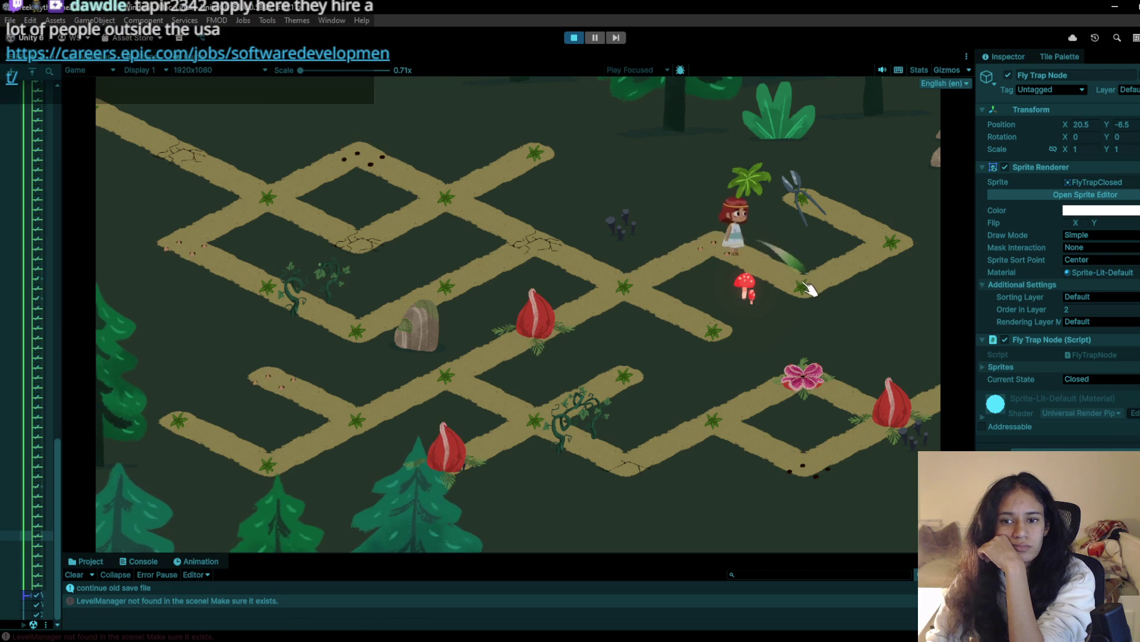
left_click(891, 251)
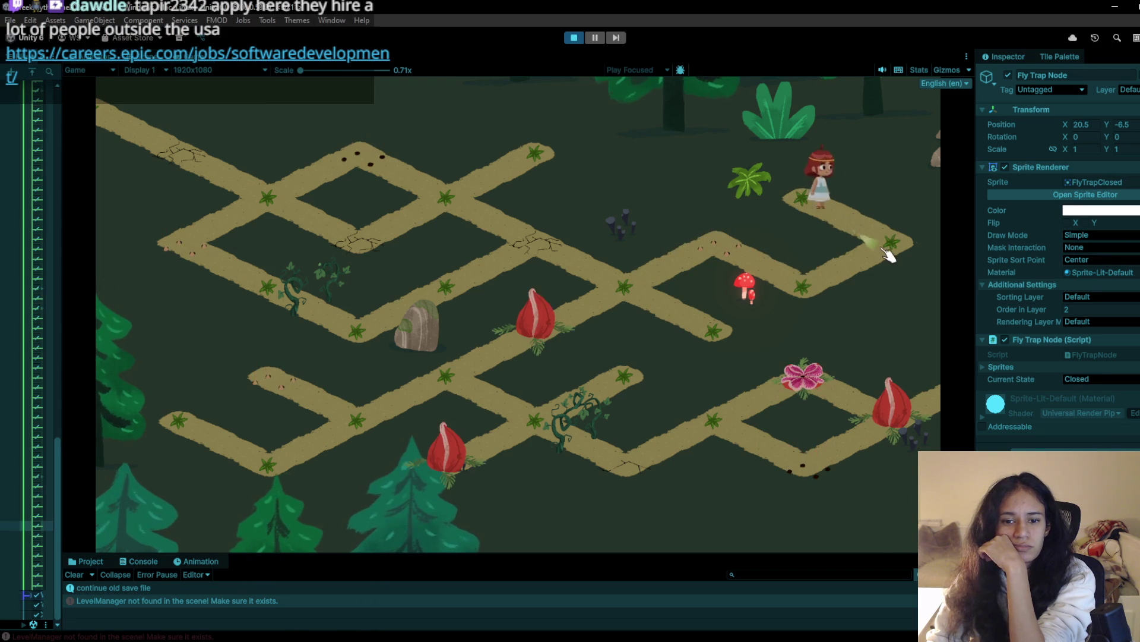
left_click(814, 291)
left_click(740, 265)
left_click(617, 288)
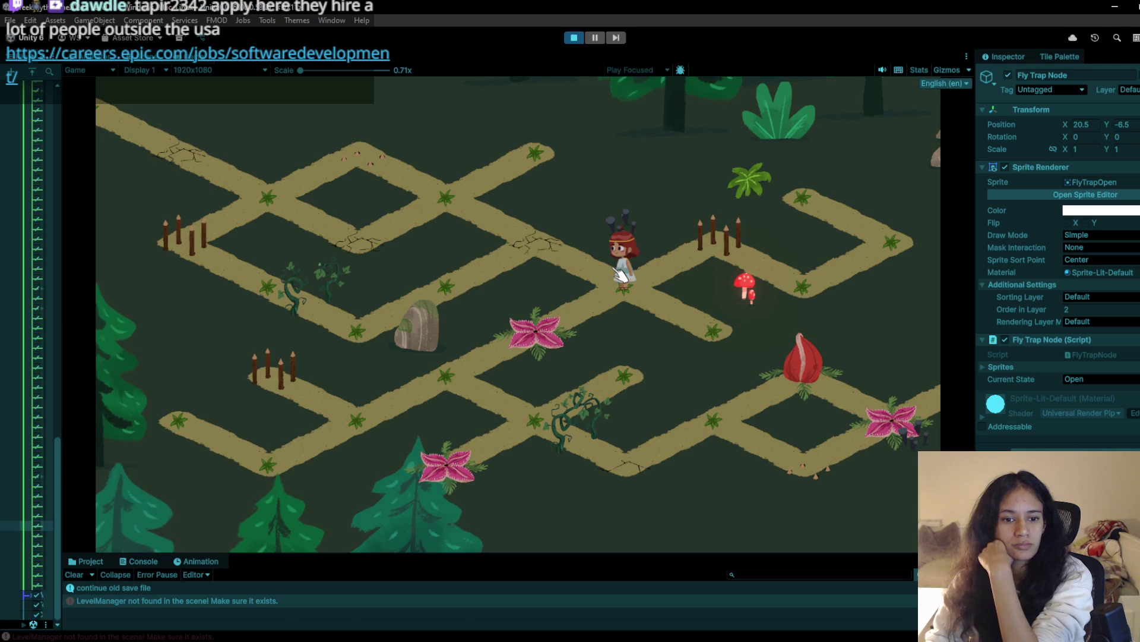
left_click(677, 324)
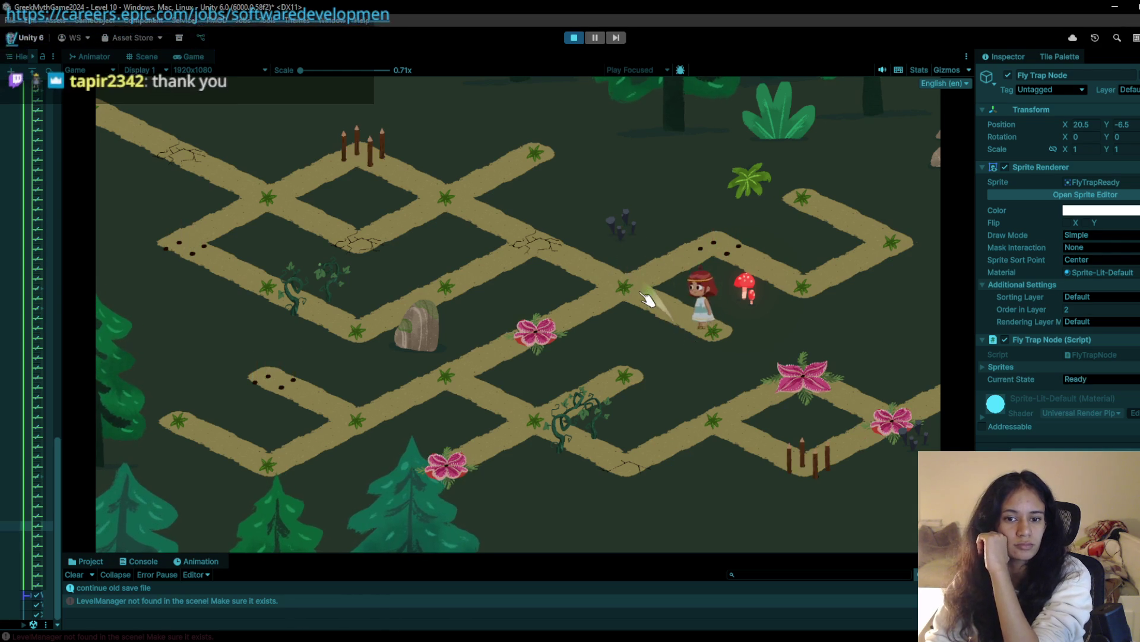
left_click(648, 303)
Walk the girl over the lower paths via the flytrap and vine nodes to collect the sack
left_click(646, 305)
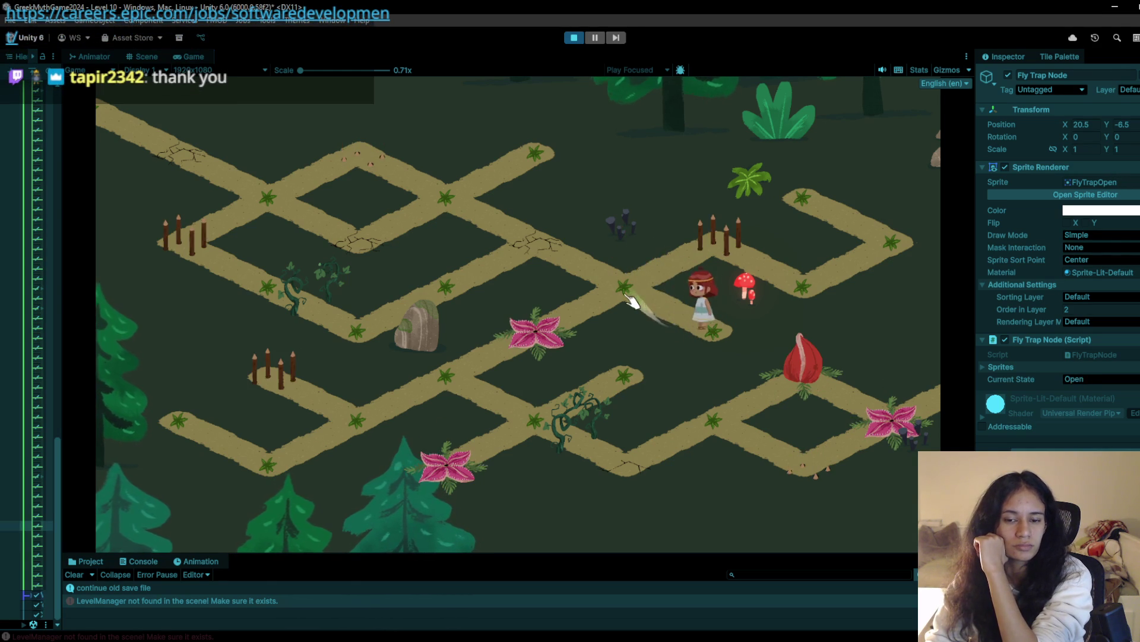
left_click(701, 342)
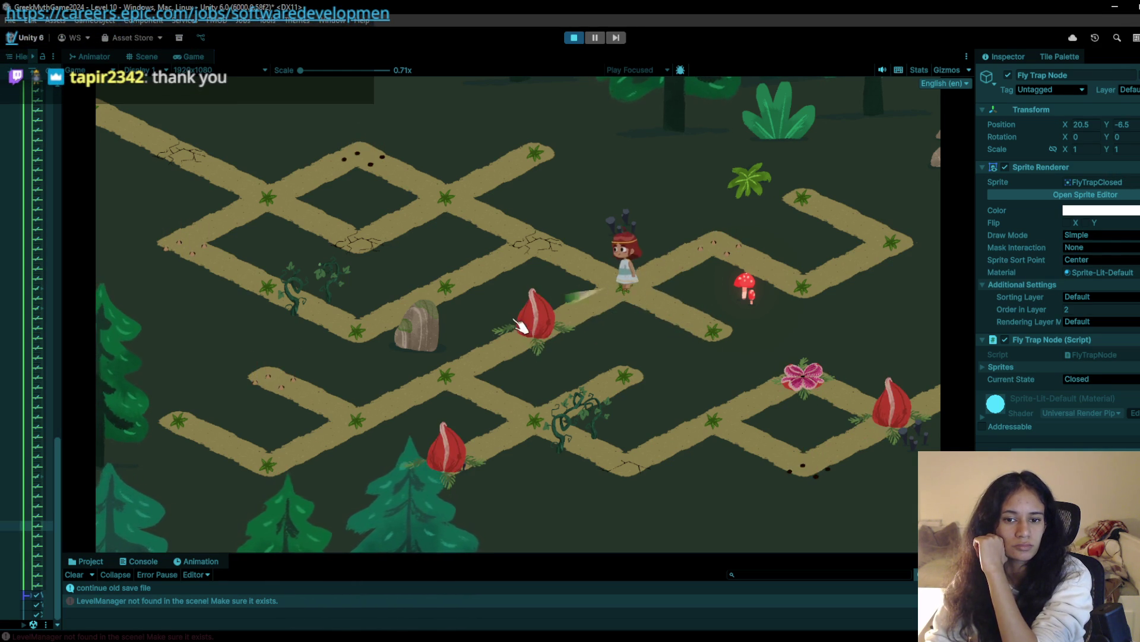
left_click(456, 387)
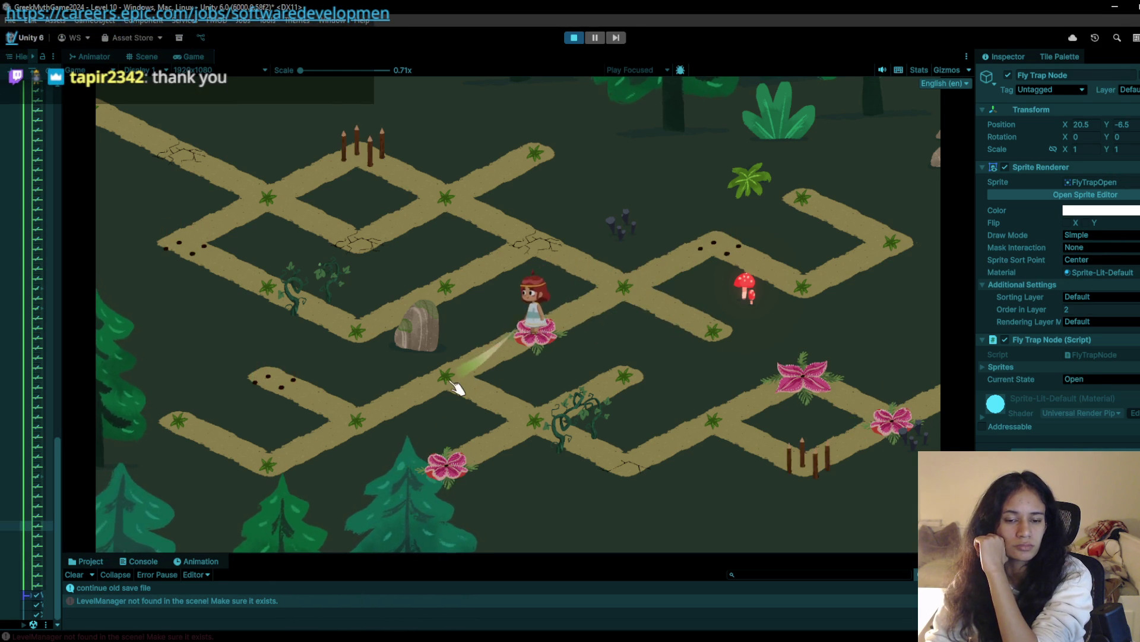
left_click(552, 428)
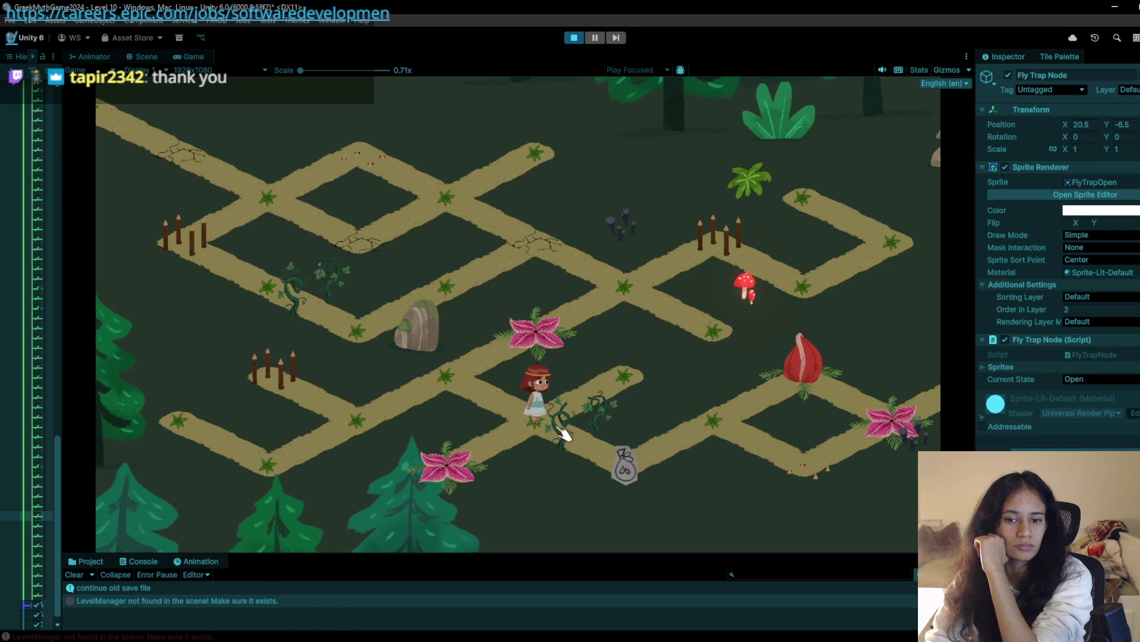
left_click(250, 458)
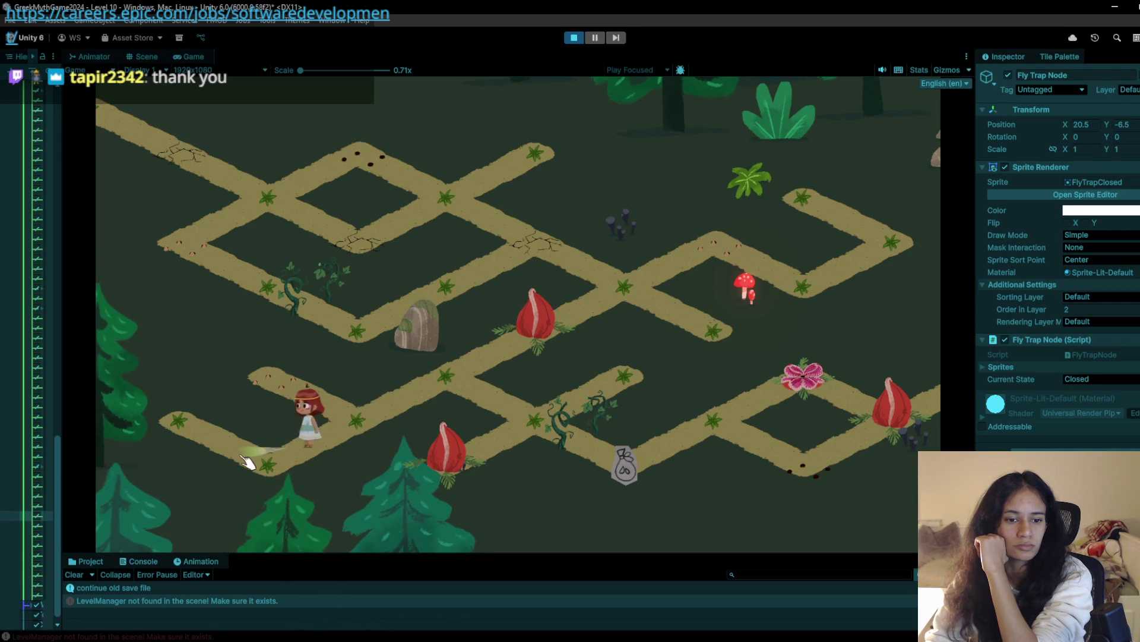
left_click(363, 422)
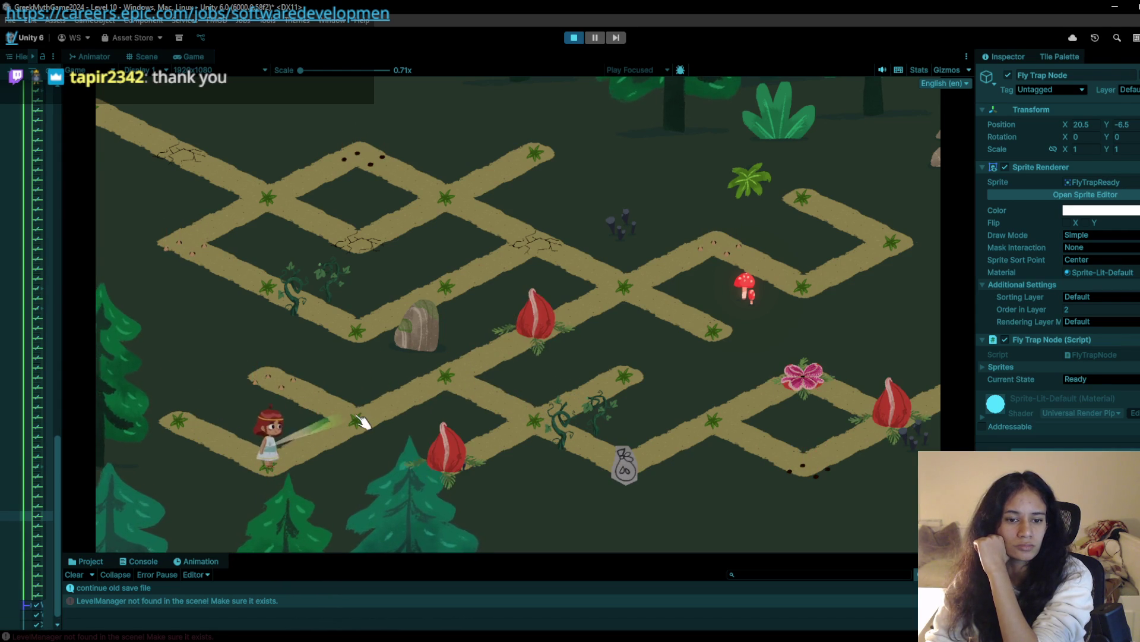
left_click(543, 428)
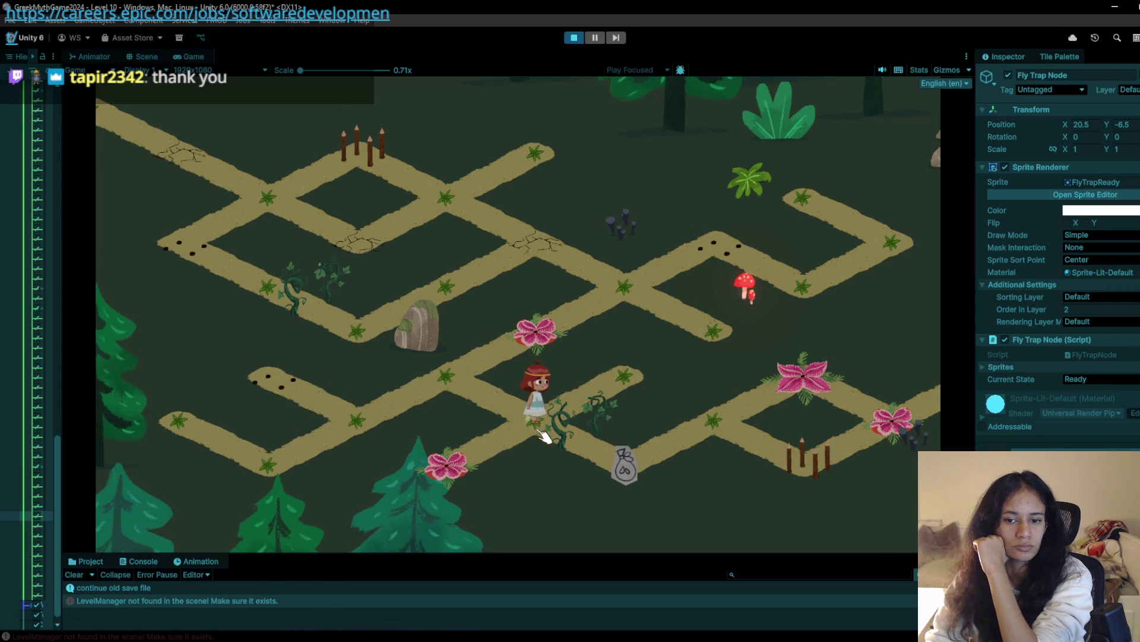
left_click(724, 434)
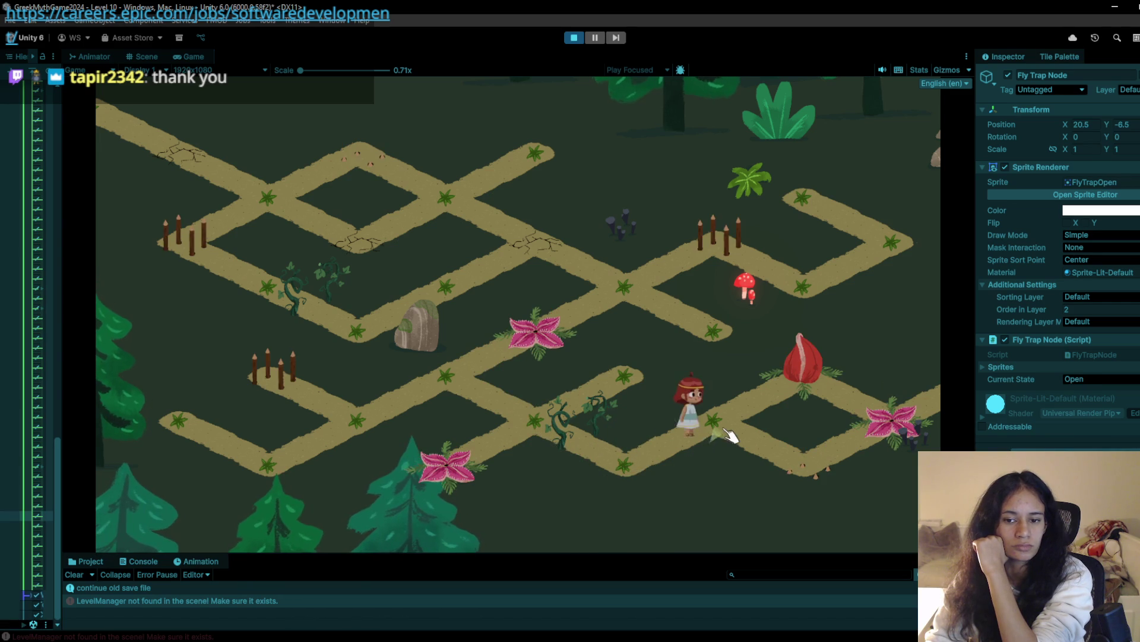
left_click(834, 384)
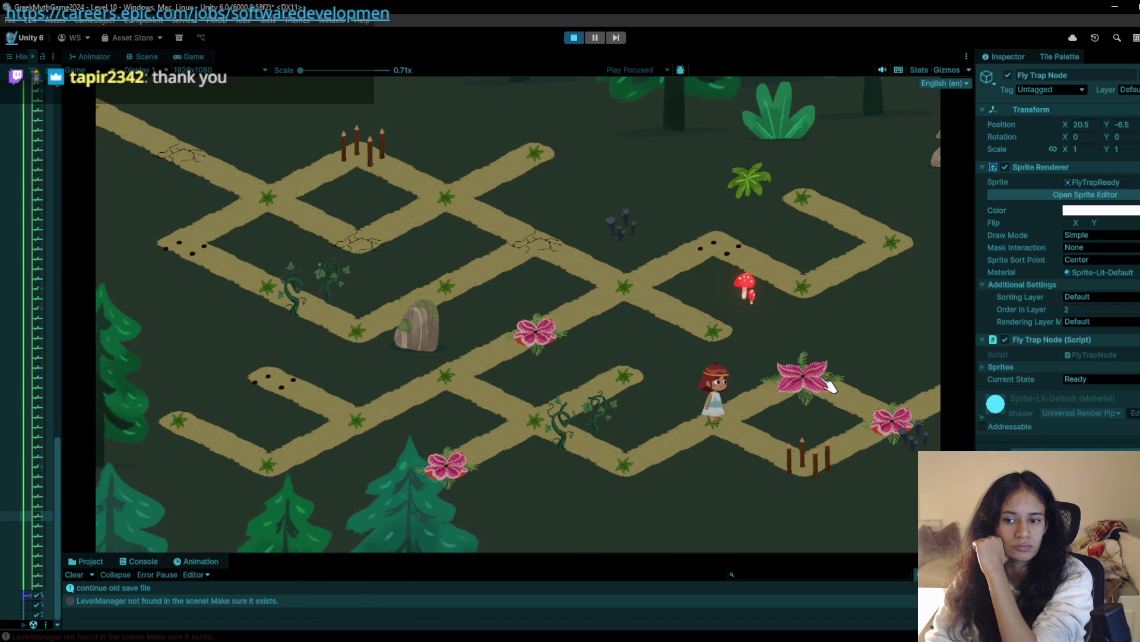
Walk the girl back and forth around the right loop and lower nodes, then return to the Scene view
left_click(659, 469)
left_click(721, 425)
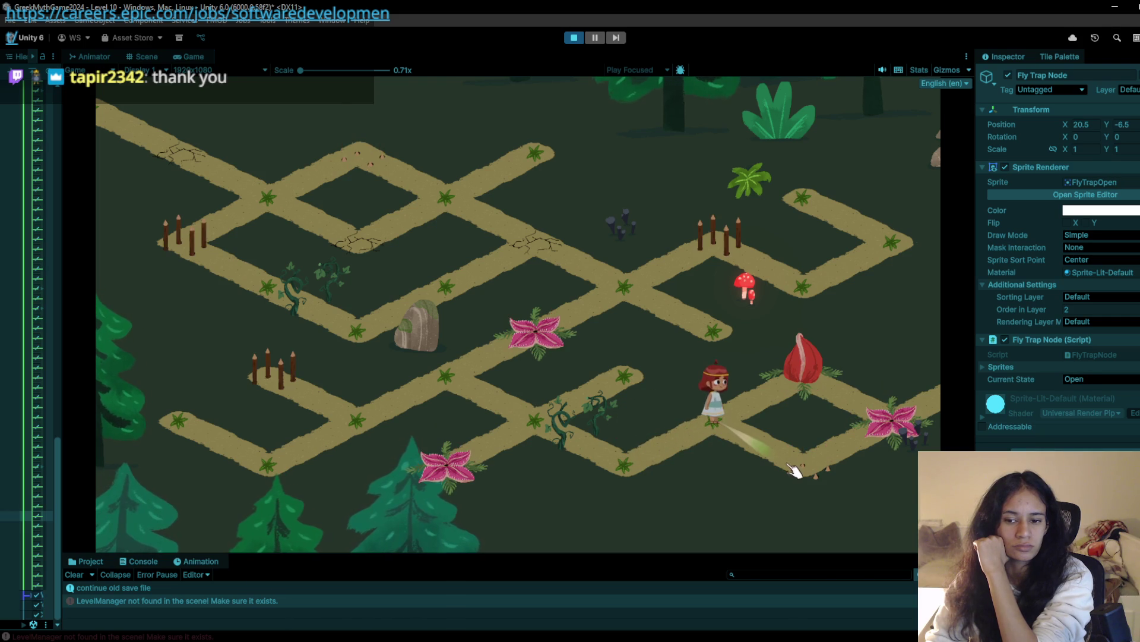
left_click(591, 473)
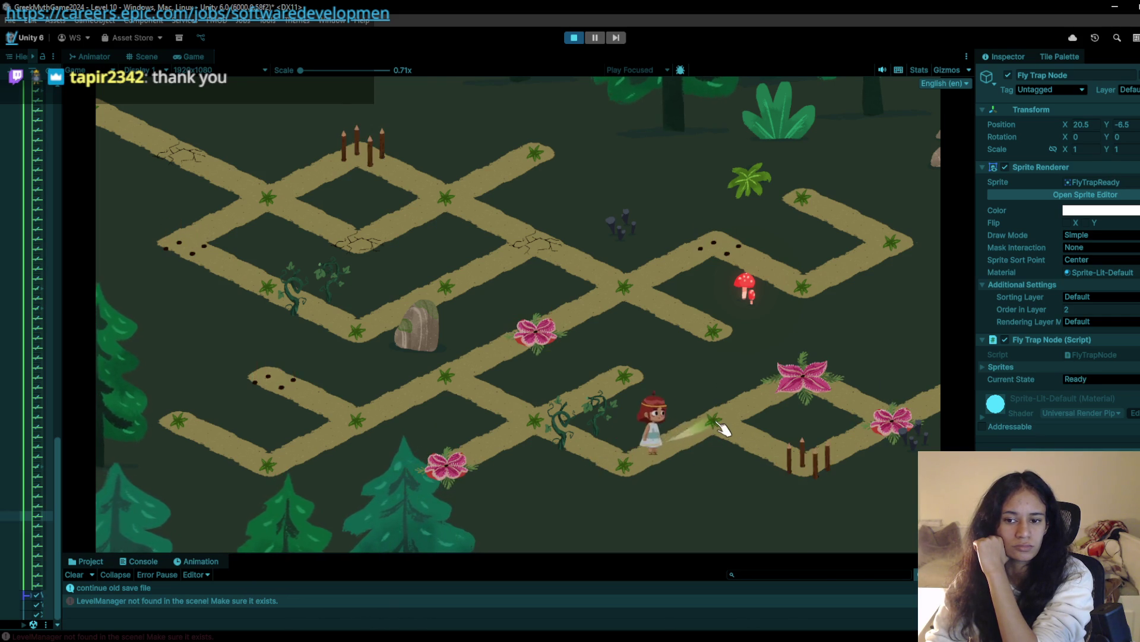
left_click(724, 428)
left_click(790, 467)
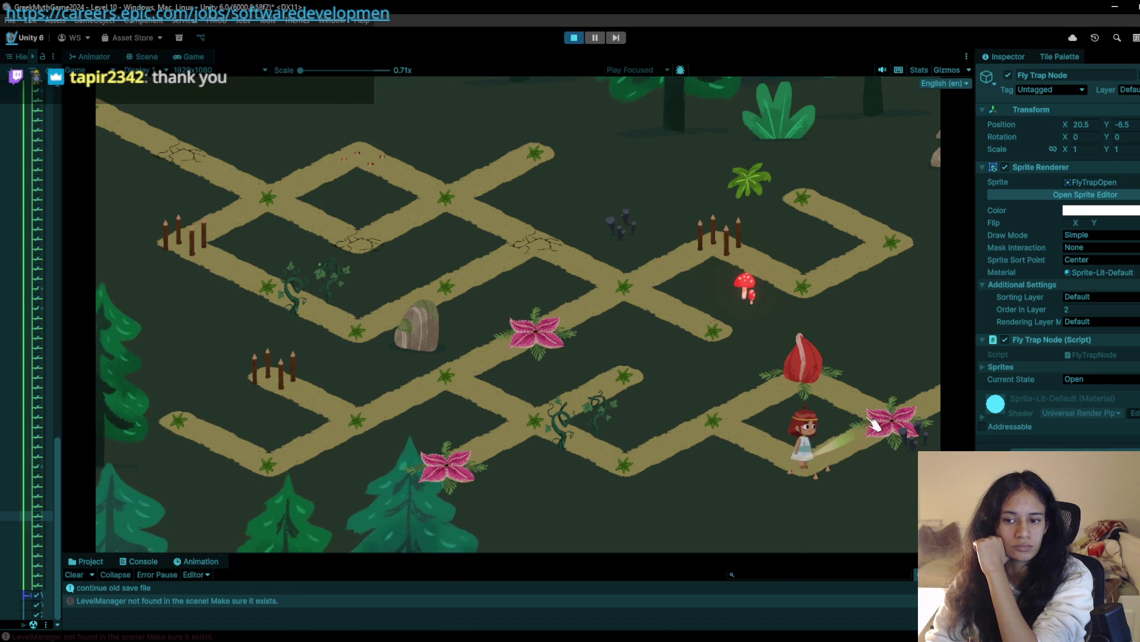
left_click(938, 394)
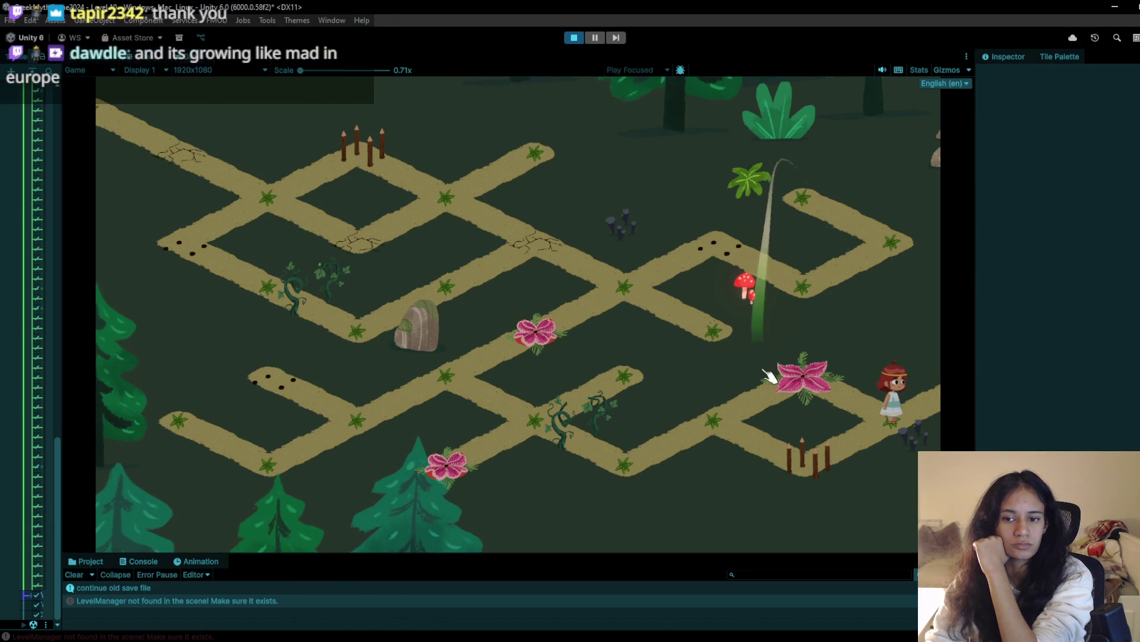
left_click(751, 412)
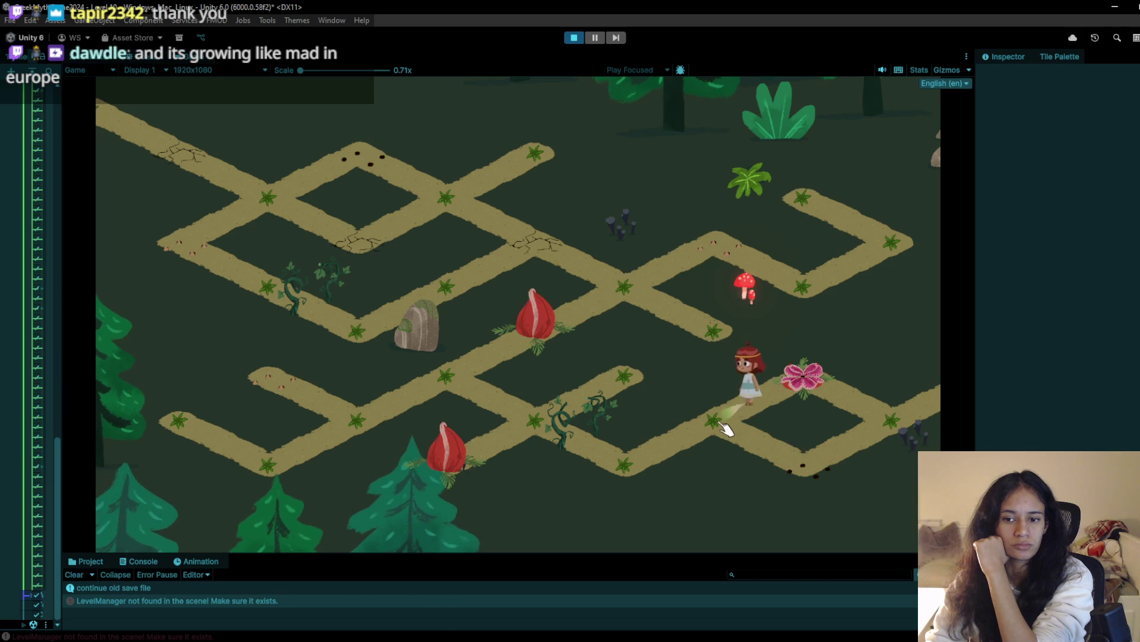
left_click(657, 466)
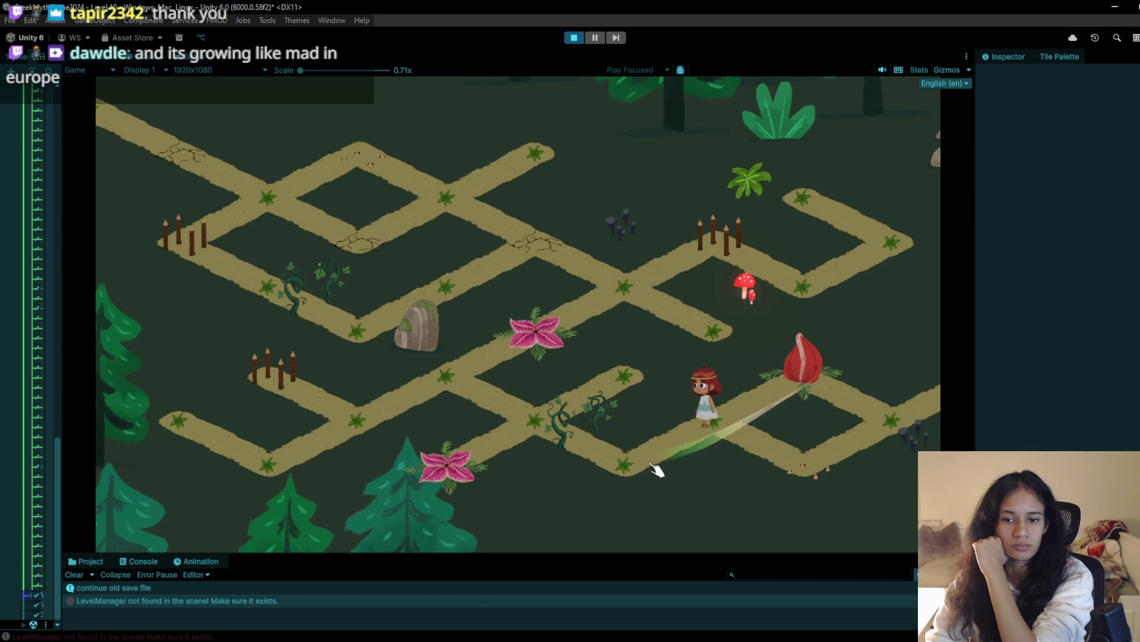
left_click(750, 416)
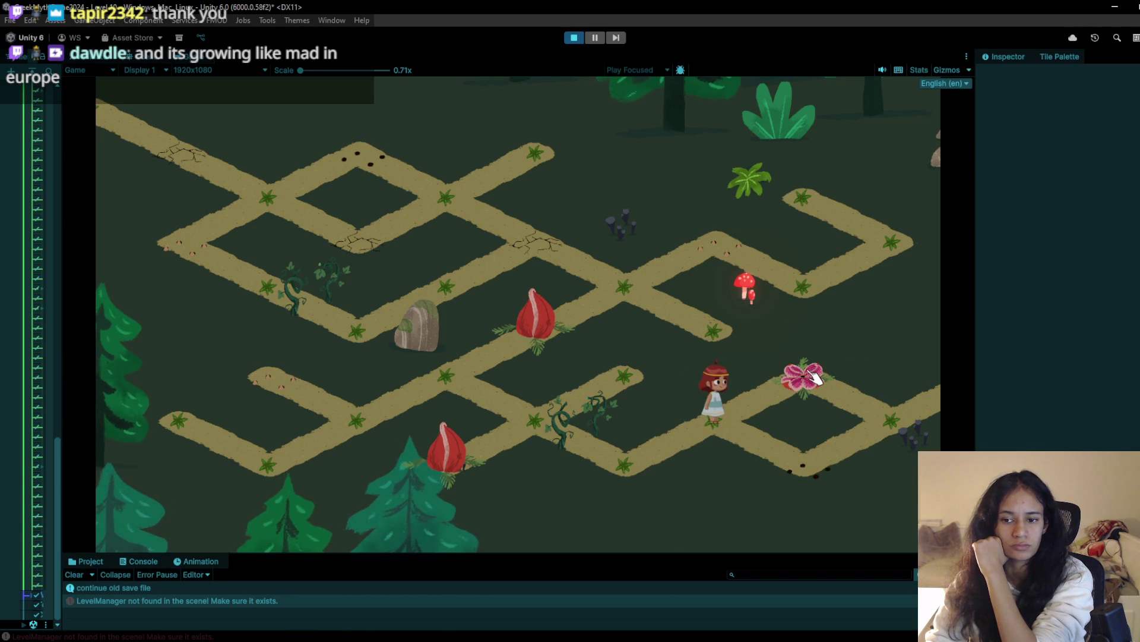
left_click(626, 479)
left_click(710, 422)
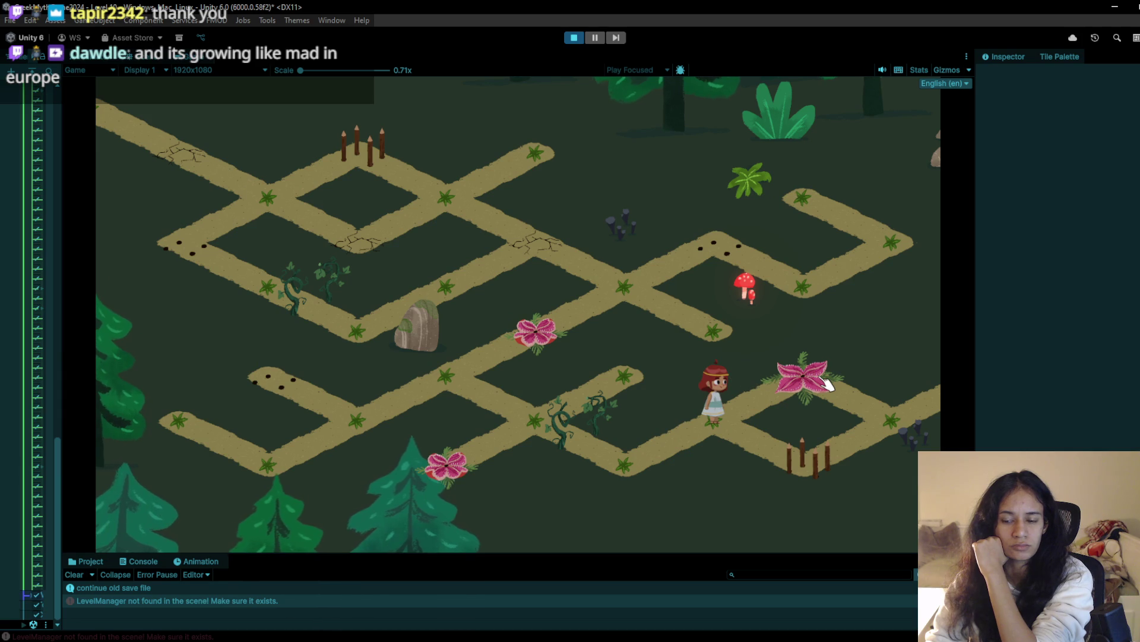
key("ctrl+1")
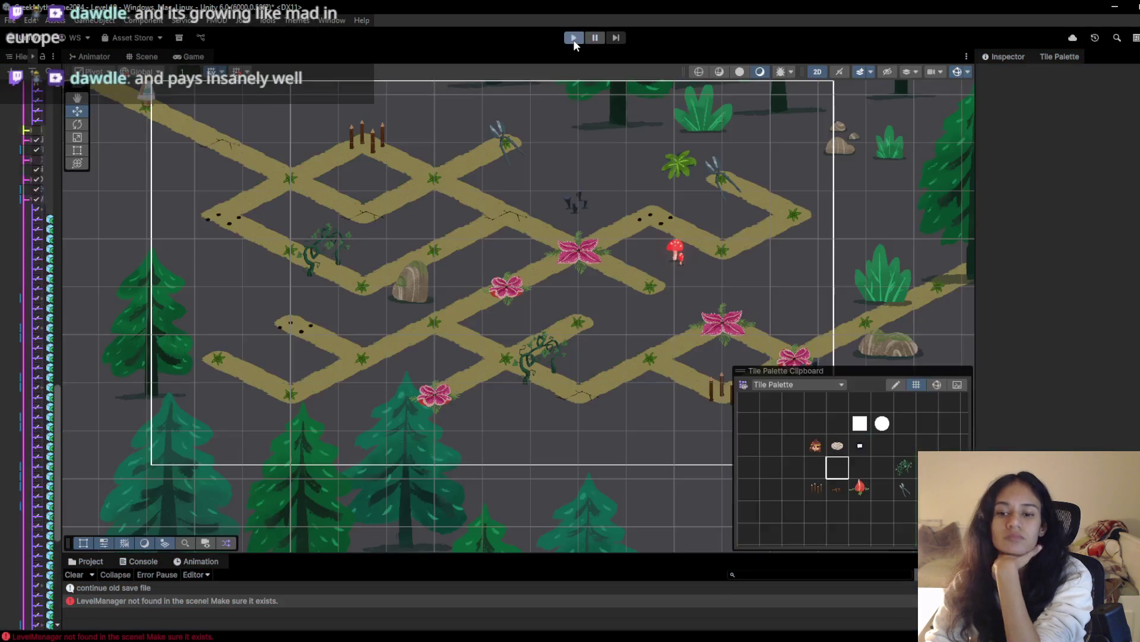
Return to the Game view and restart Play mode
key("ctrl+2")
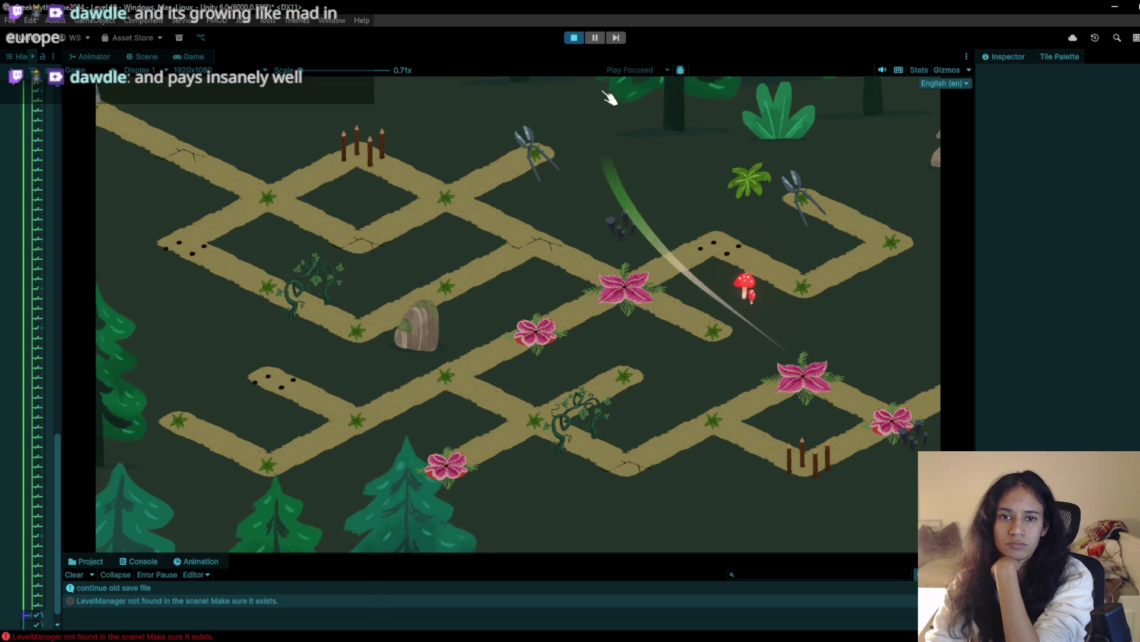
left_click(574, 37)
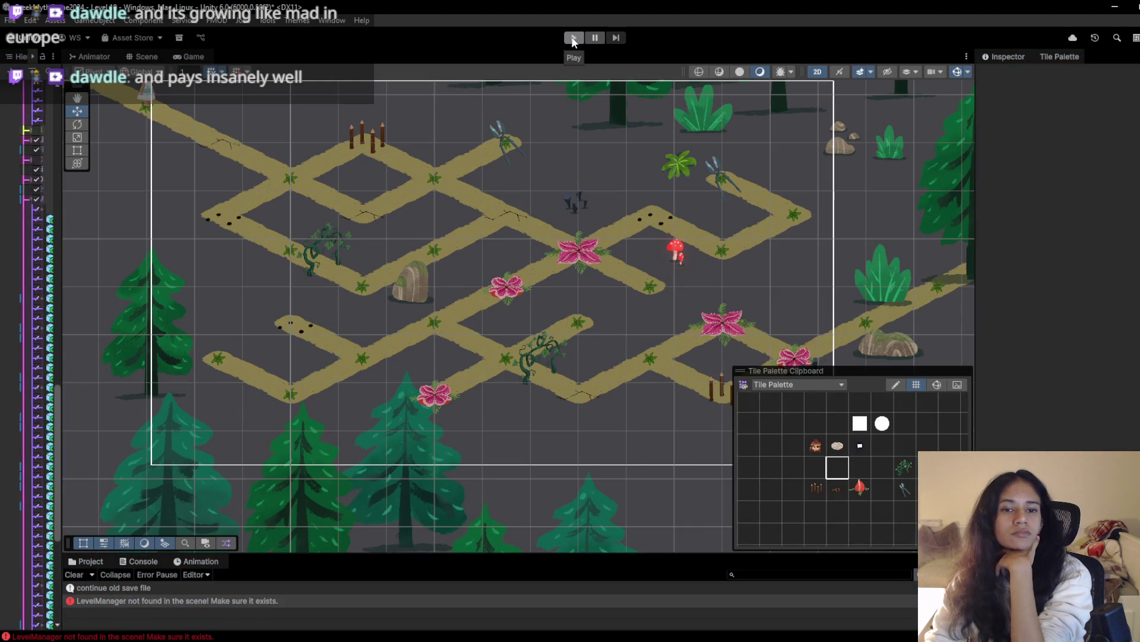
left_click(573, 37)
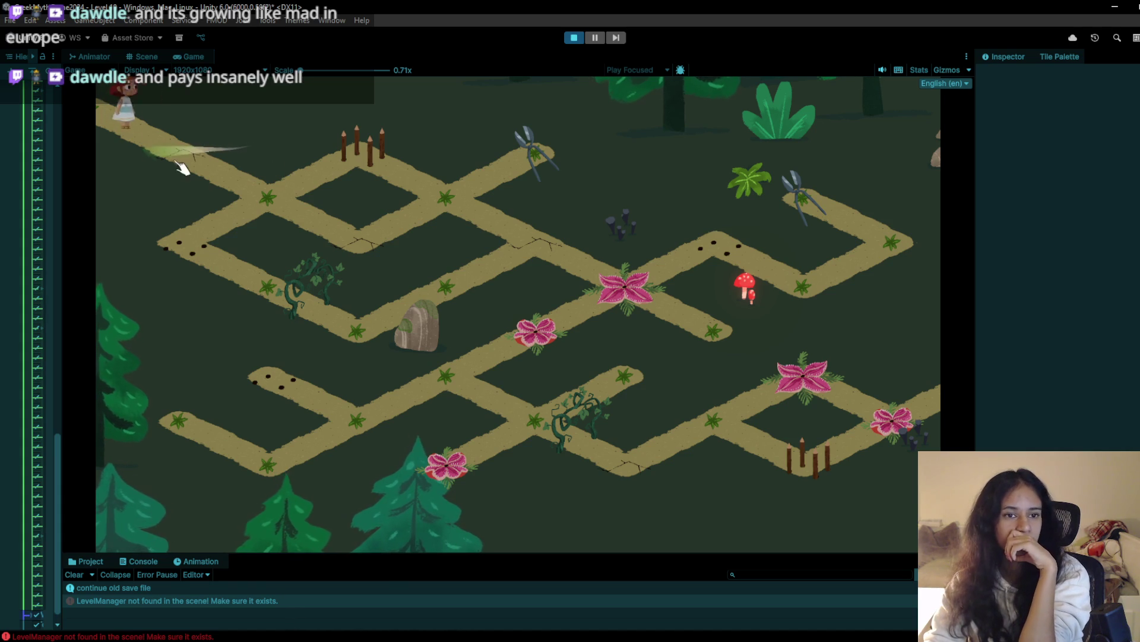
Walk the girl up to the shears, then stop and restart the level
left_click(351, 242)
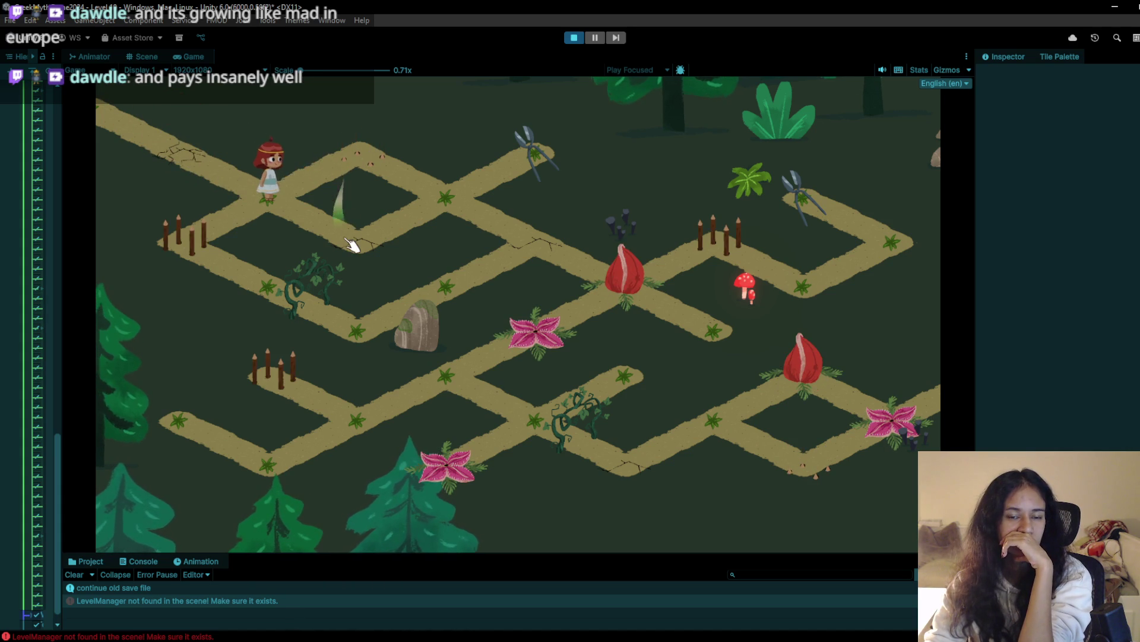
left_click(510, 174)
left_click(476, 214)
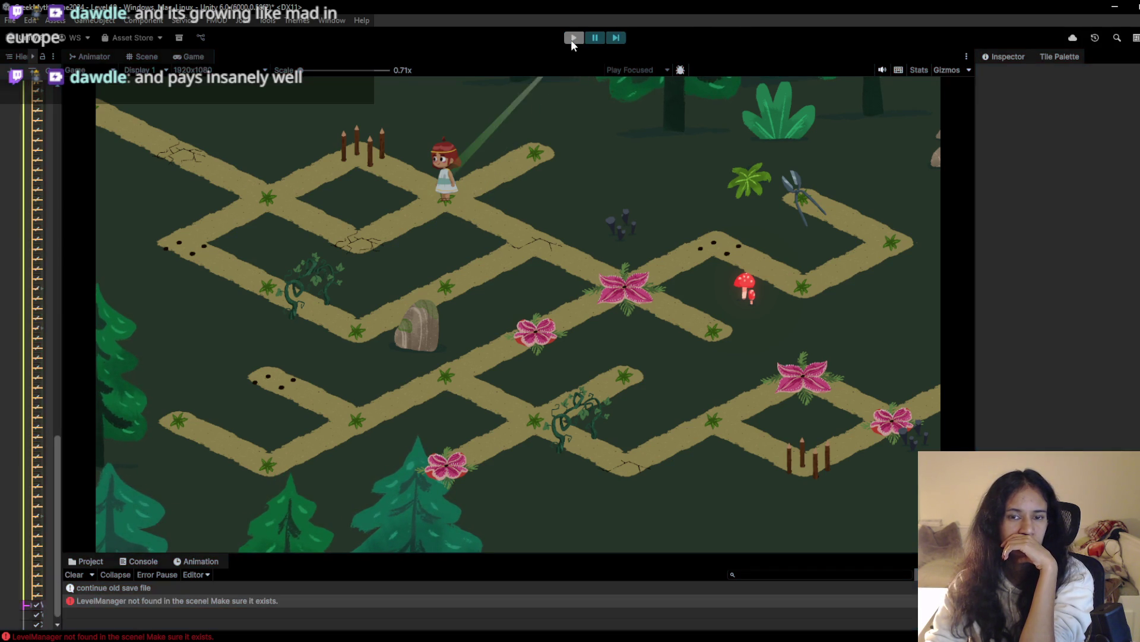
left_click(573, 39)
left_click(573, 39)
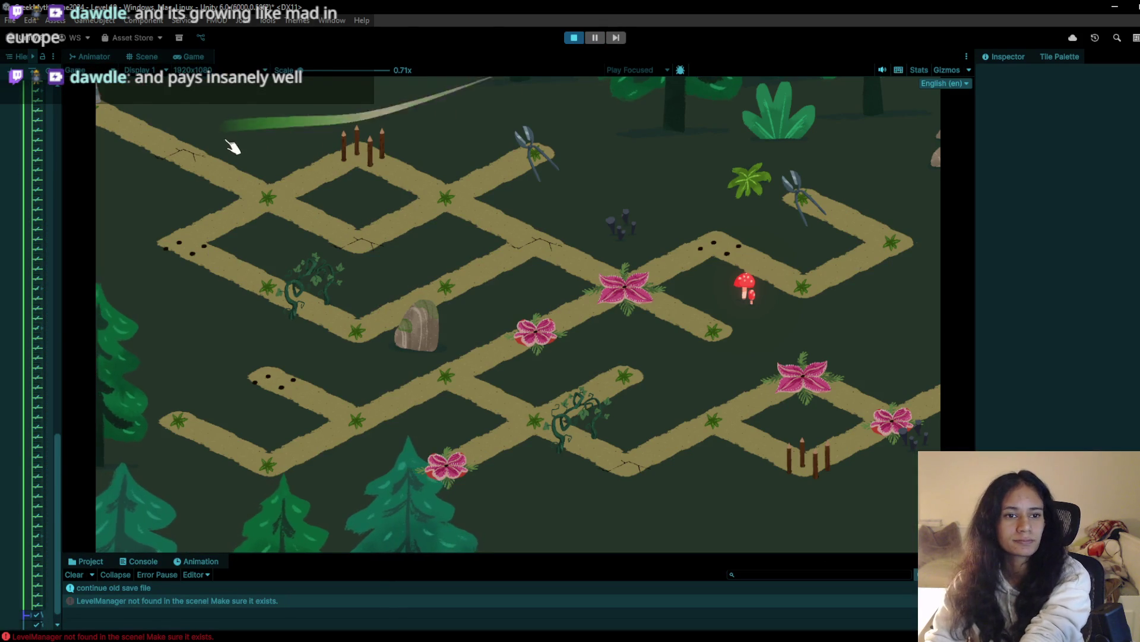
Walk the girl to the upper-right path end and back to the central junction
left_click(344, 239)
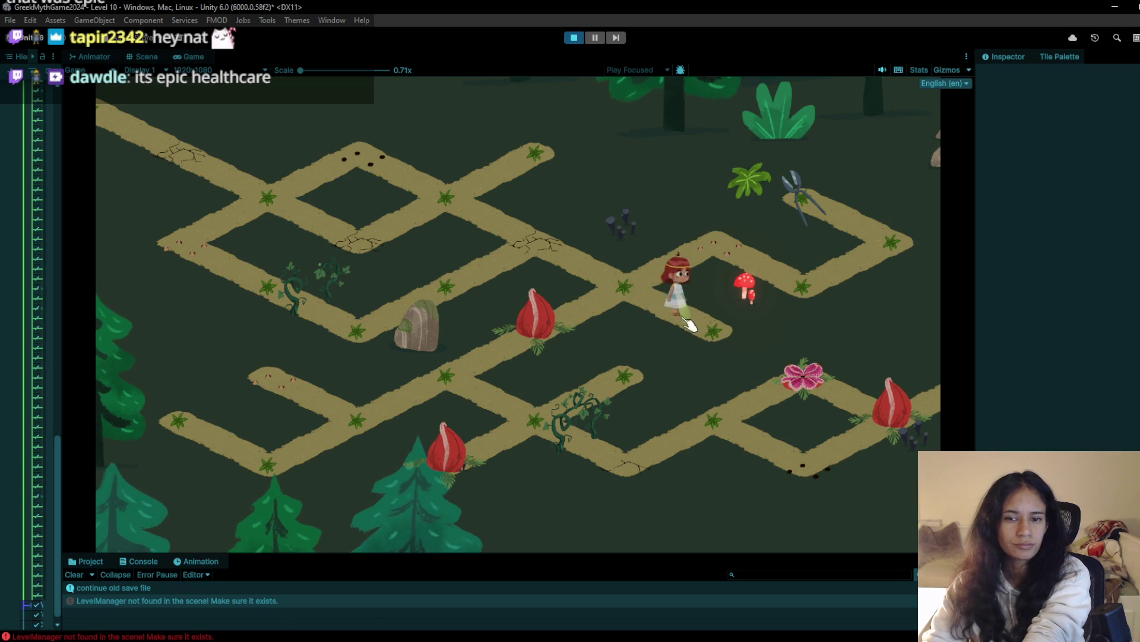
left_click(764, 242)
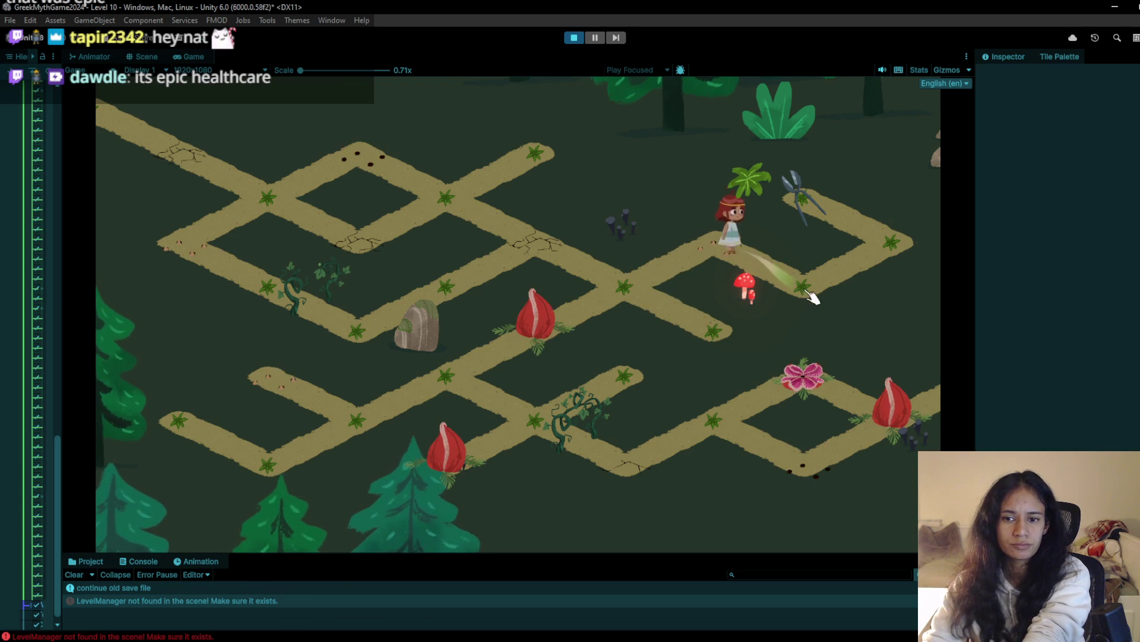
left_click(881, 255)
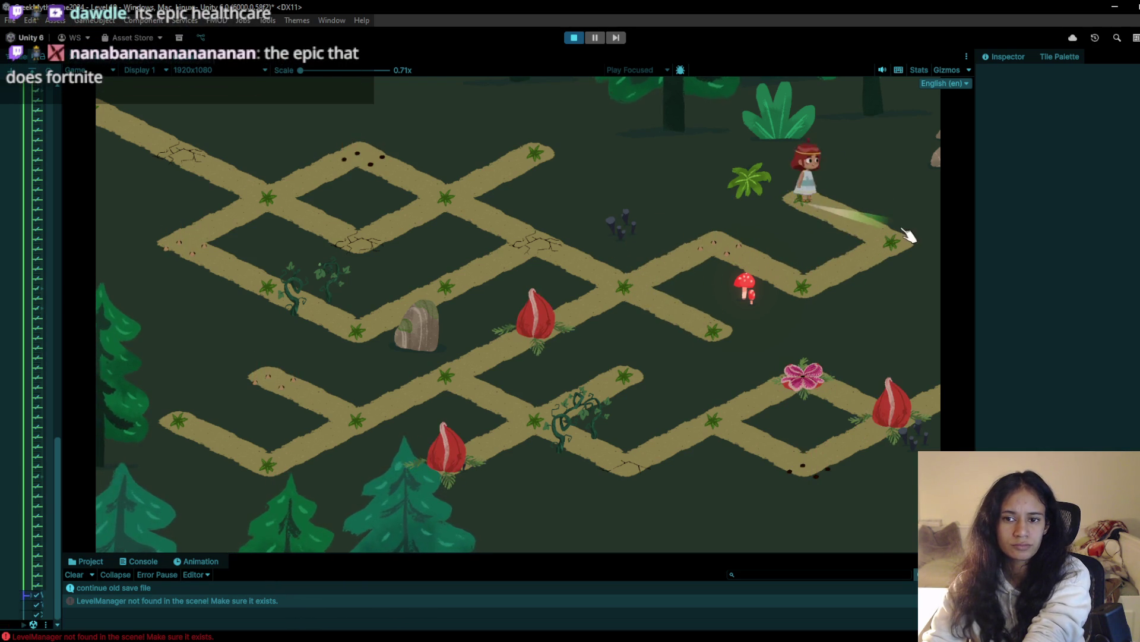
left_click(819, 286)
left_click(647, 293)
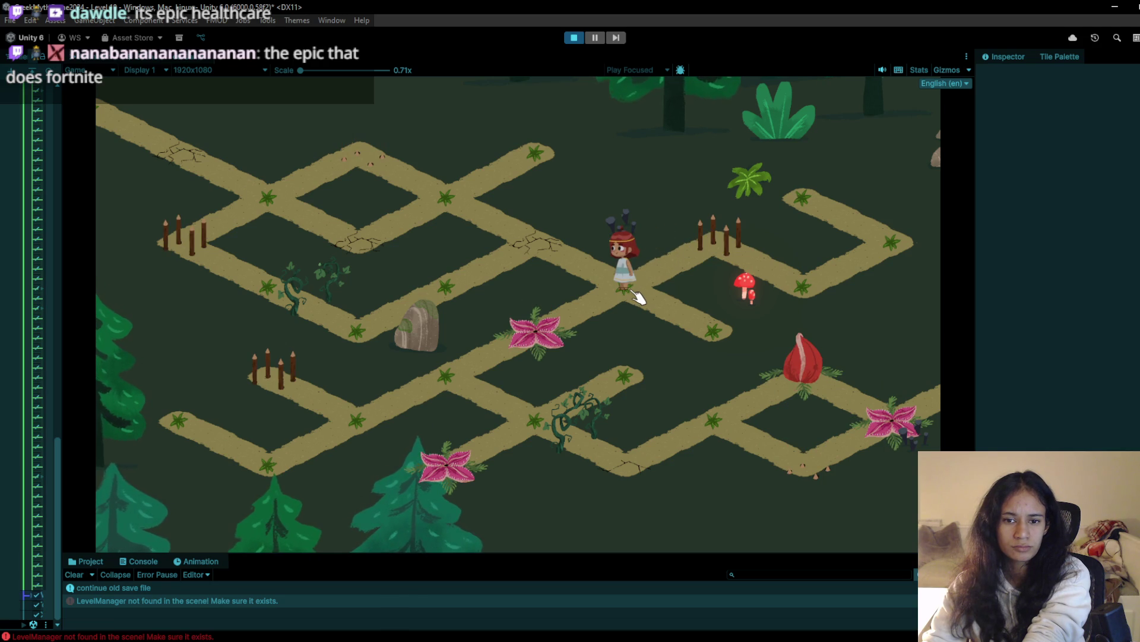
Walk the character down-left past the flower to the vine junction and right-hand junction
left_click(564, 327)
left_click(466, 375)
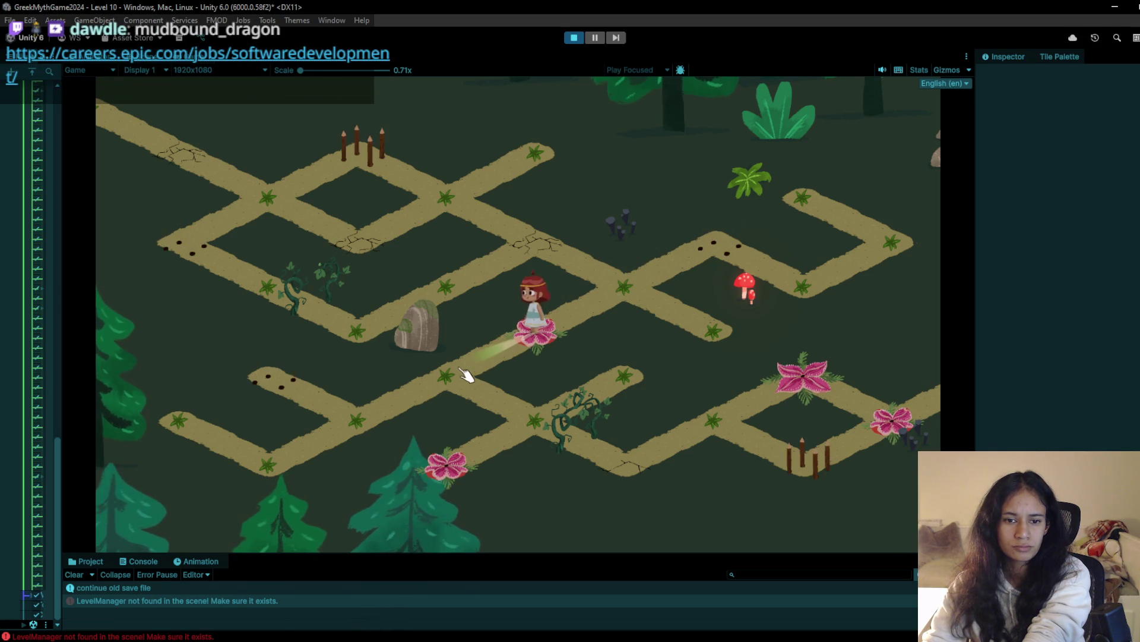
left_click(514, 406)
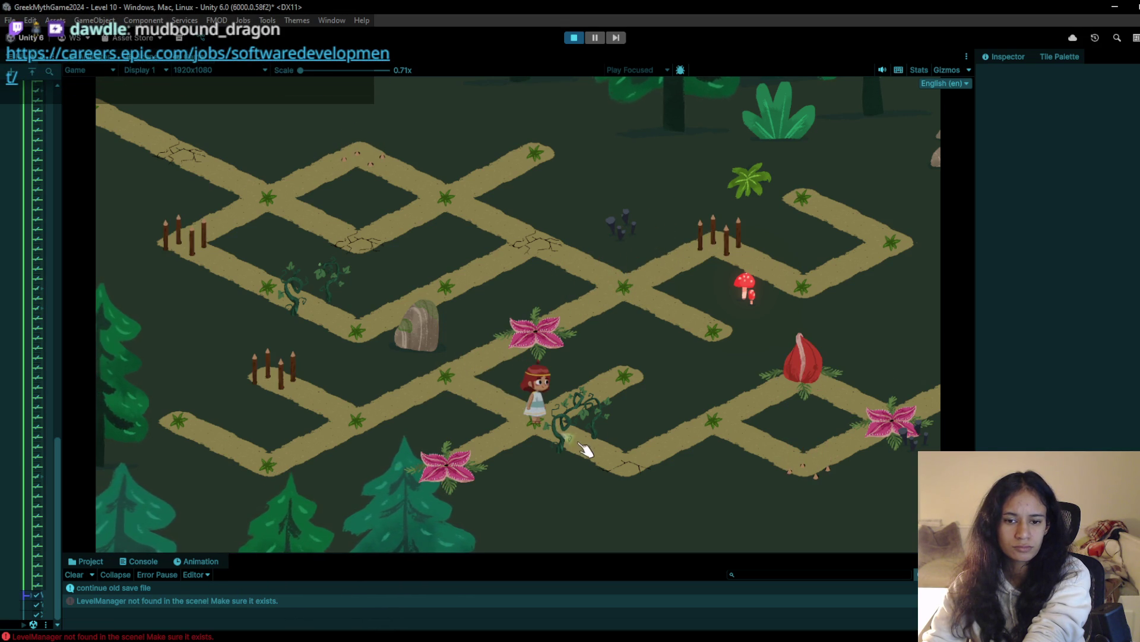
left_click(615, 455)
left_click(719, 423)
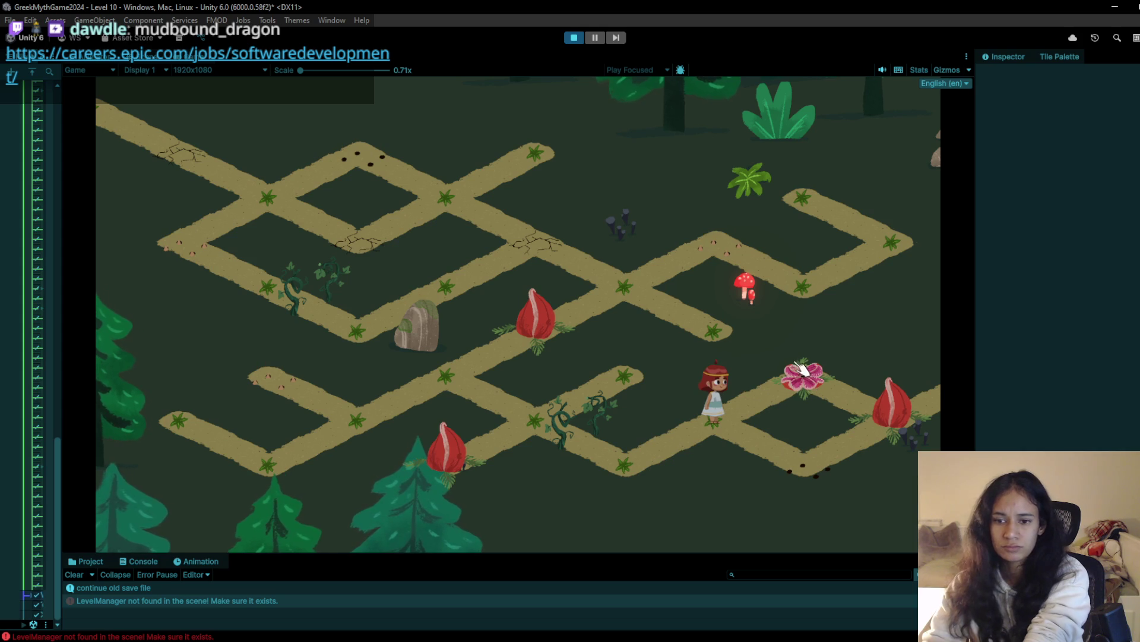
left_click(616, 473)
left_click(691, 431)
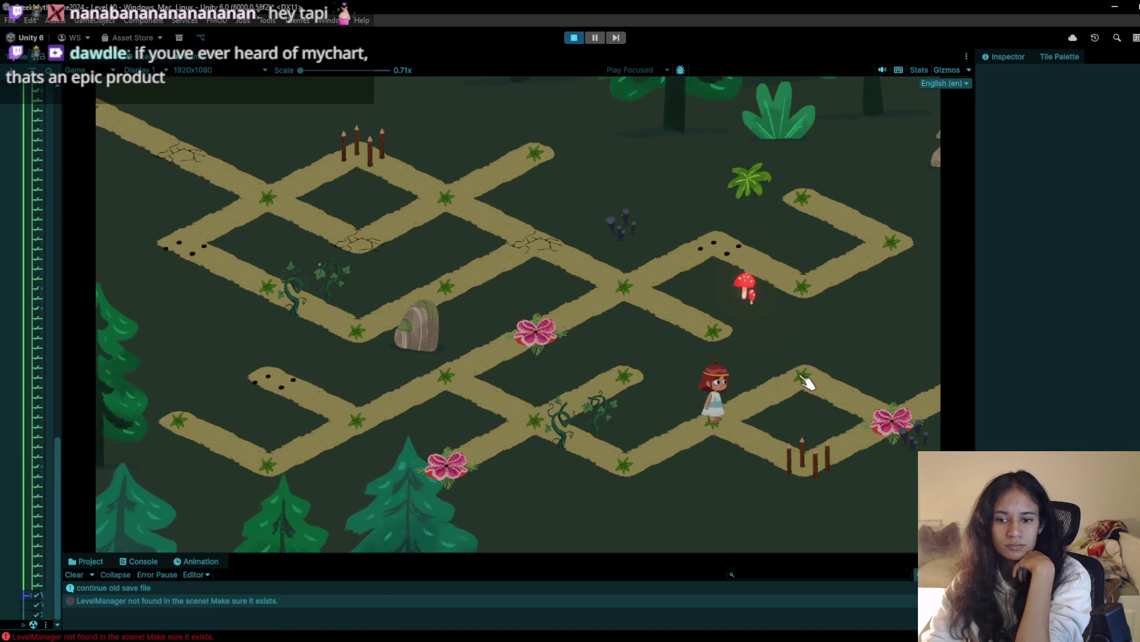
Walk the character onto the lower-right flower tile to get killed, then stop the playtest
left_click(807, 382)
left_click(781, 398)
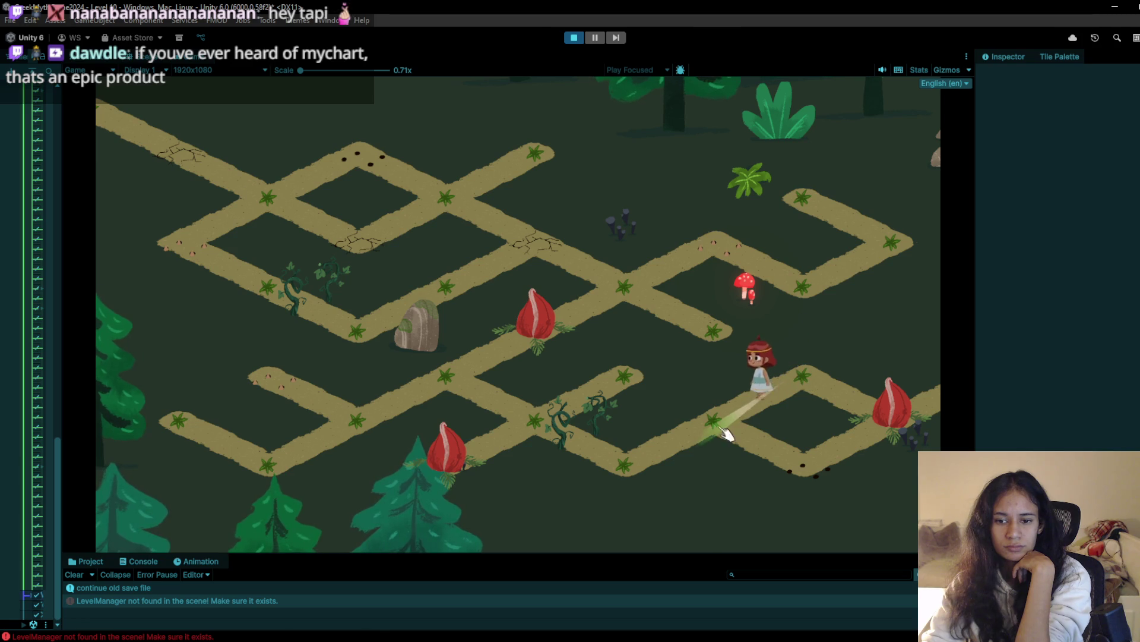
left_click(801, 377)
left_click(889, 418)
left_click(889, 419)
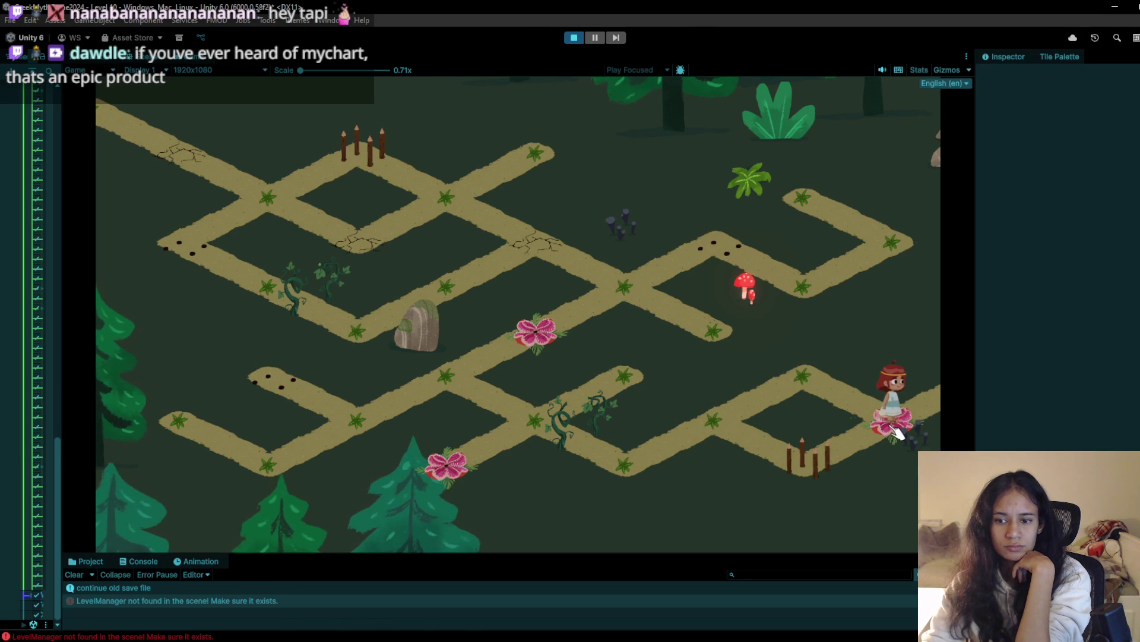
left_click(570, 37)
Paint a spike fence tile where the flower was on the right loop and start Play mode
mouse_move(619, 387)
left_mouse_down()
mouse_move(397, 323)
mouse_move(482, 383)
left_mouse_up()
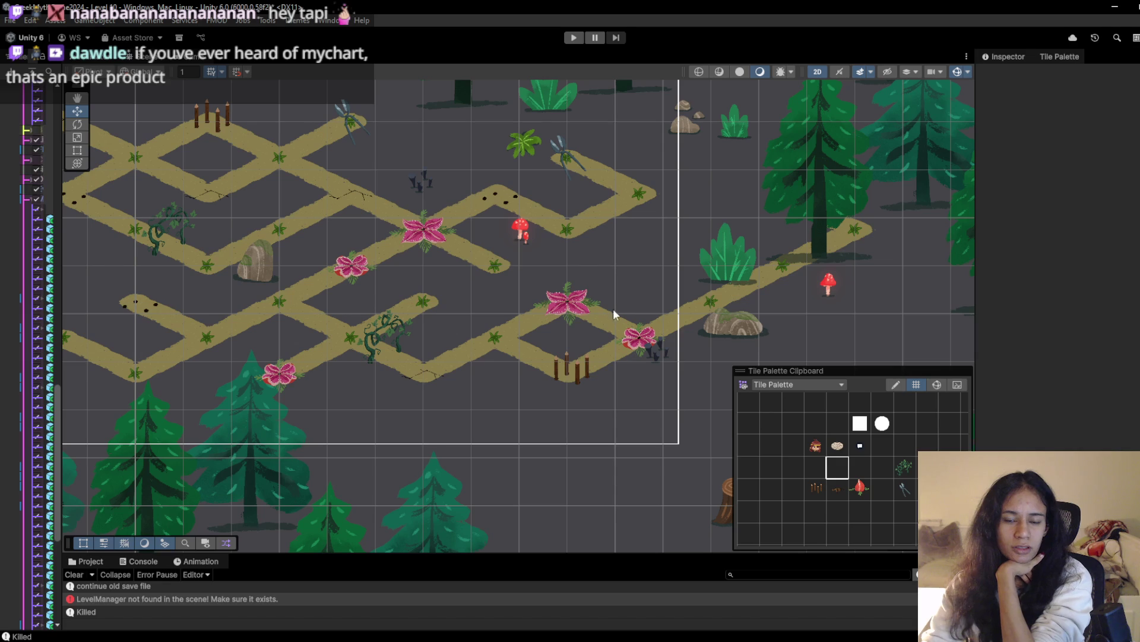
left_click(815, 488)
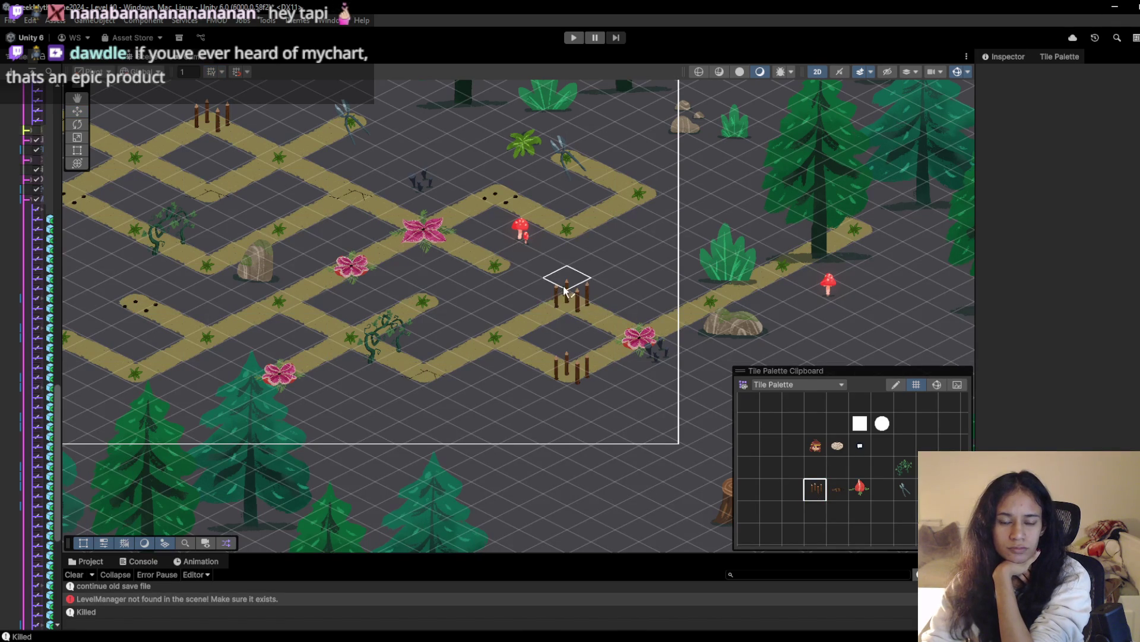
left_click(567, 304)
left_click(572, 38)
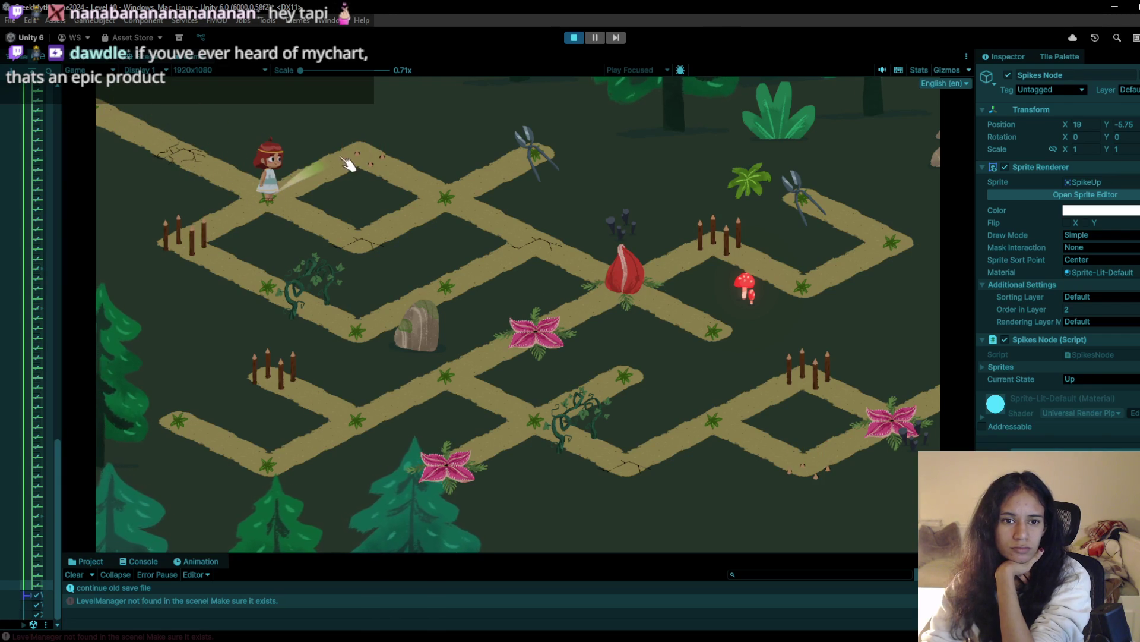
Walk the character to the upper-right spike node, then back down past the rock
left_click(372, 255)
left_click(461, 194)
left_click(576, 137)
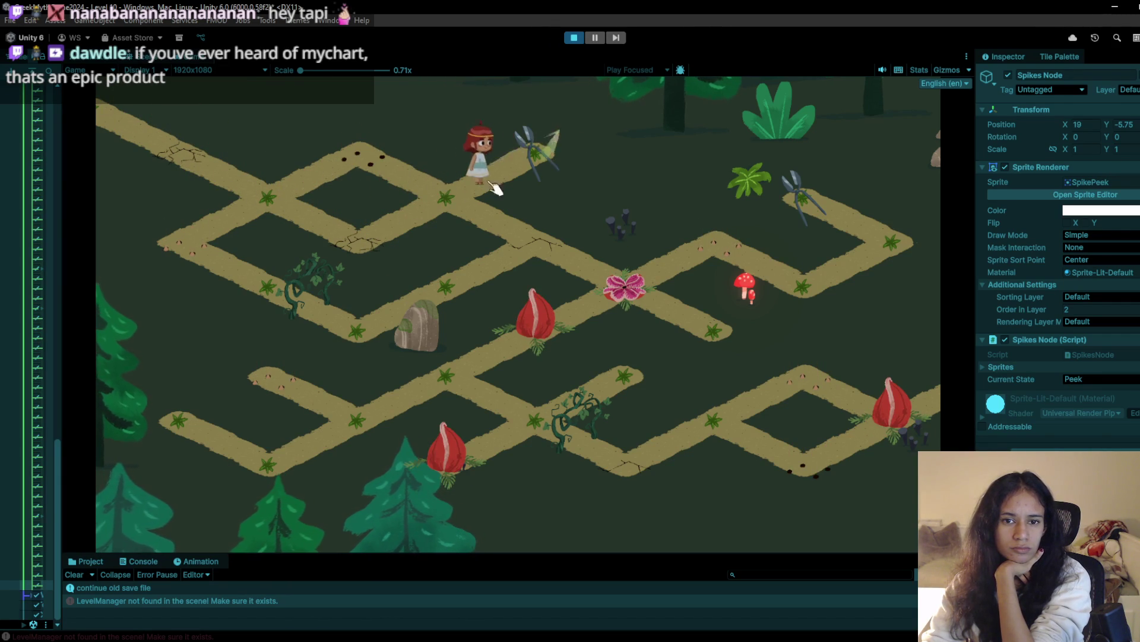
left_click(457, 205)
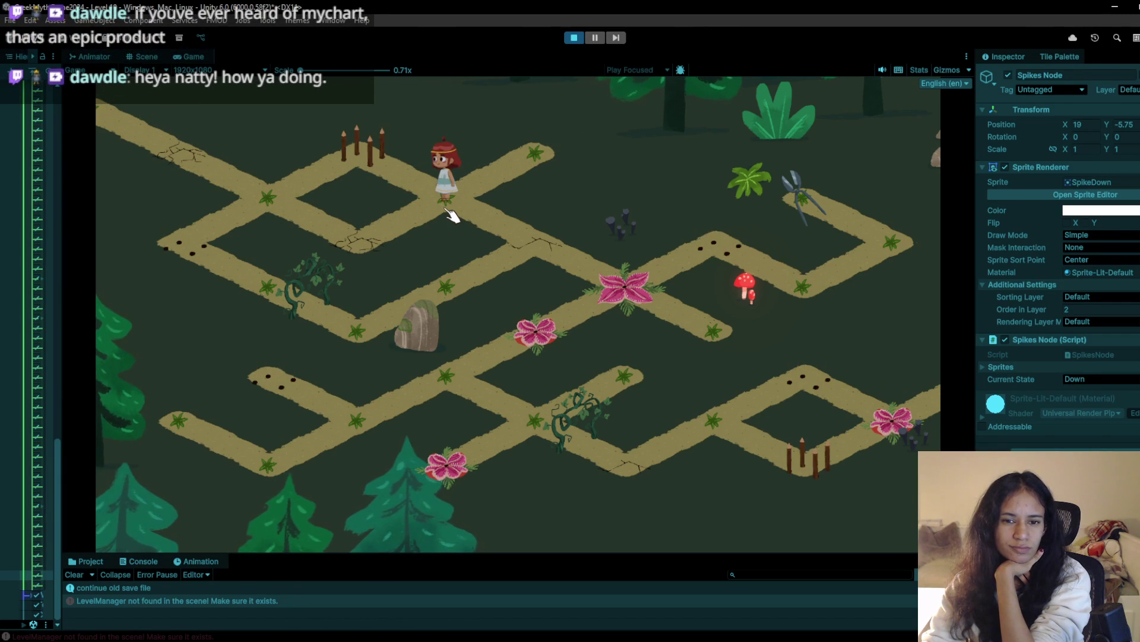
left_click(496, 248)
left_click(469, 285)
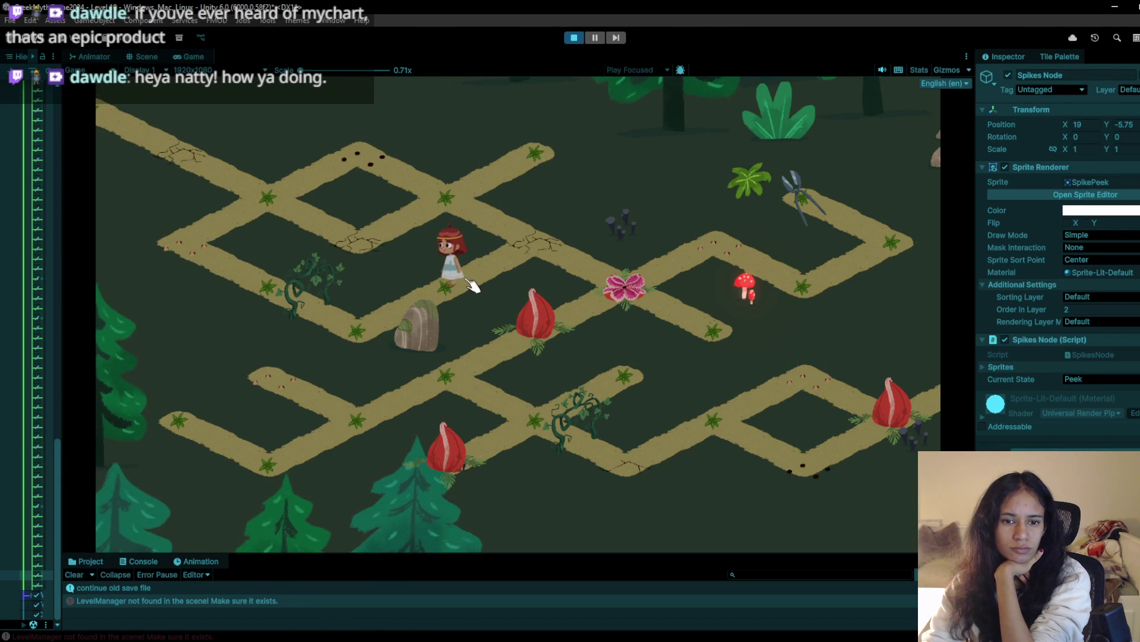
left_click(363, 325)
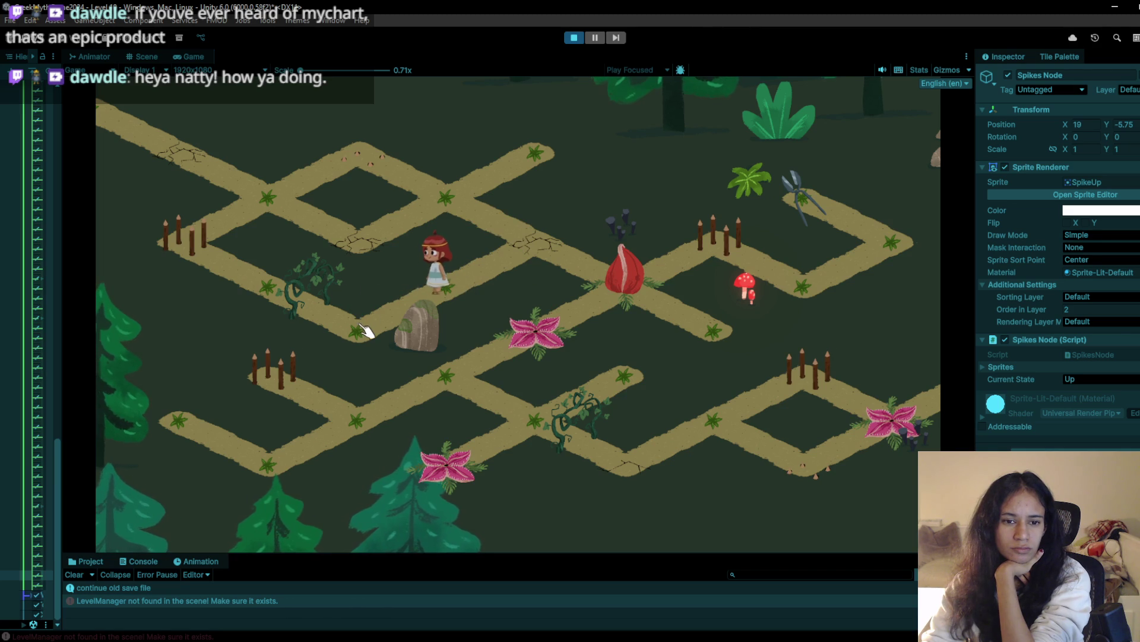
left_click(432, 291)
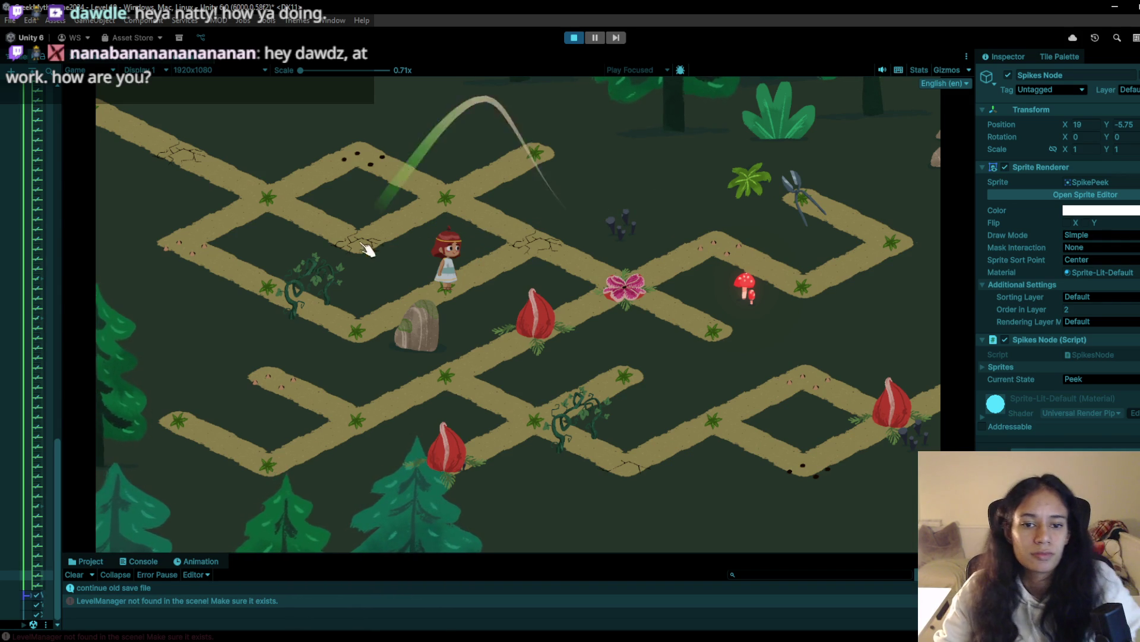
Swipe the character back and forth by the spikes toward the rock, then stop play
left_click_drag(321, 339, 463, 266)
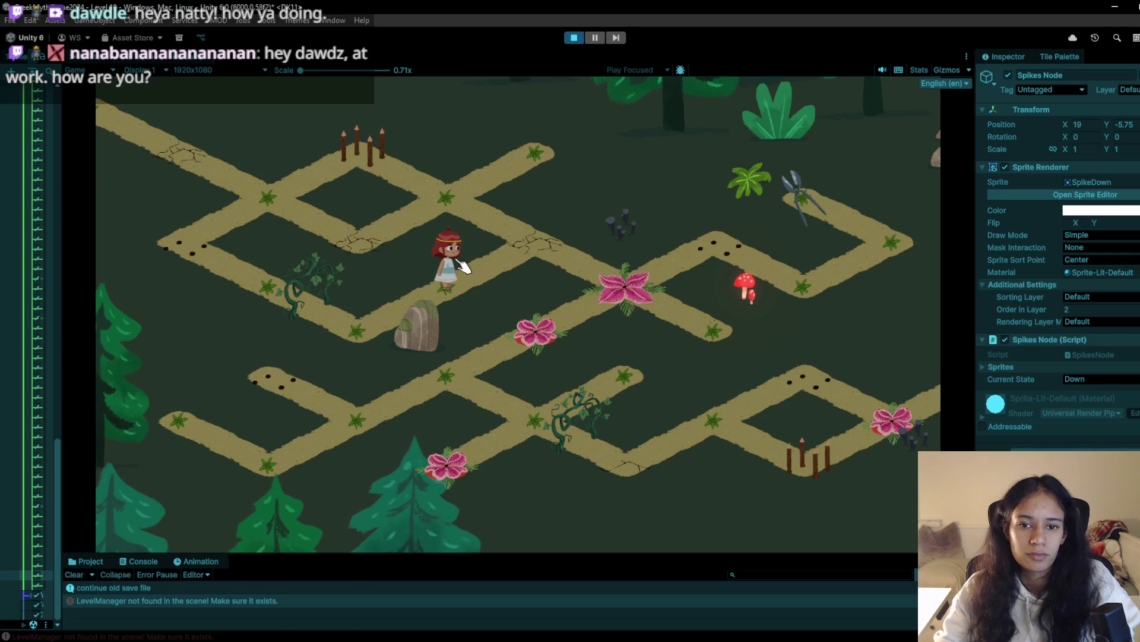
mouse_move(374, 307)
left_mouse_down()
mouse_move(350, 330)
mouse_move(333, 309)
mouse_move(416, 279)
mouse_move(462, 289)
left_mouse_up()
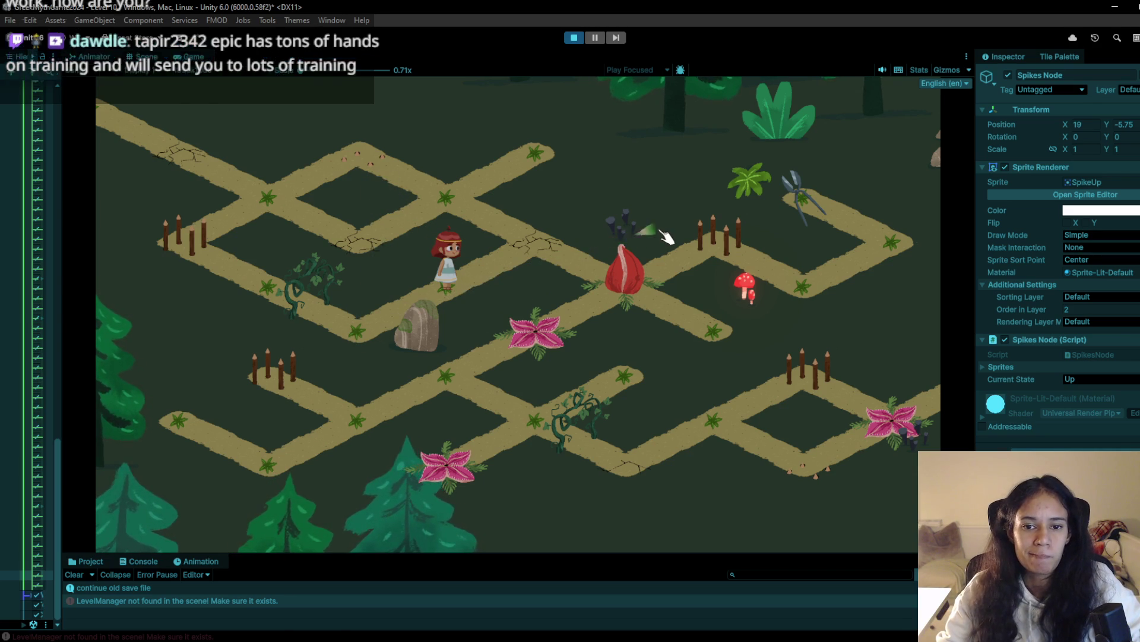
left_click_drag(667, 234, 331, 341)
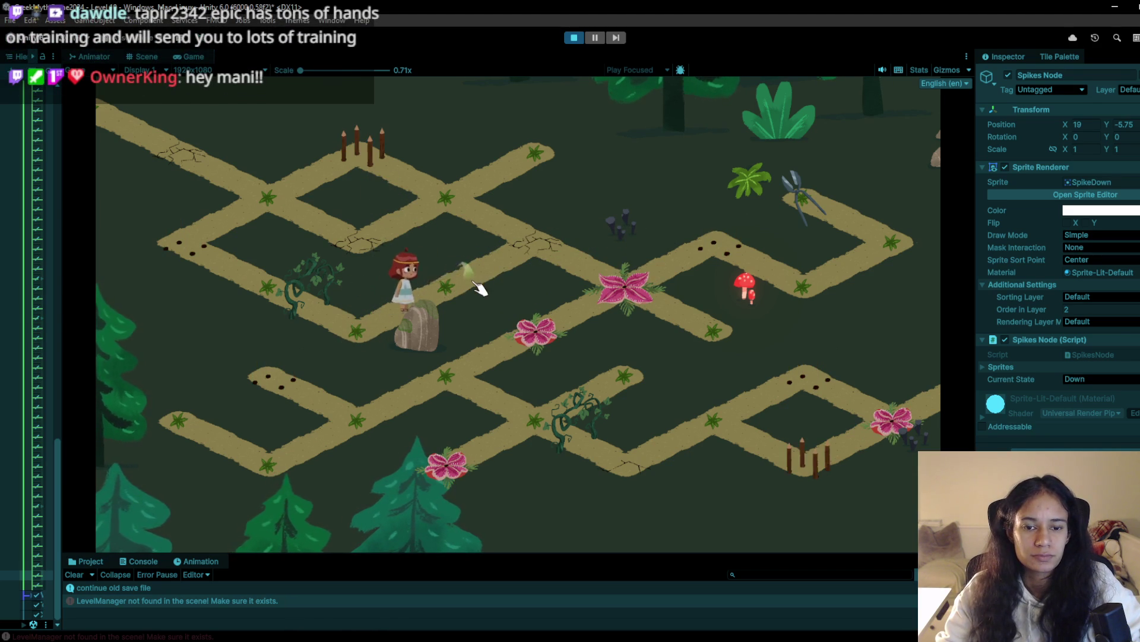
left_click(574, 38)
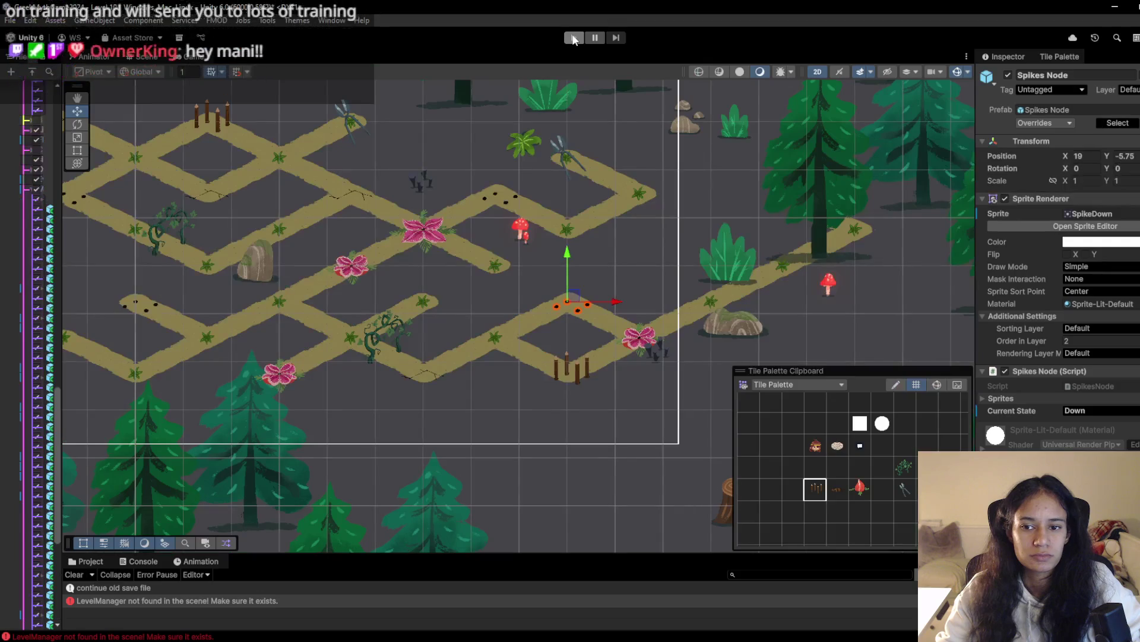
Erase the spike stakes from the path tile beside the lower vines and start Play again
left_click(574, 38)
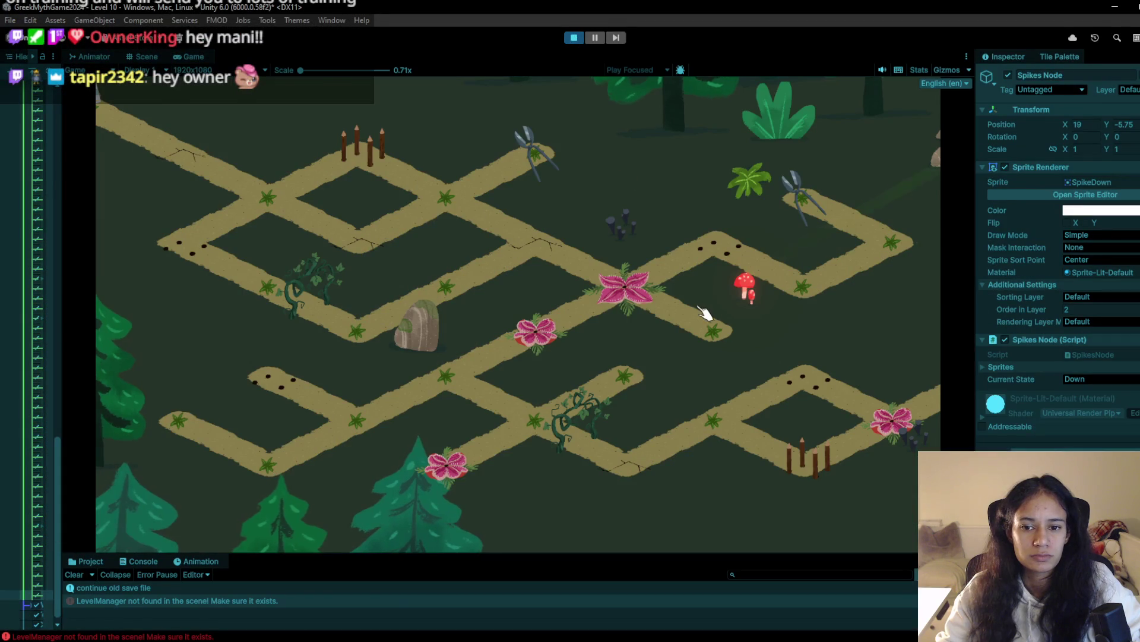
left_click(572, 38)
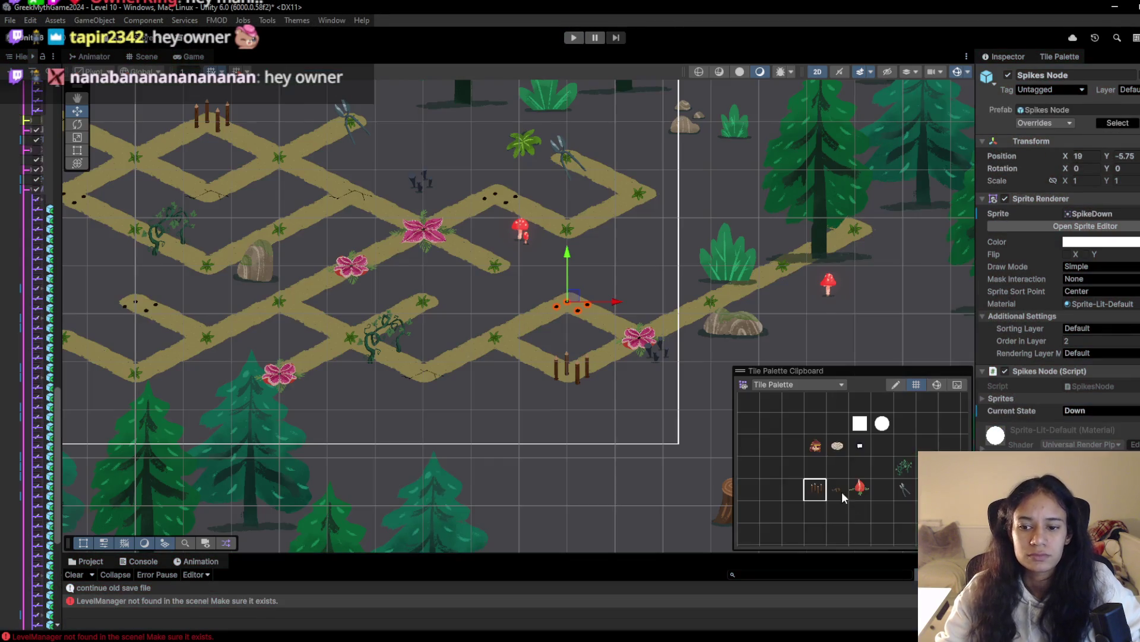
left_click(837, 467)
left_click(566, 374)
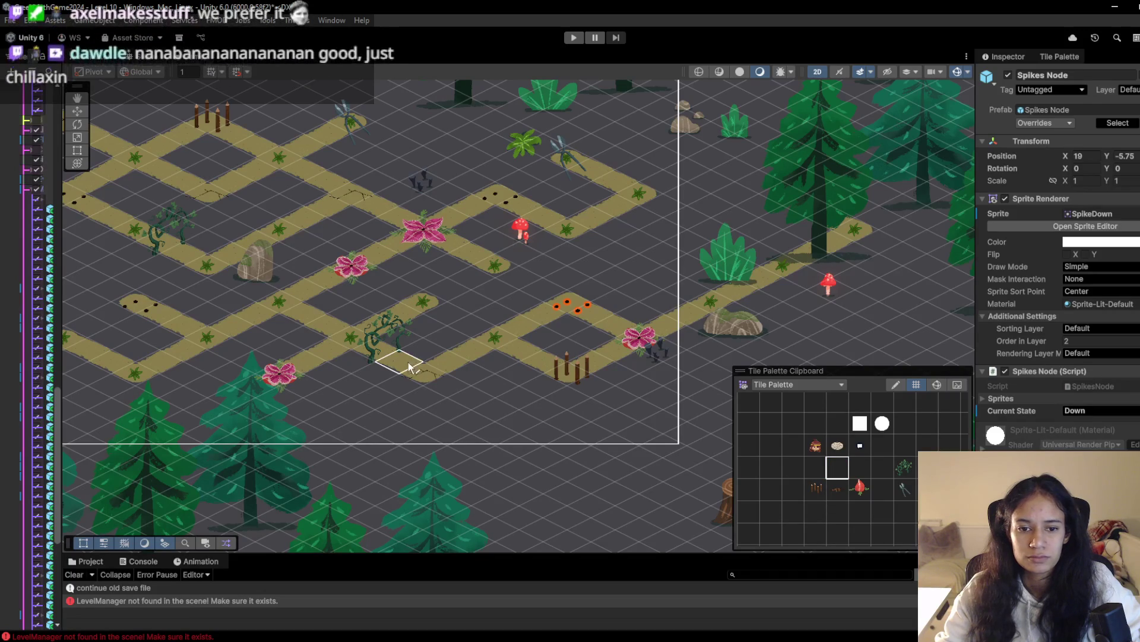
left_click(575, 38)
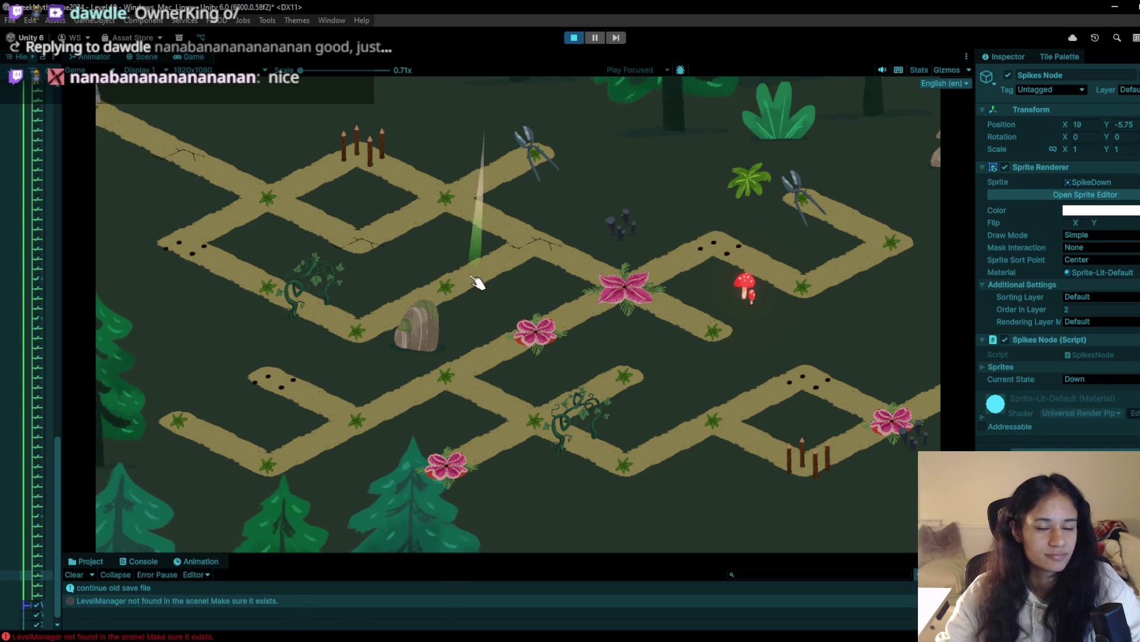
Walk the character across the spike tiles onto the flower node, then stop the playtest
left_click(248, 192)
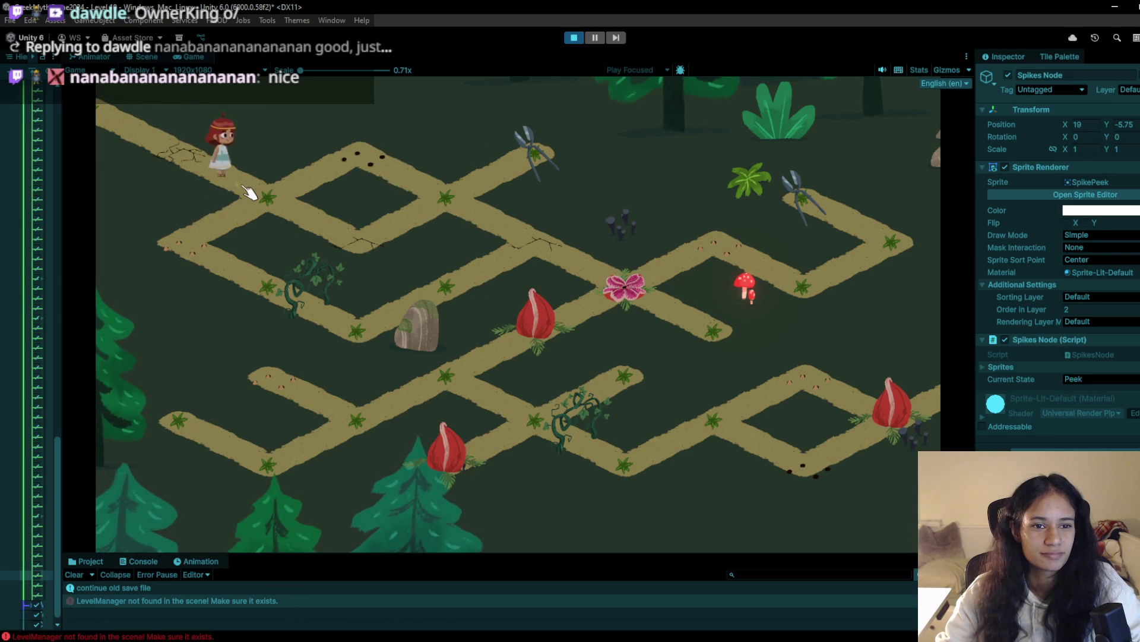
left_click(348, 243)
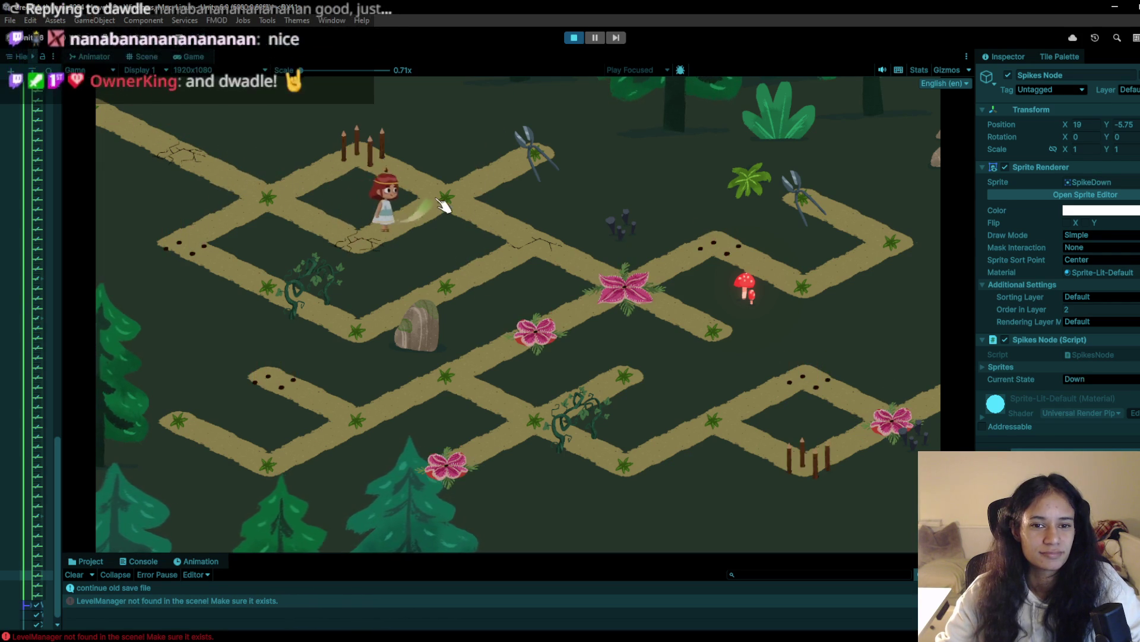
left_click(478, 209)
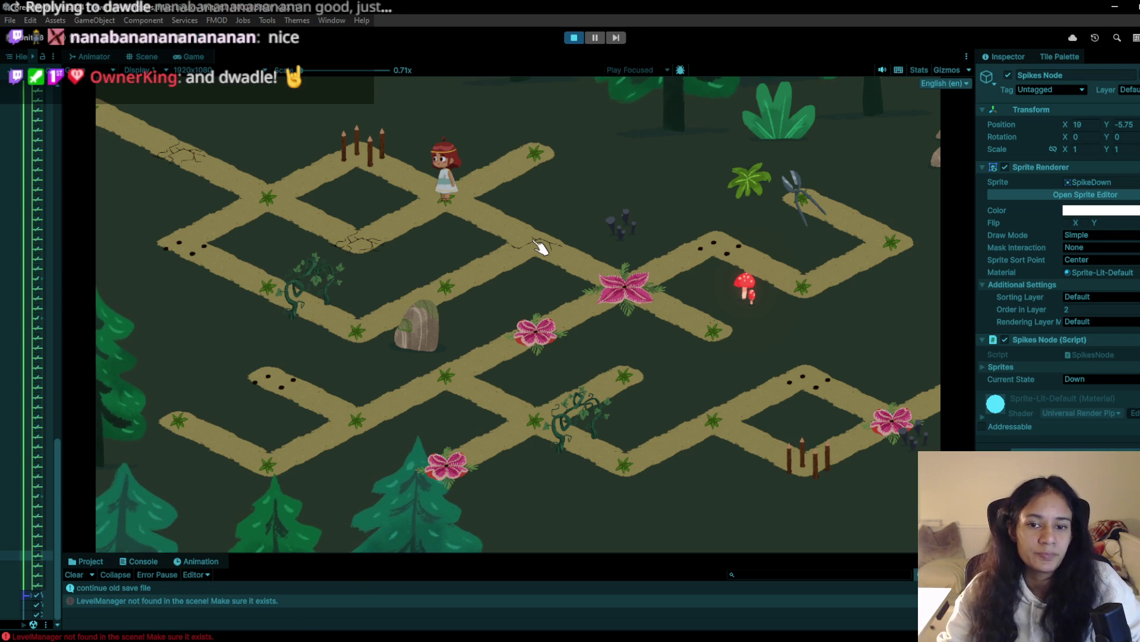
left_click(542, 179)
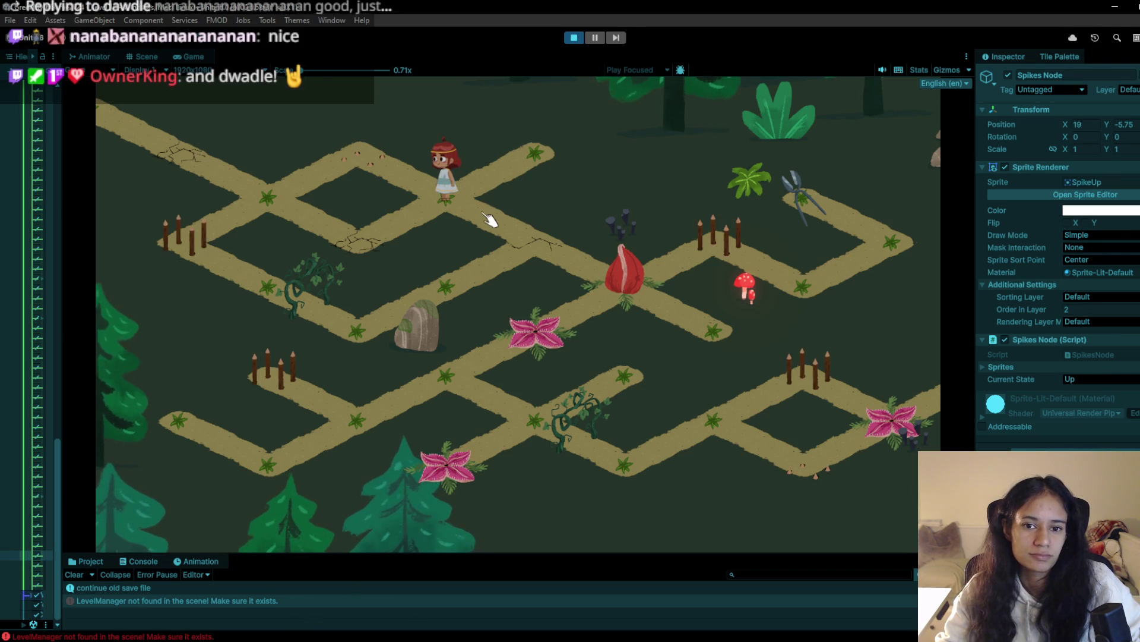
left_click(539, 260)
left_click(628, 289)
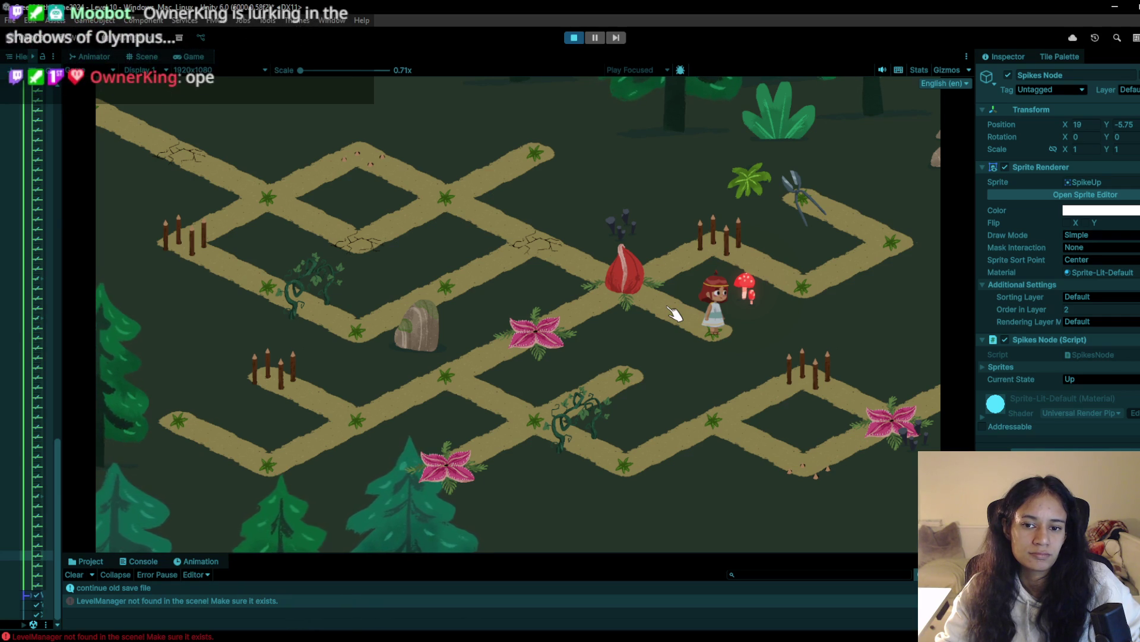
left_click(578, 38)
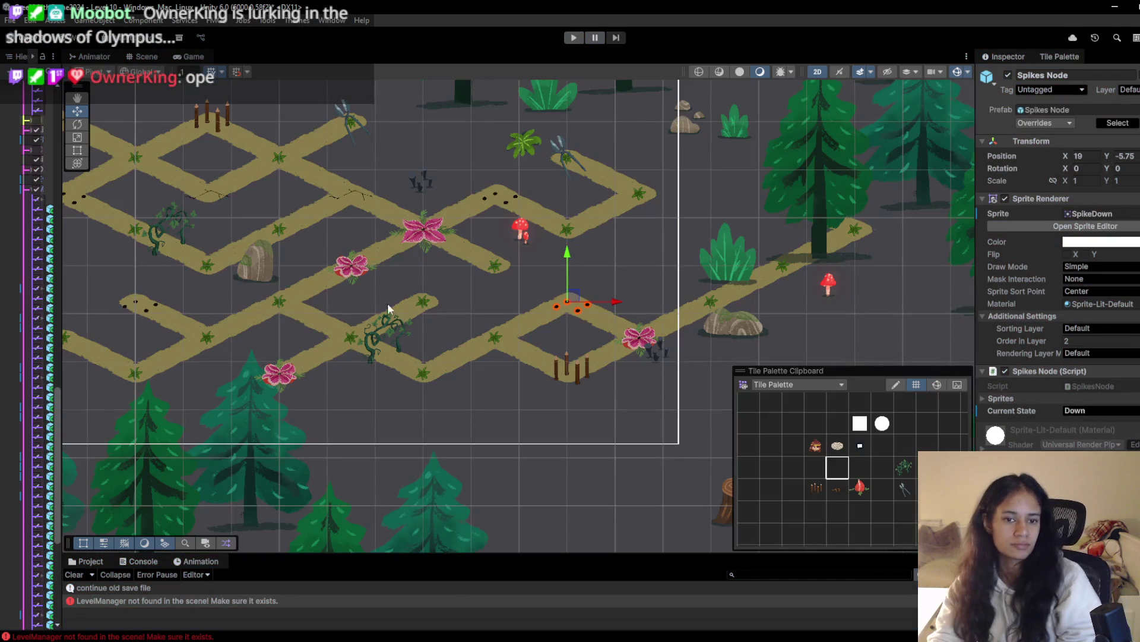
left_click_drag(387, 303, 359, 387)
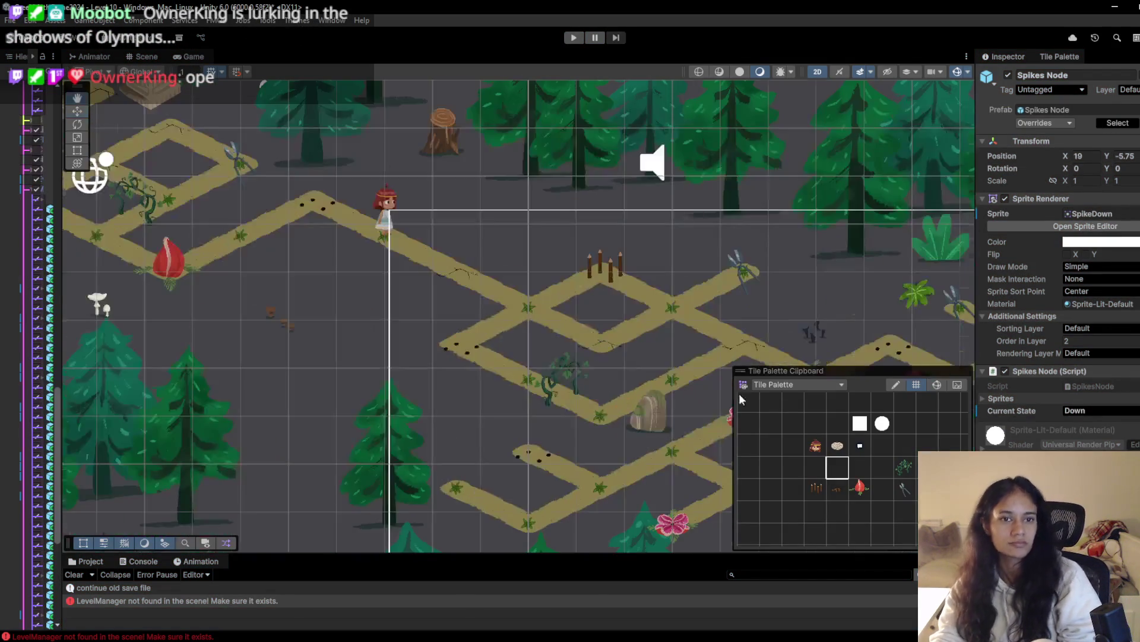
Widen the Hierarchy panel to show full node names and enter Play mode
scroll(359, 386, "down", 2)
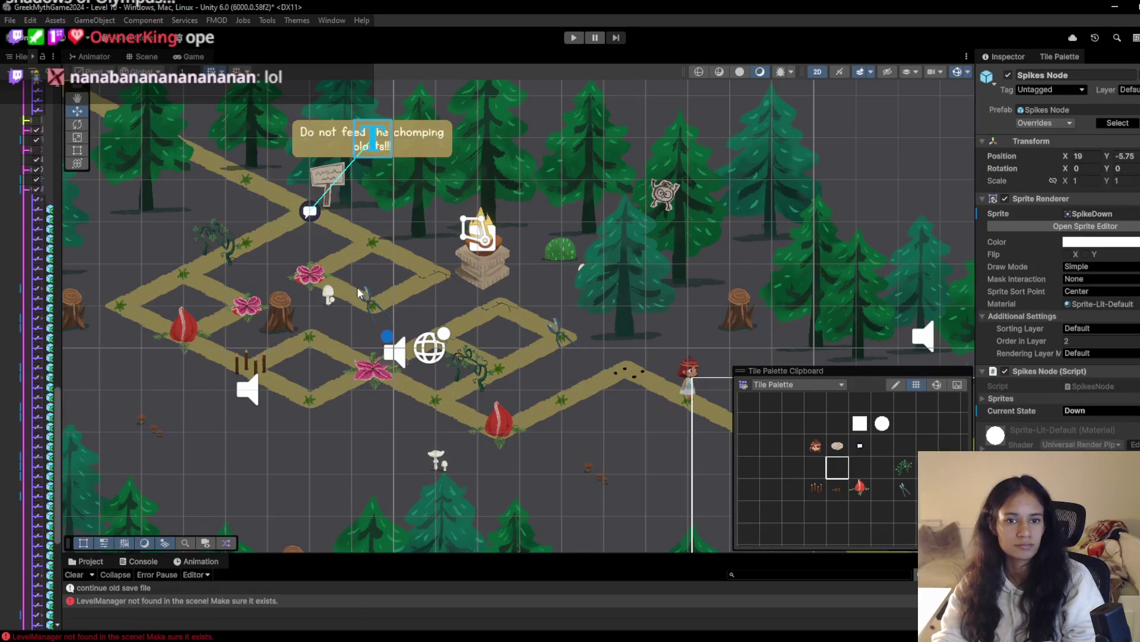
mouse_move(65, 217)
left_mouse_down()
mouse_move(186, 242)
mouse_move(128, 243)
left_mouse_up()
left_click(573, 38)
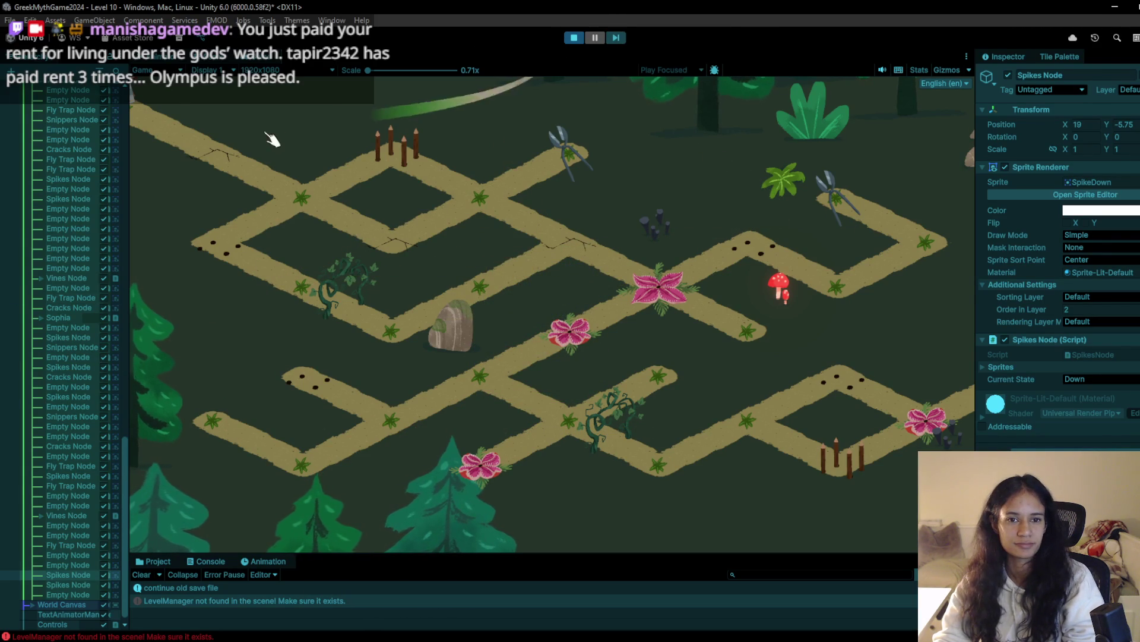
Move the character to the next path node, raising the spikes, and switch to the Paint sketch
left_click(297, 201)
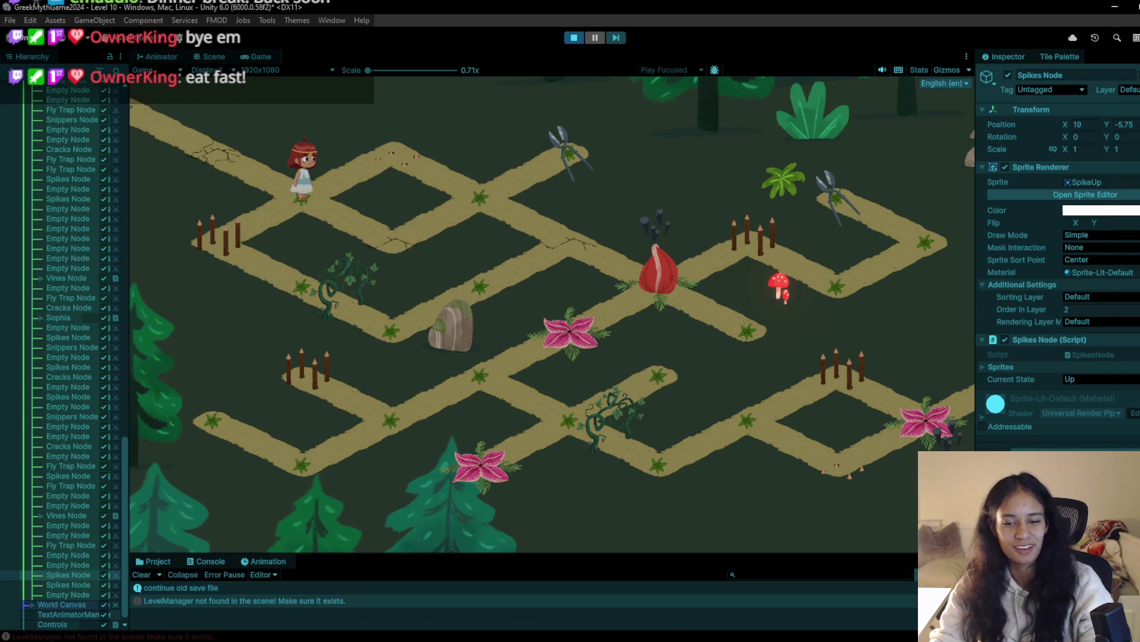
key("alt+Tab")
right_click(592, 640)
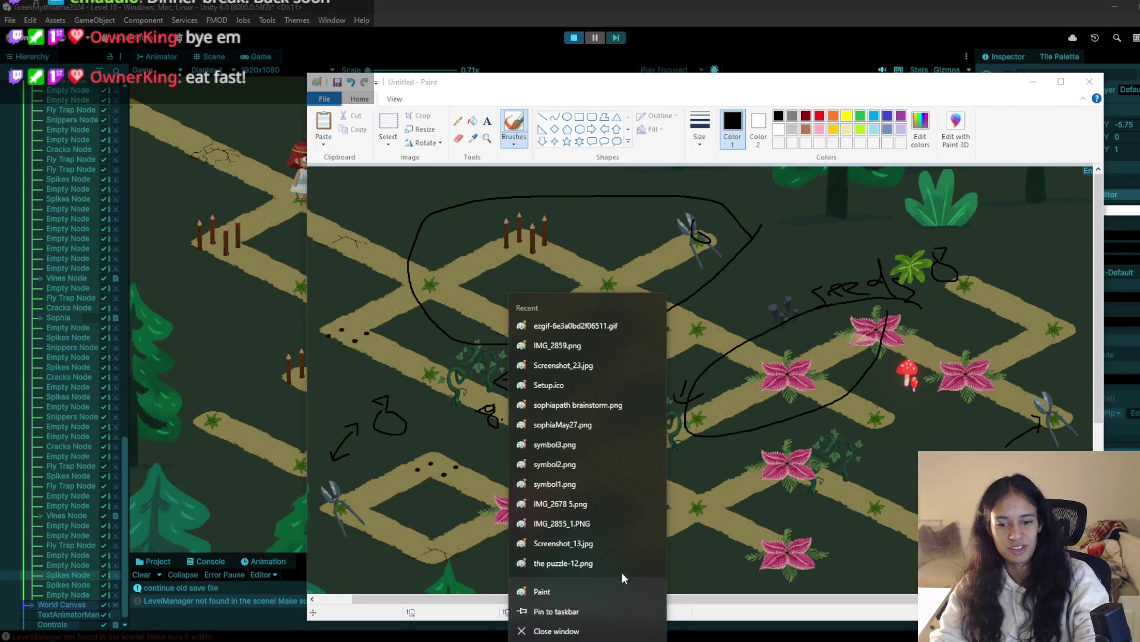
Close the annotated level sketch and open a fresh blank Paint canvas
left_click(552, 605)
left_click(588, 639)
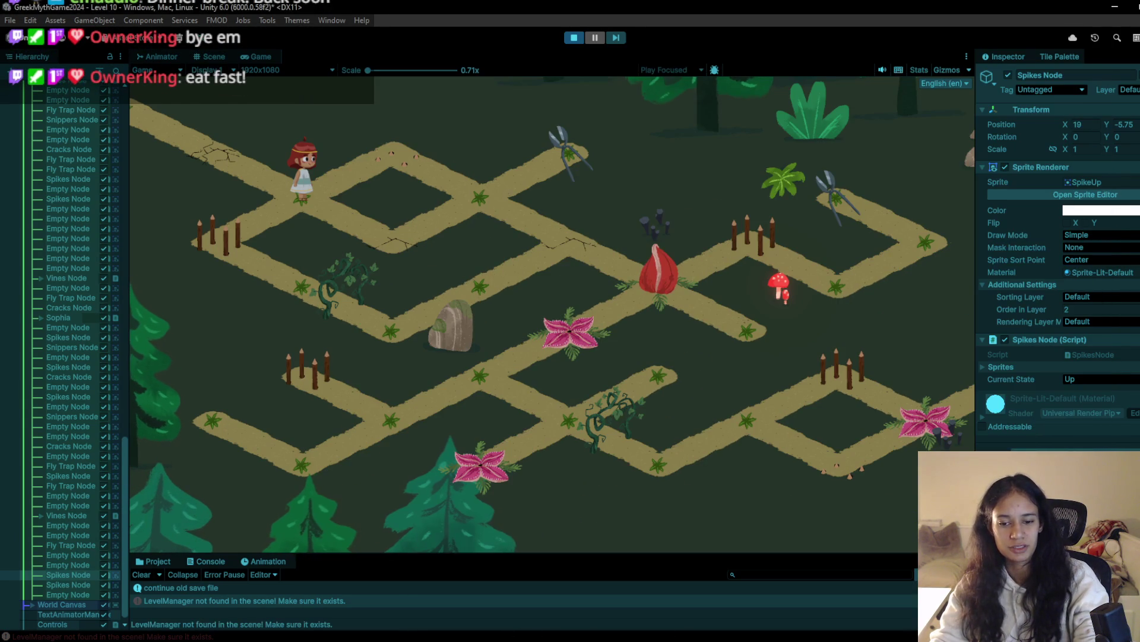
right_click(589, 639)
left_click(566, 588)
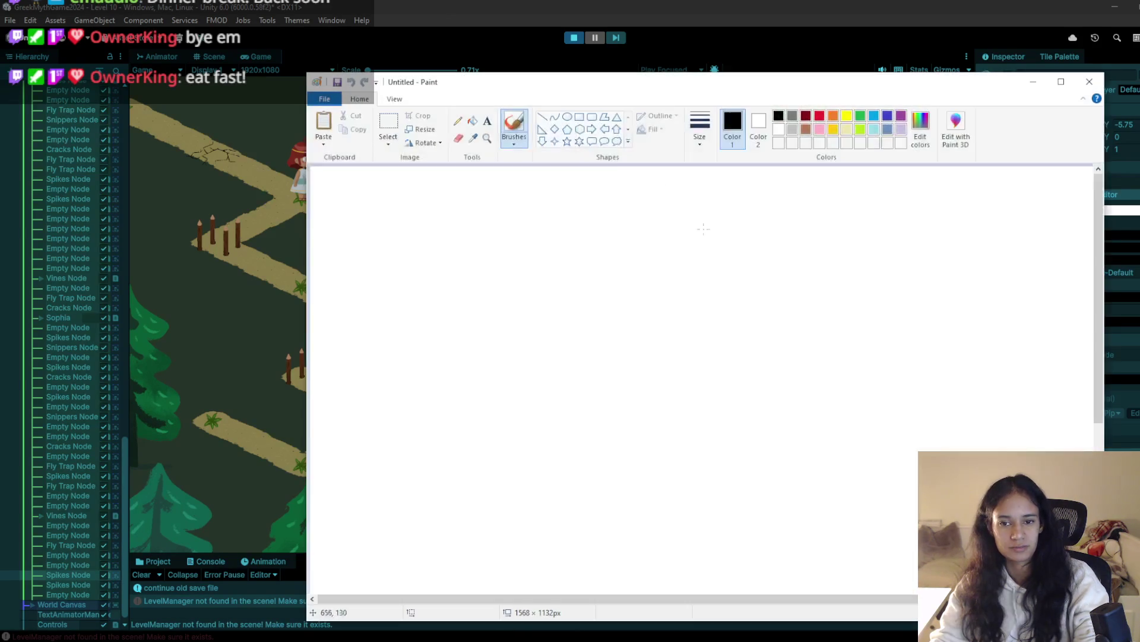
left_click_drag(587, 72, 486, 69)
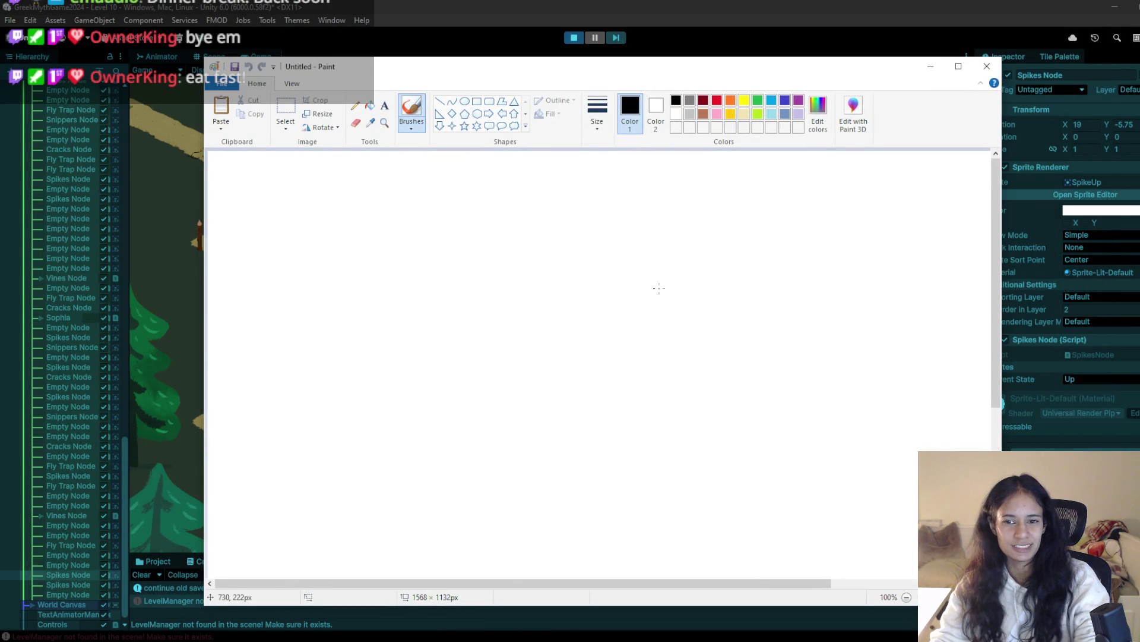
left_click(344, 641)
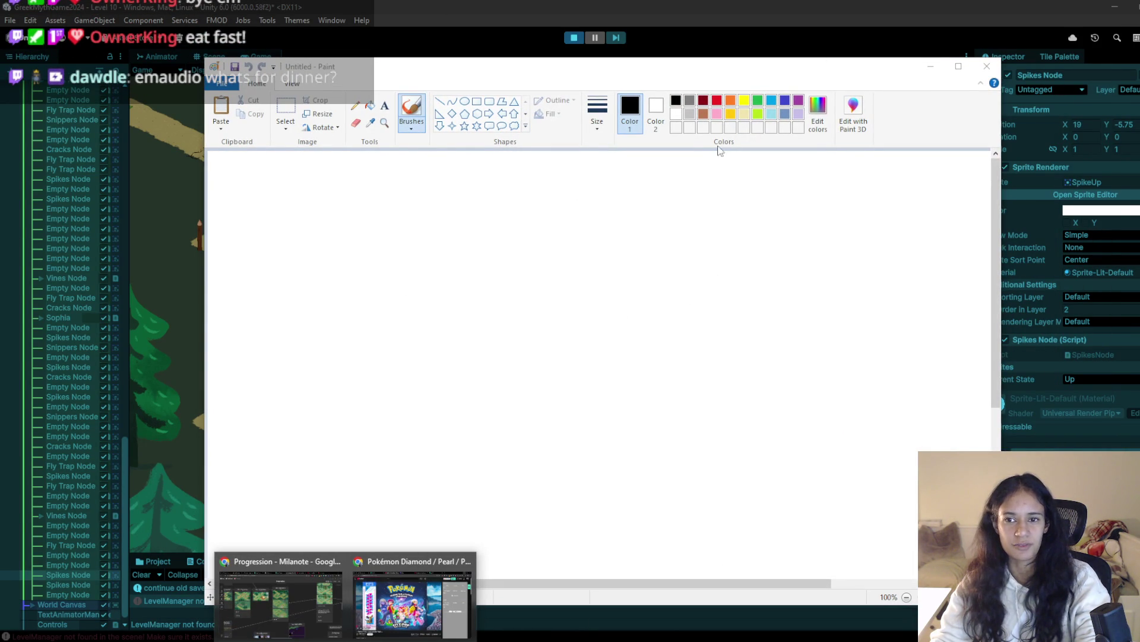
Draw a thick gold sun with rays, then search 'apollo symbols' in a new browser tab
left_click(731, 114)
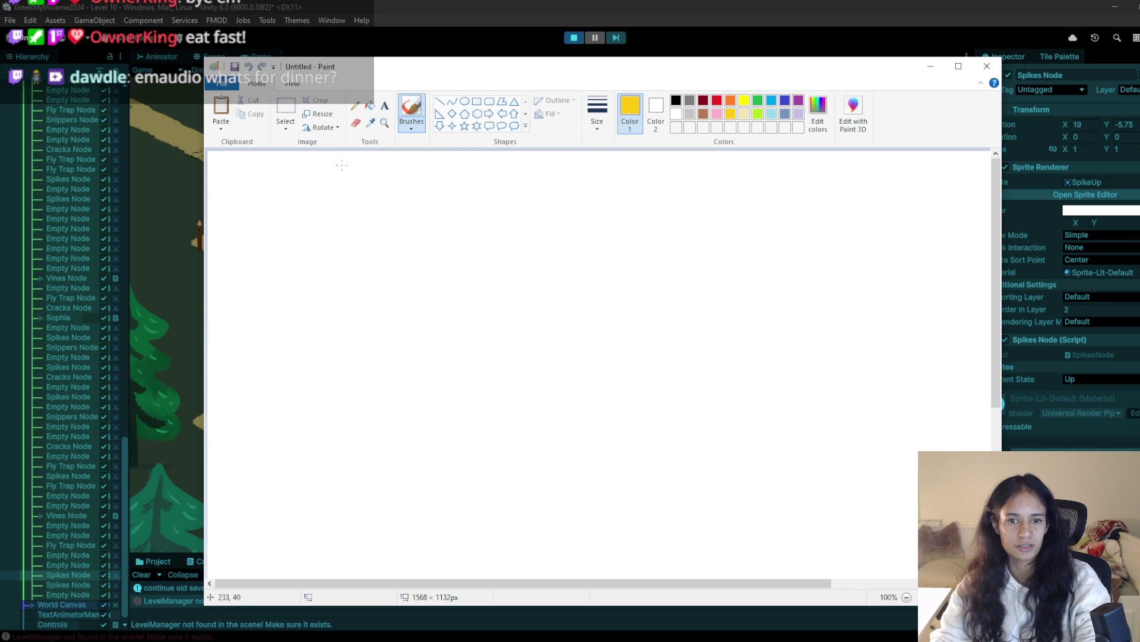
left_click(597, 113)
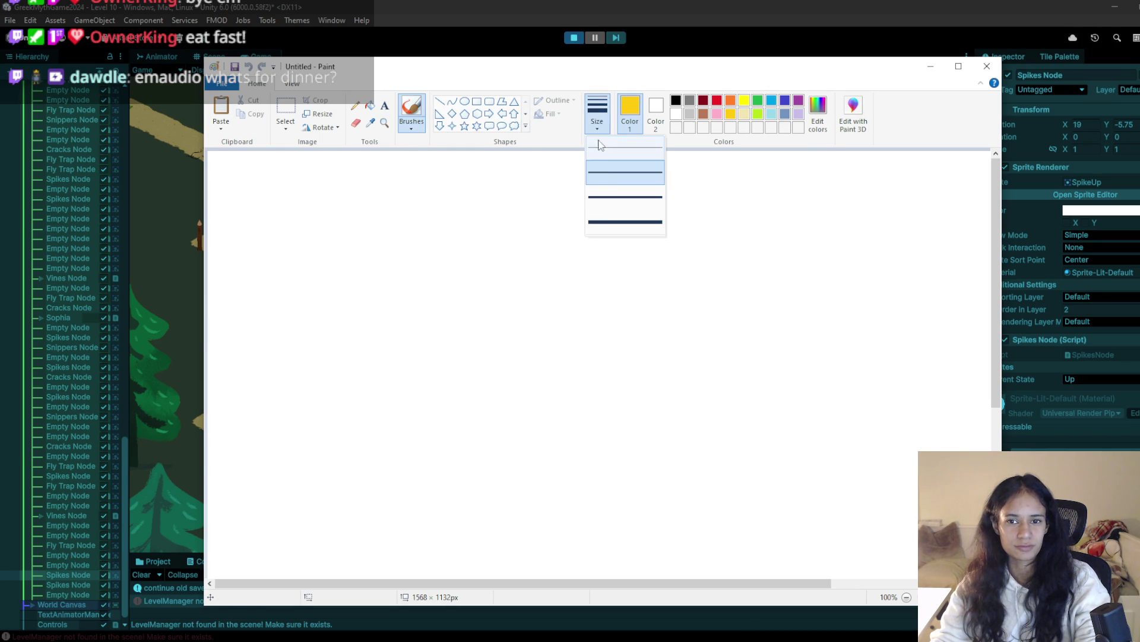
left_click(608, 224)
mouse_move(324, 204)
left_mouse_down()
mouse_move(466, 255)
mouse_move(323, 267)
mouse_move(331, 203)
mouse_move(274, 225)
left_mouse_up()
left_click_drag(312, 288, 286, 302)
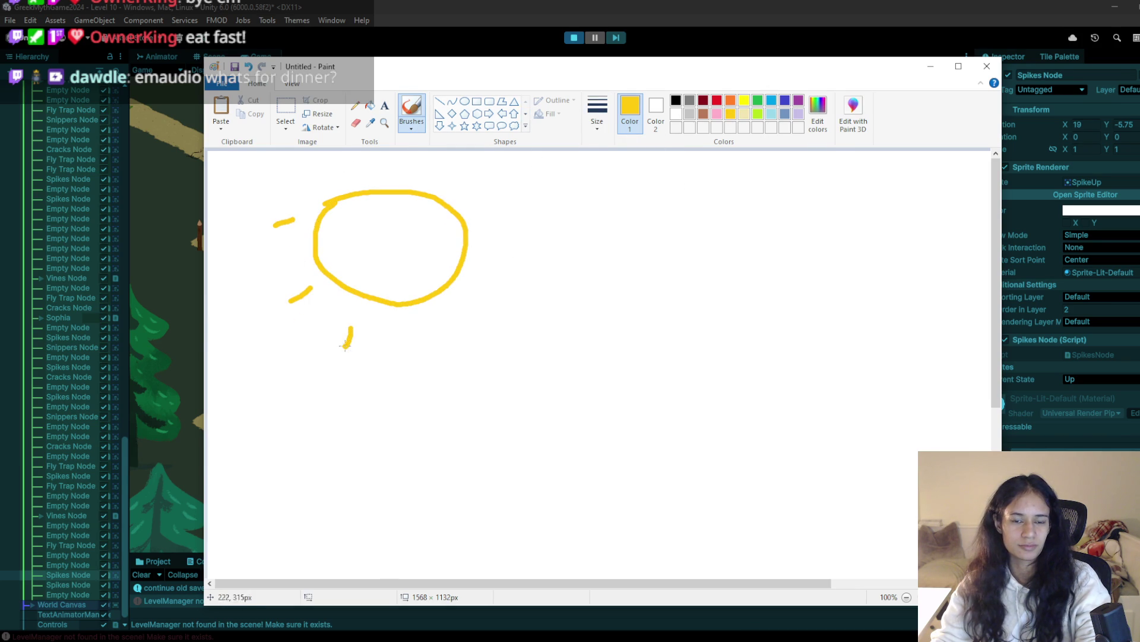
mouse_move(496, 257)
left_mouse_down()
mouse_move(518, 242)
mouse_move(511, 192)
left_mouse_up()
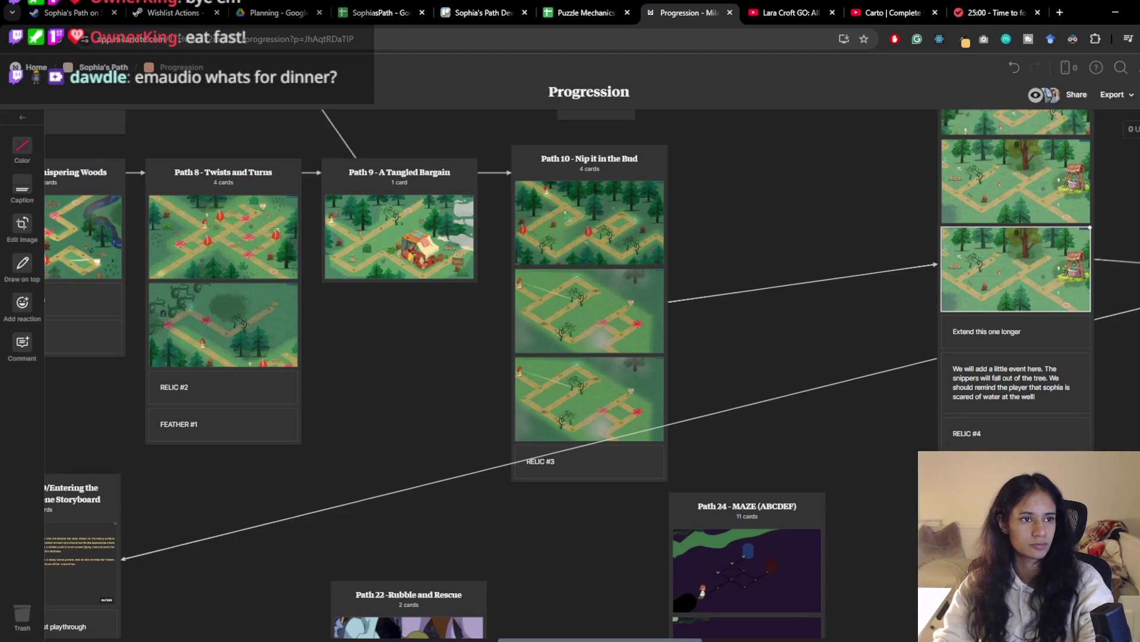
key("ctrl+t")
type("apo")
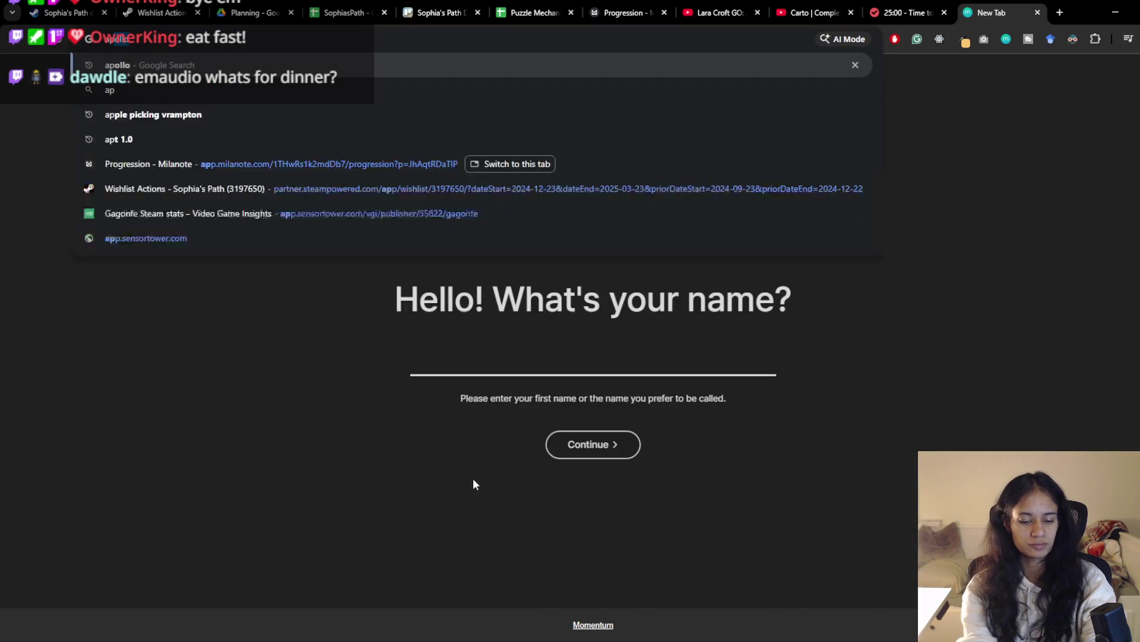
type("llo")
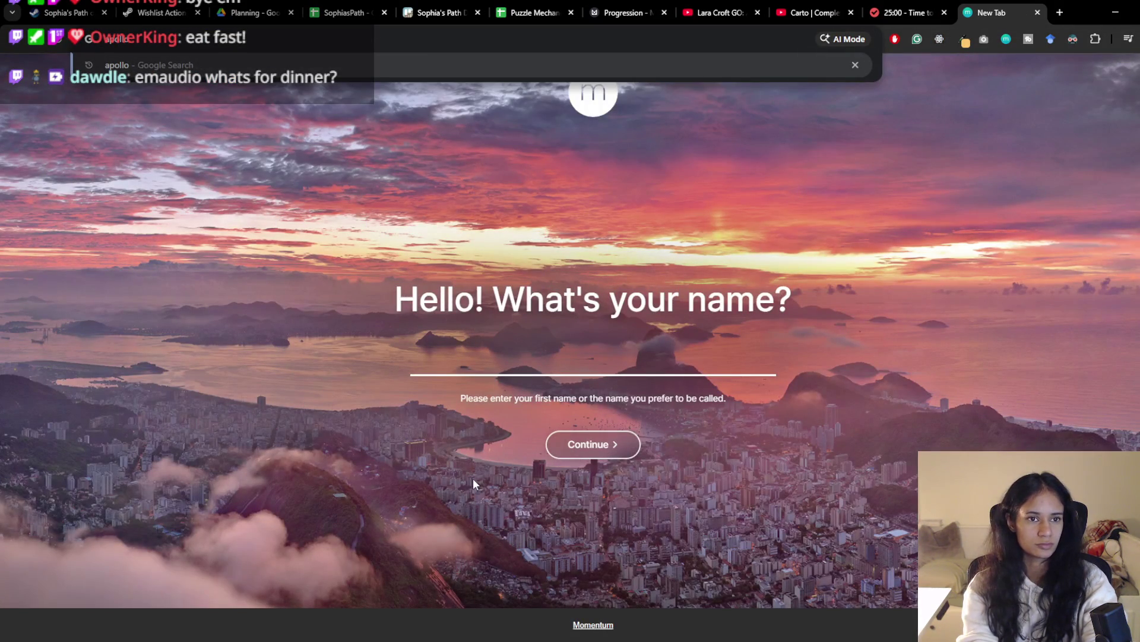
type(" symbols")
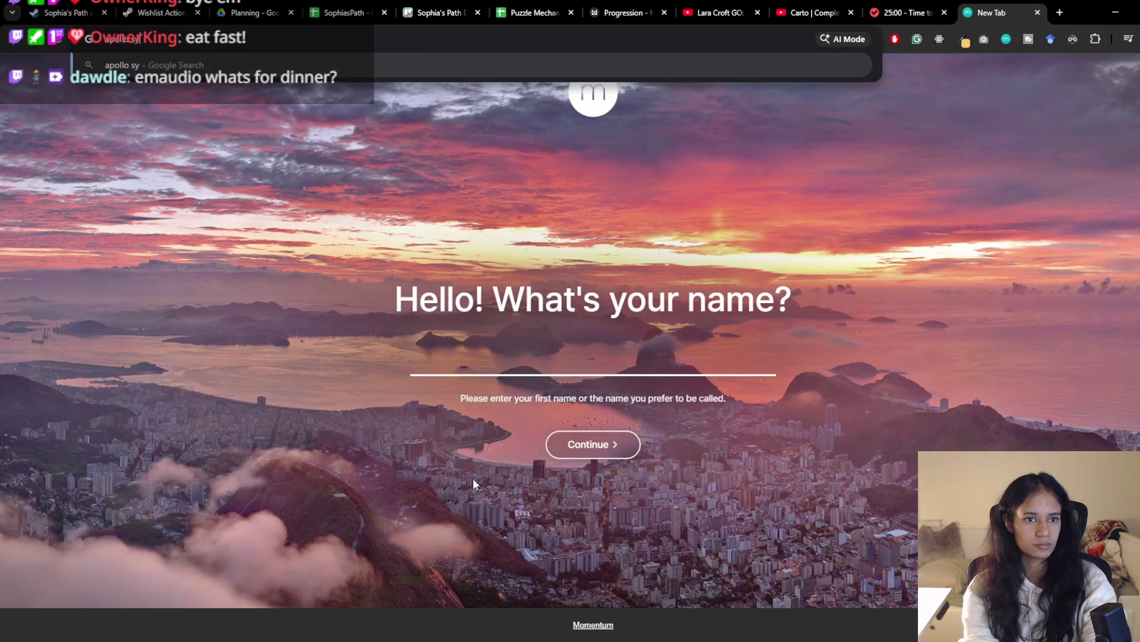
Browse image results for 'apollo symbols', previewing the Symbols of Apollo chart and vase painting
key("Return")
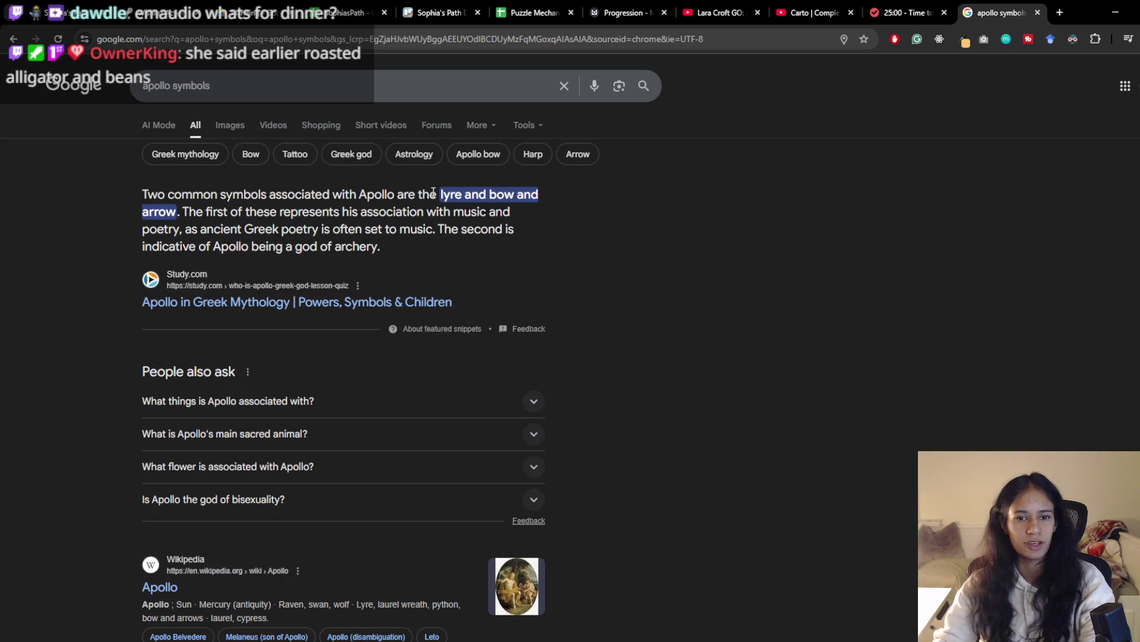
left_click(229, 126)
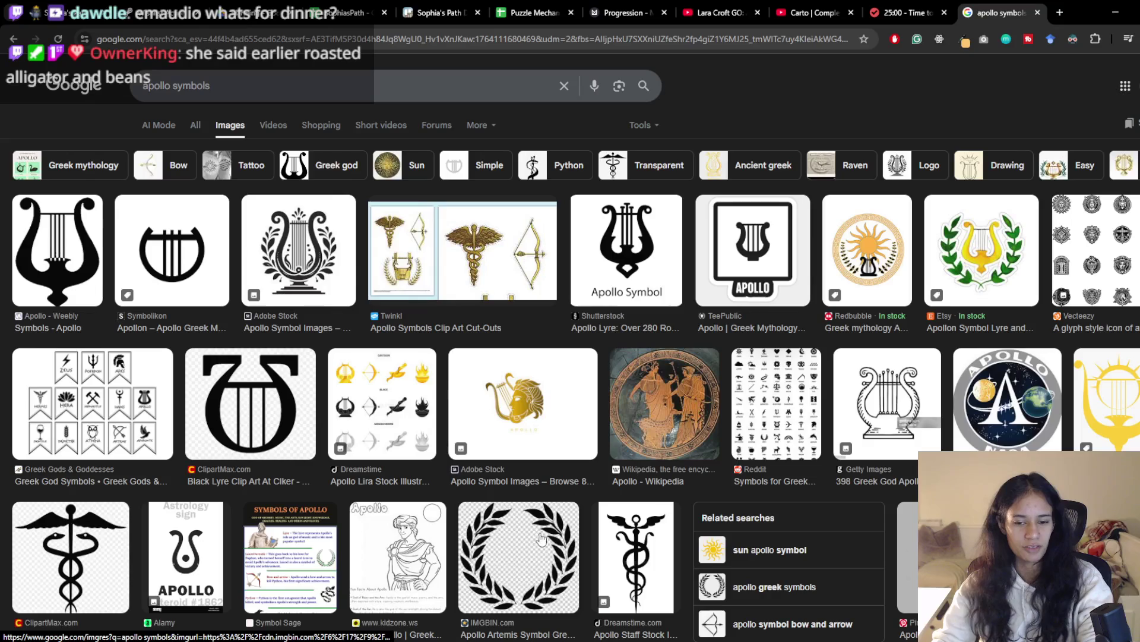
mouse_move(559, 640)
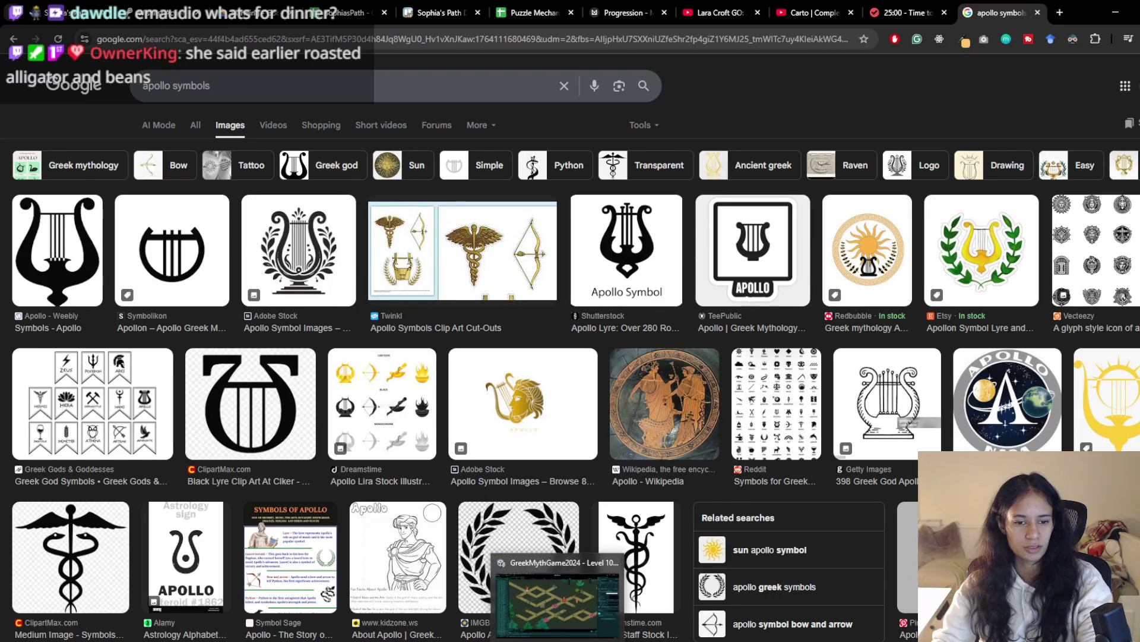
left_click(310, 563)
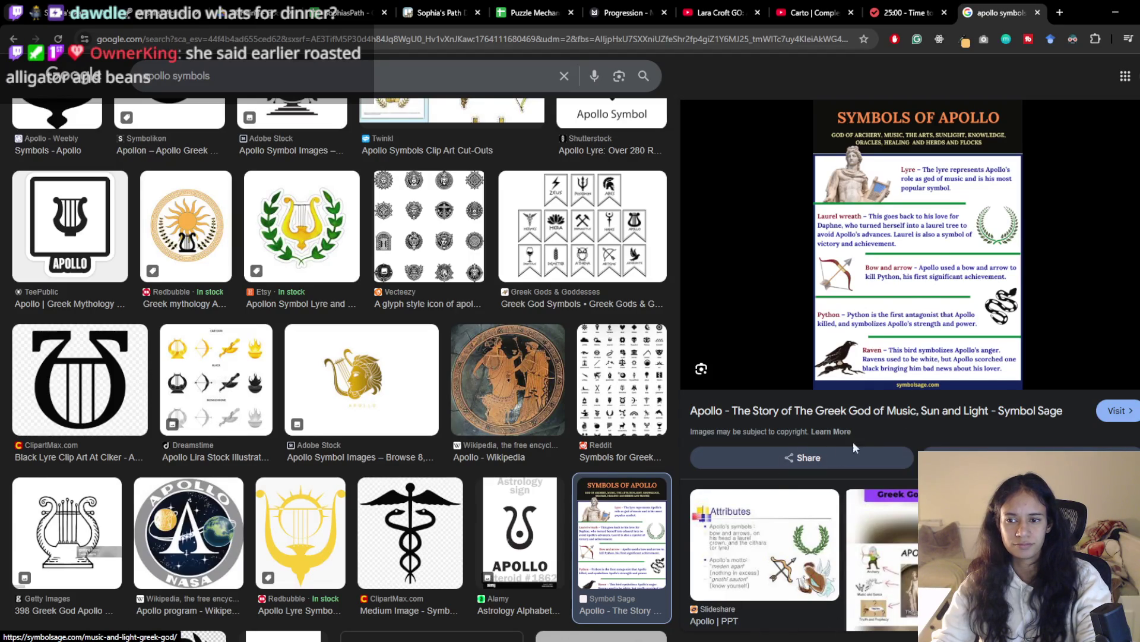
left_click(504, 388)
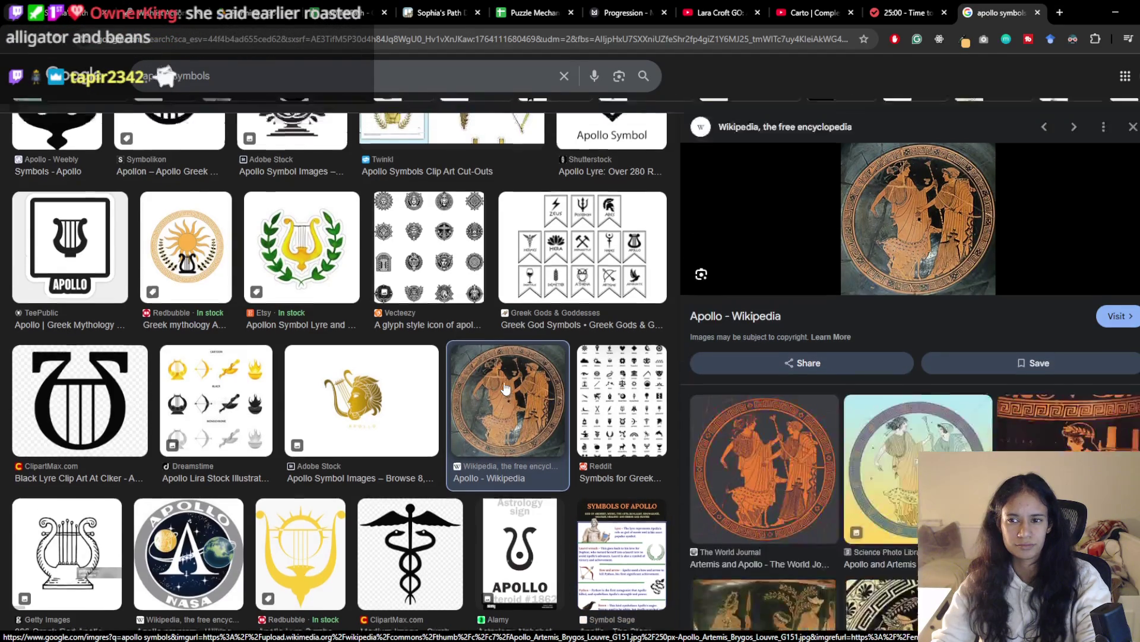
scroll(506, 405, "down", 15)
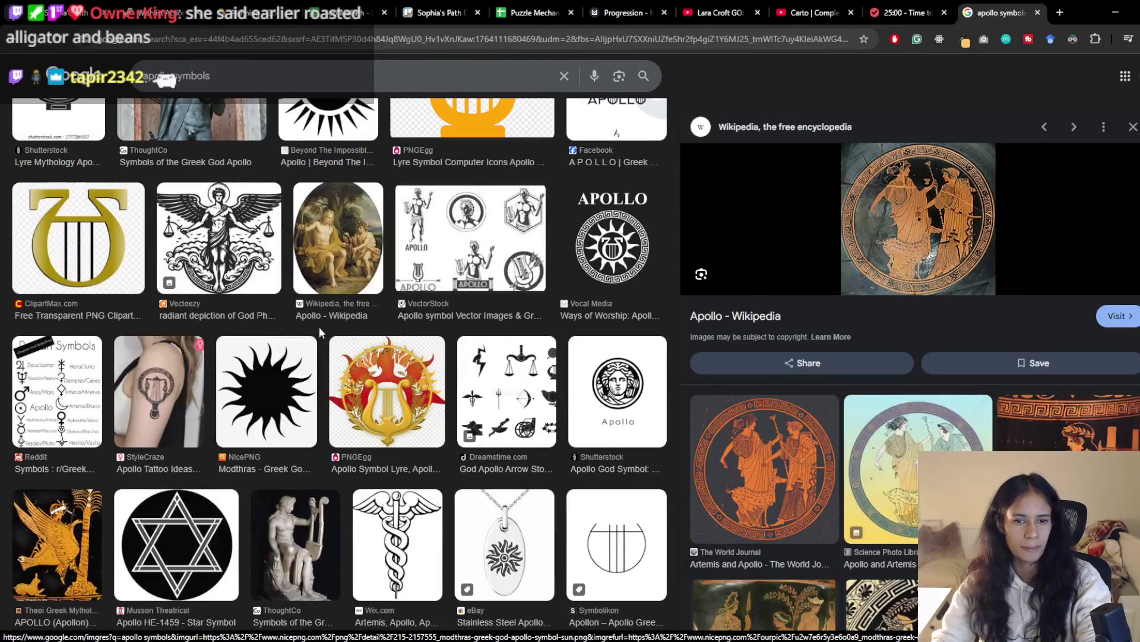
Search images for 'apollo', preview the Heroes Wiki and Cleveland Museum images, then return to Unity
left_click(300, 83)
key("BackSpace")
key("BackSpace")
key("BackSpace")
key("Return")
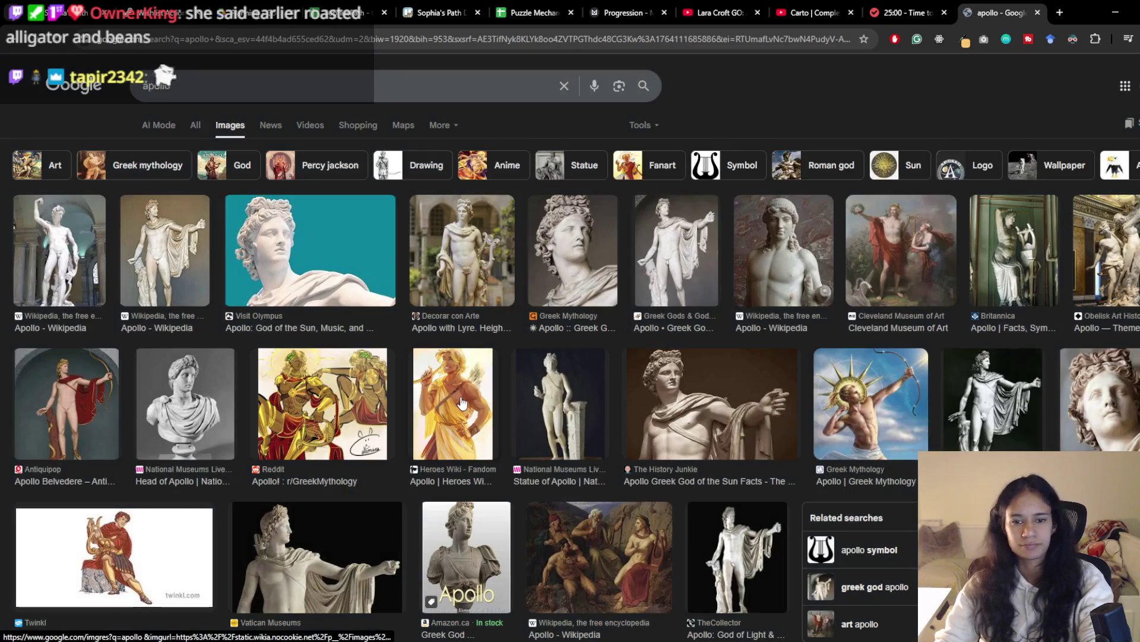
left_click(462, 404)
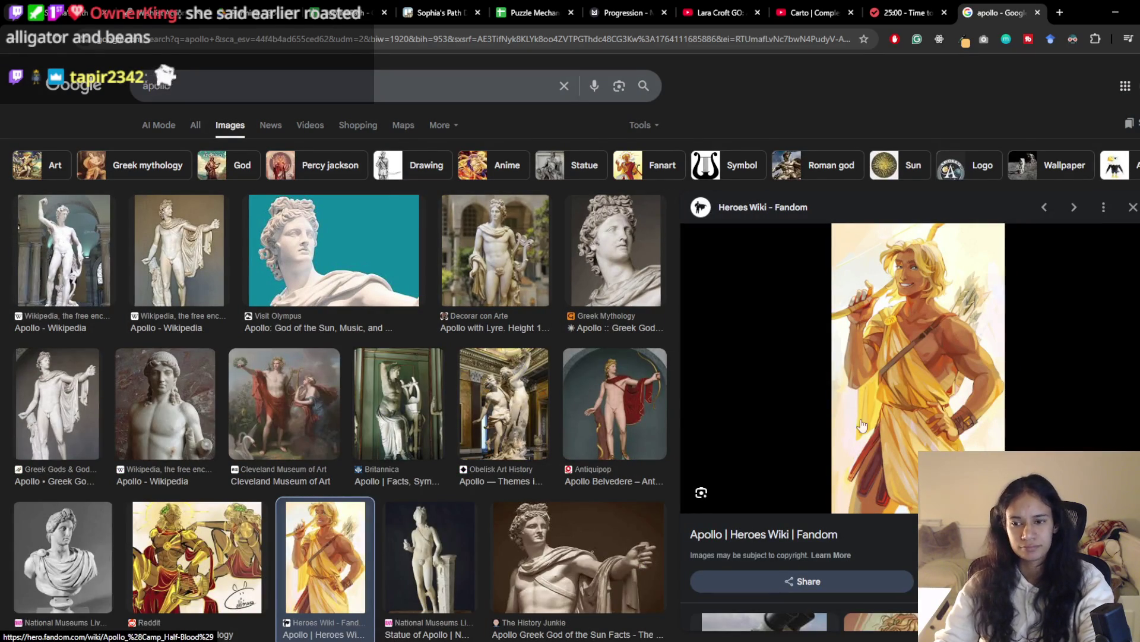
left_click(303, 410)
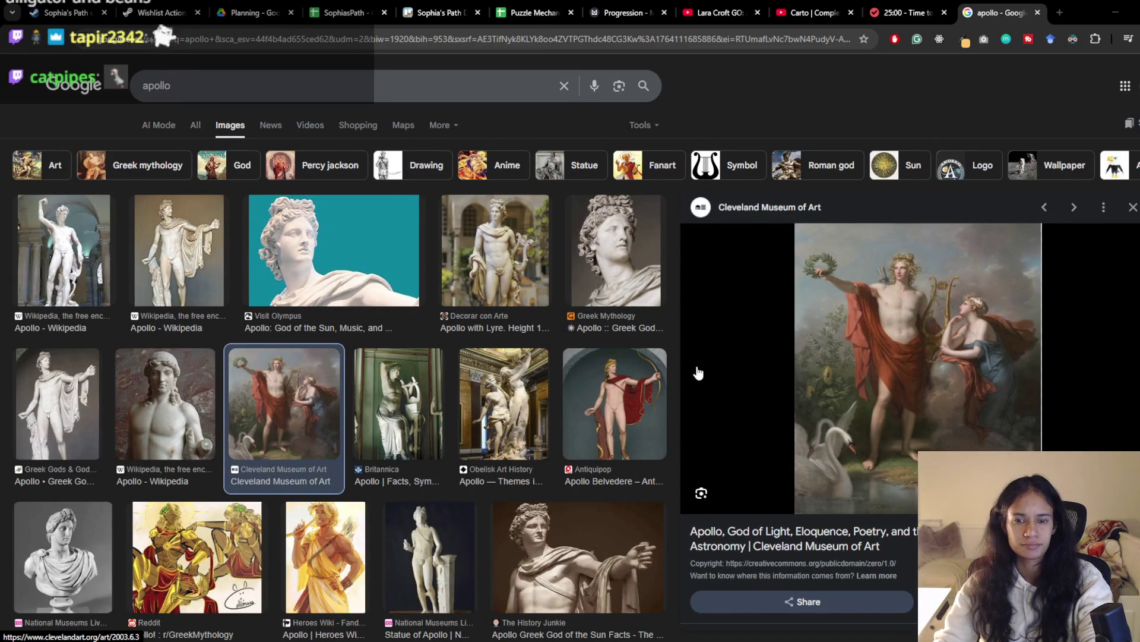
key("alt+Tab")
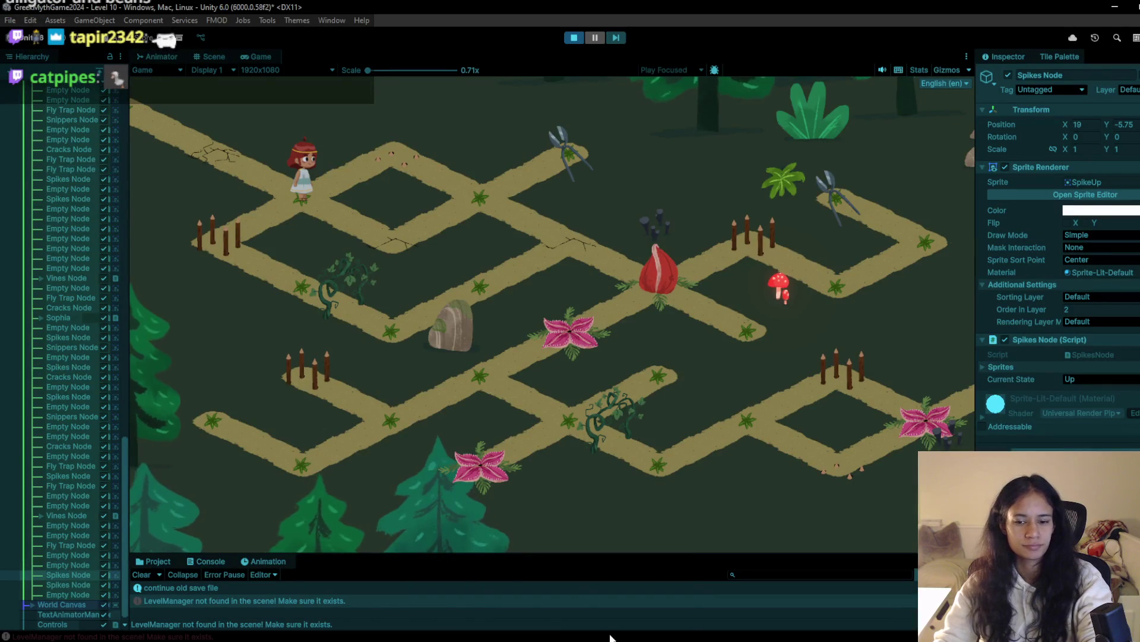
Switch to black and draw the dumpling's outline with its smiling face details
mouse_move(588, 638)
left_click(662, 600)
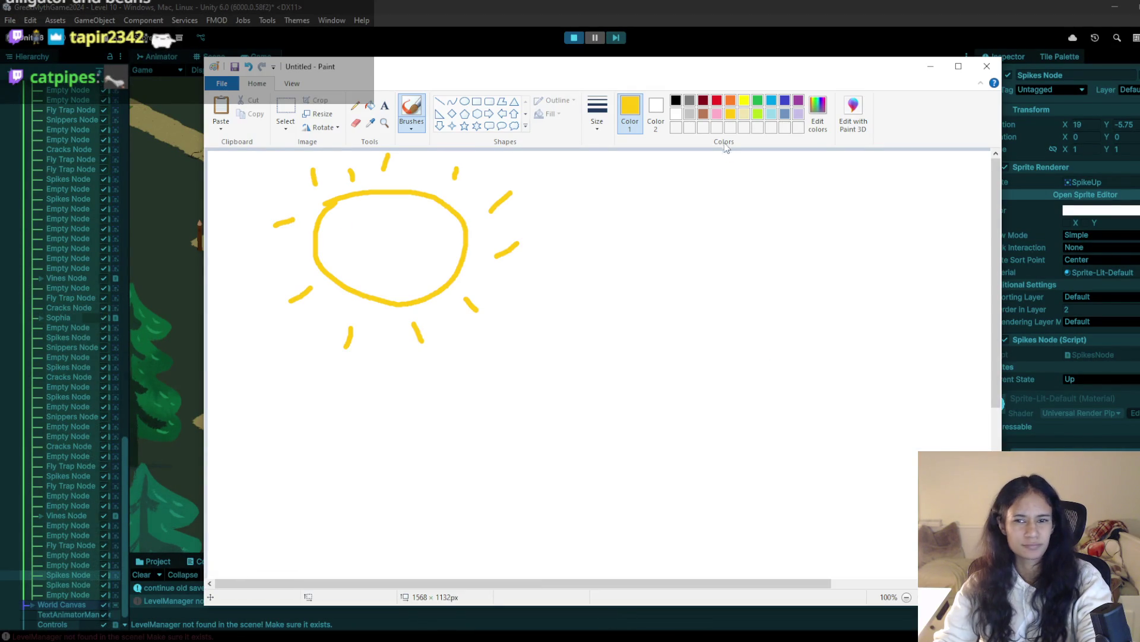
left_click(676, 99)
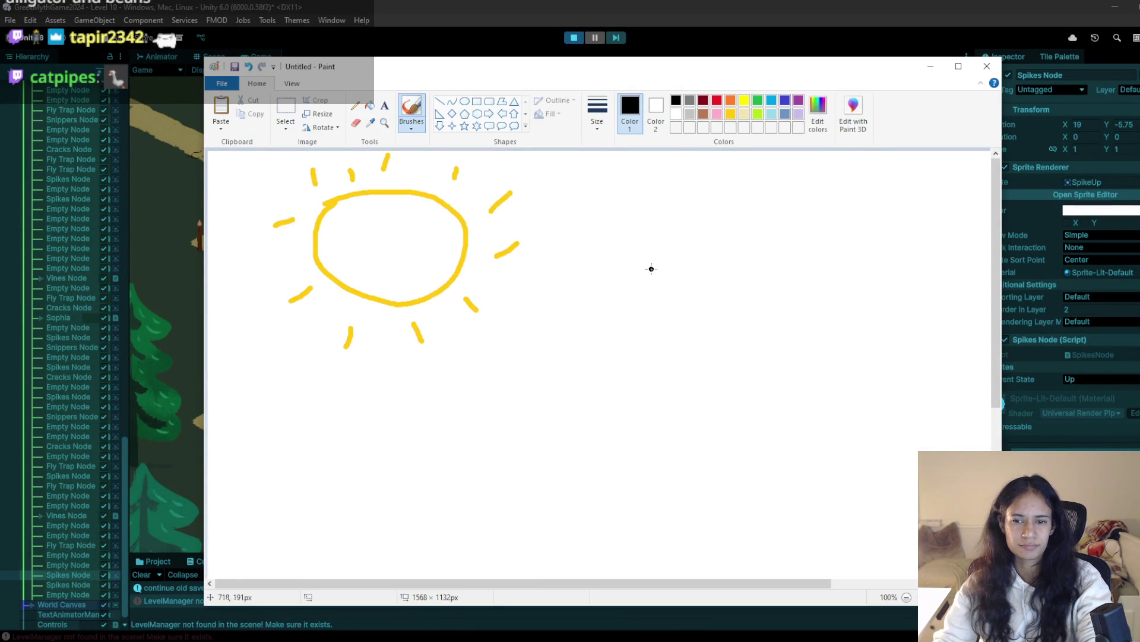
mouse_move(658, 257)
left_mouse_down()
mouse_move(631, 285)
mouse_move(621, 387)
mouse_move(750, 473)
mouse_move(778, 427)
mouse_move(768, 419)
mouse_move(771, 380)
mouse_move(663, 237)
mouse_move(660, 256)
mouse_move(681, 279)
left_mouse_up()
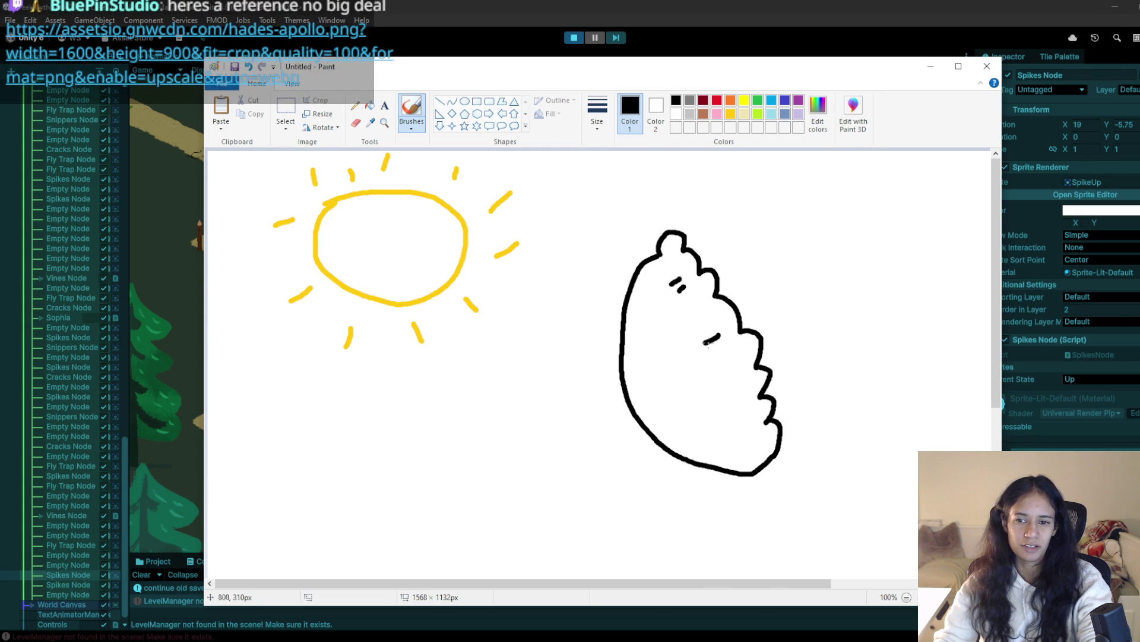
mouse_move(735, 384)
left_mouse_down()
mouse_move(728, 390)
mouse_move(746, 392)
left_mouse_up()
left_click_drag(746, 449, 739, 446)
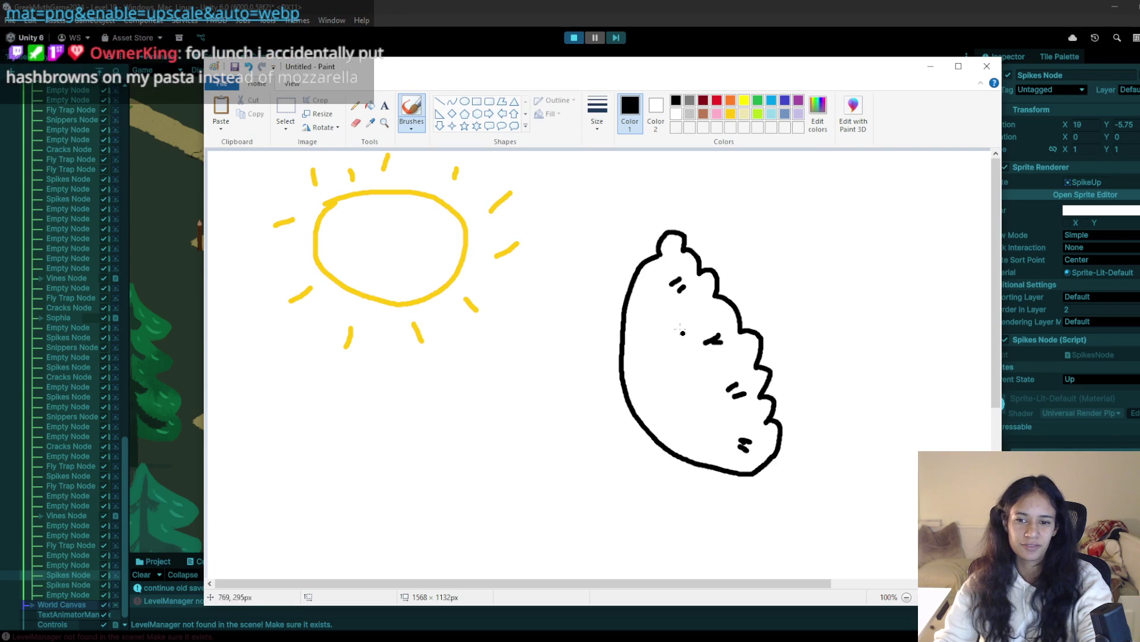
left_click_drag(686, 338, 711, 382)
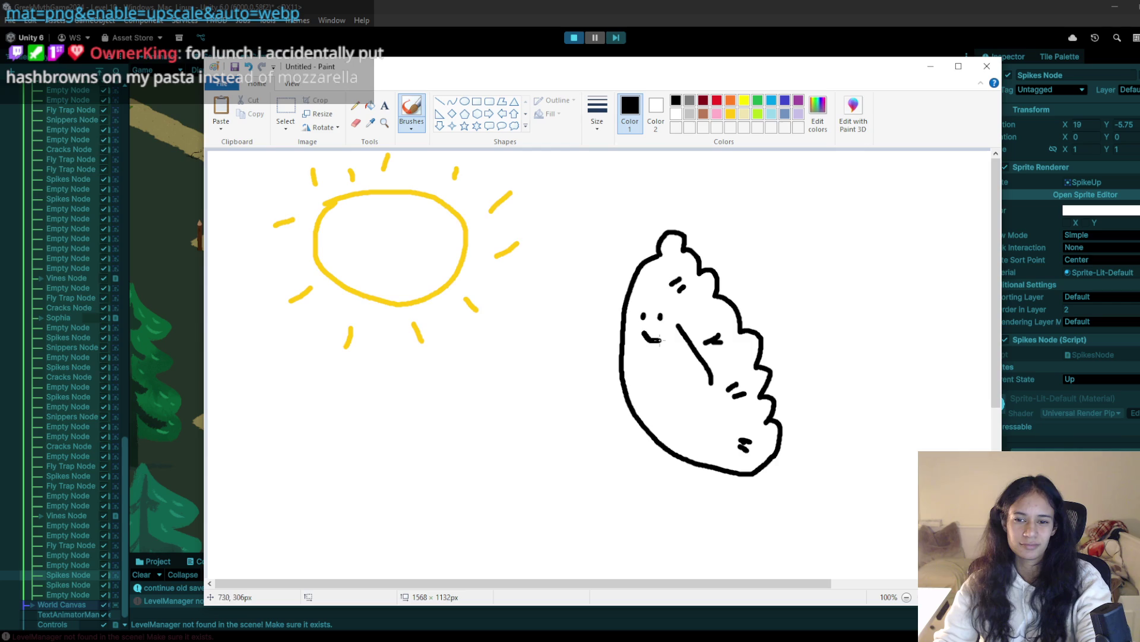
Draw a left arm and hand holding a large black half-circle shape
left_click_drag(647, 392, 593, 399)
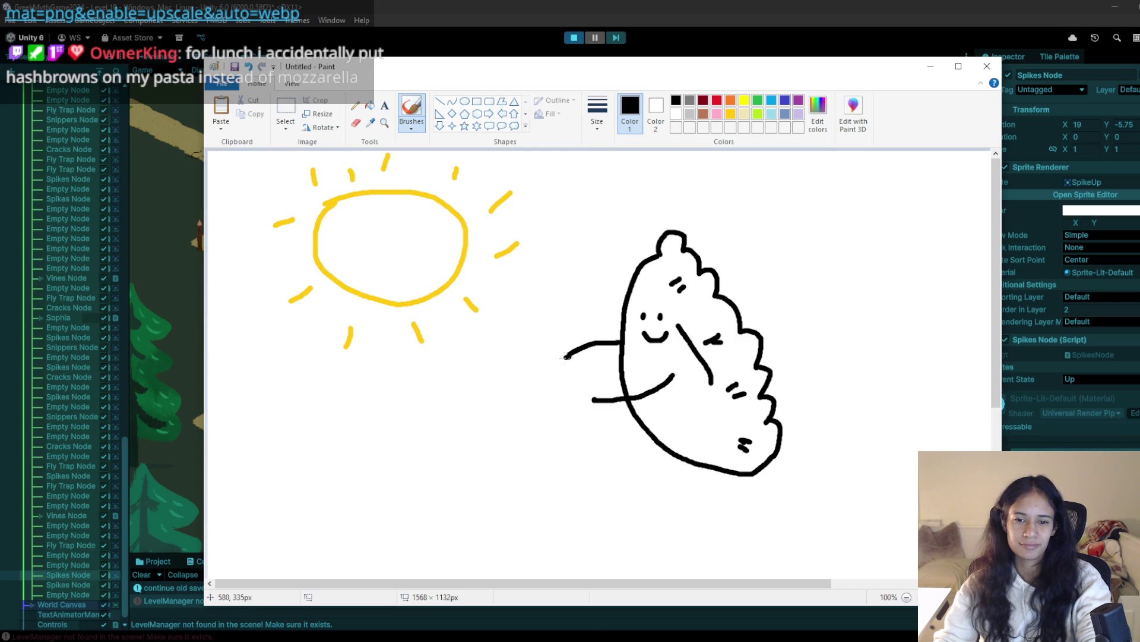
left_click_drag(565, 347, 563, 358)
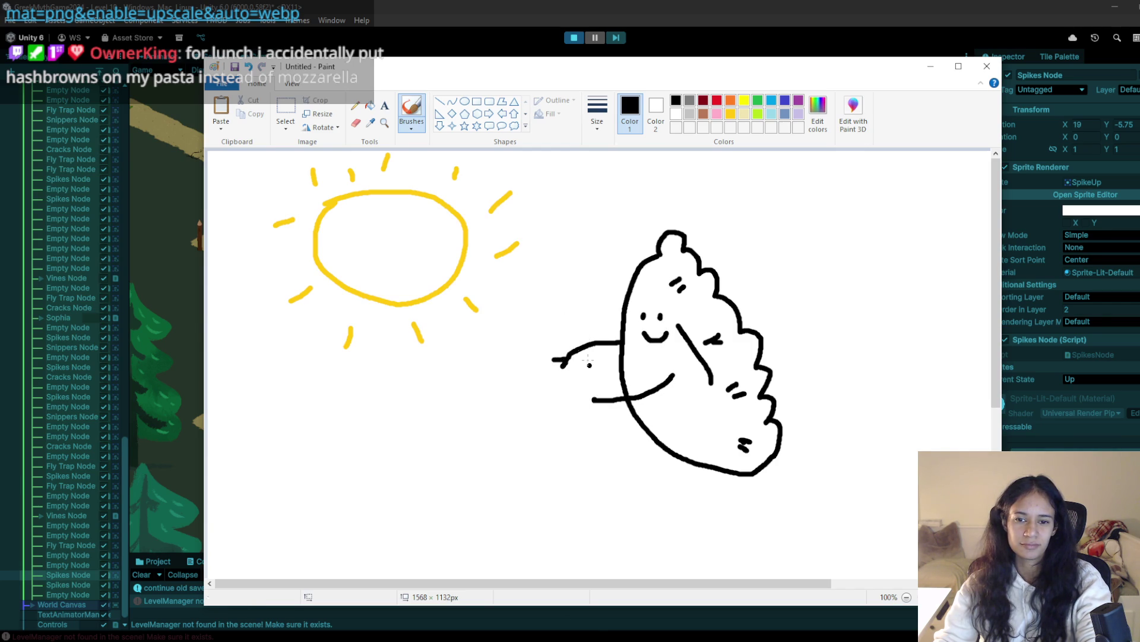
mouse_move(569, 312)
left_mouse_down()
mouse_move(494, 327)
mouse_move(482, 450)
mouse_move(582, 457)
left_mouse_up()
mouse_move(565, 303)
left_mouse_down()
mouse_move(557, 383)
mouse_move(594, 478)
left_mouse_up()
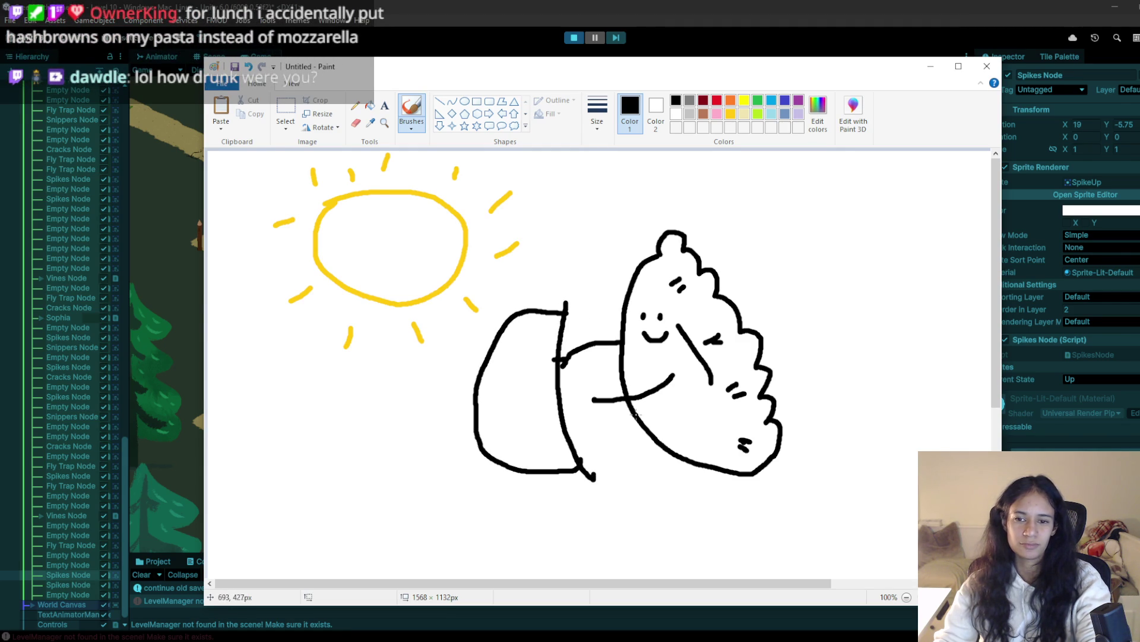
key("alt+Tab")
Check the Apollo image reference in Chrome, then undo the half-circle in Paint
key("Tab")
key("Tab")
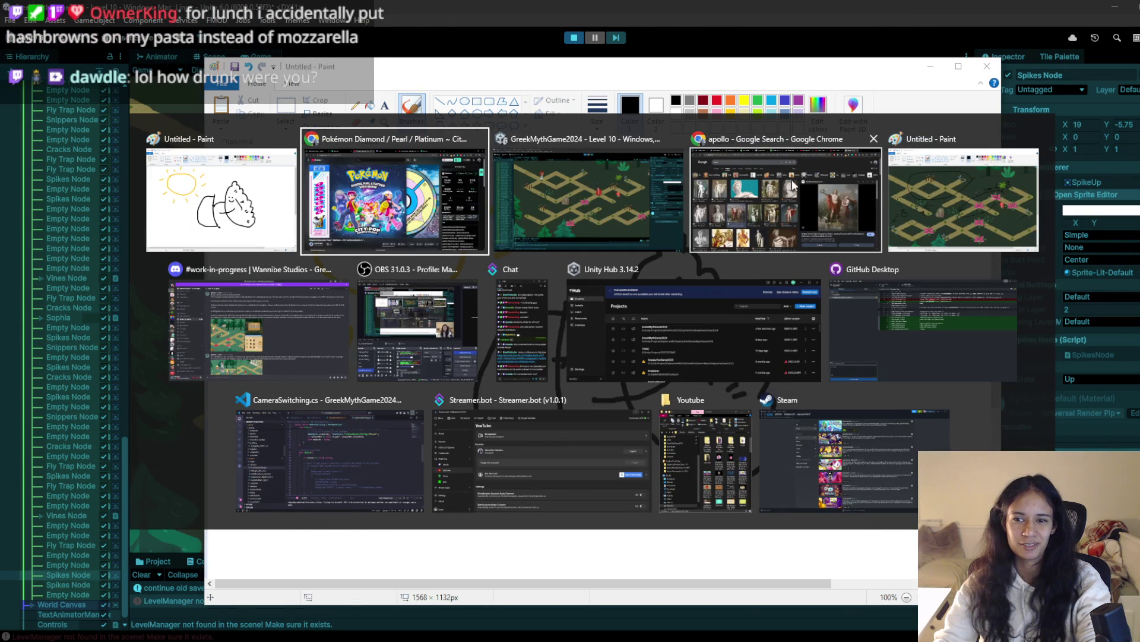
scroll(199, 309, "down", 2)
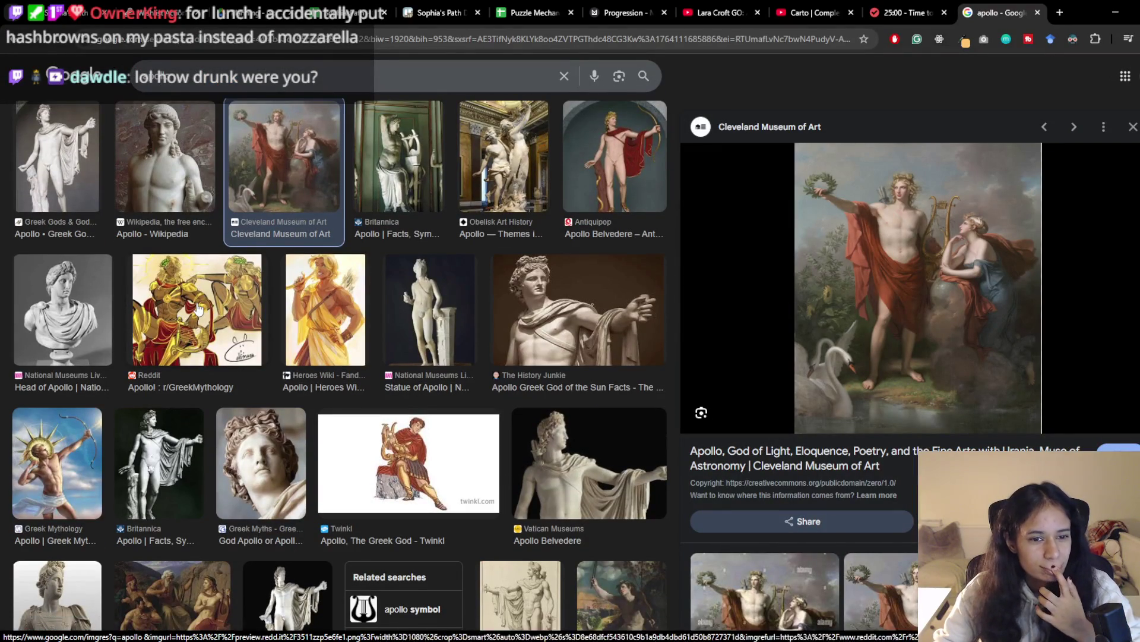
key("alt+Tab")
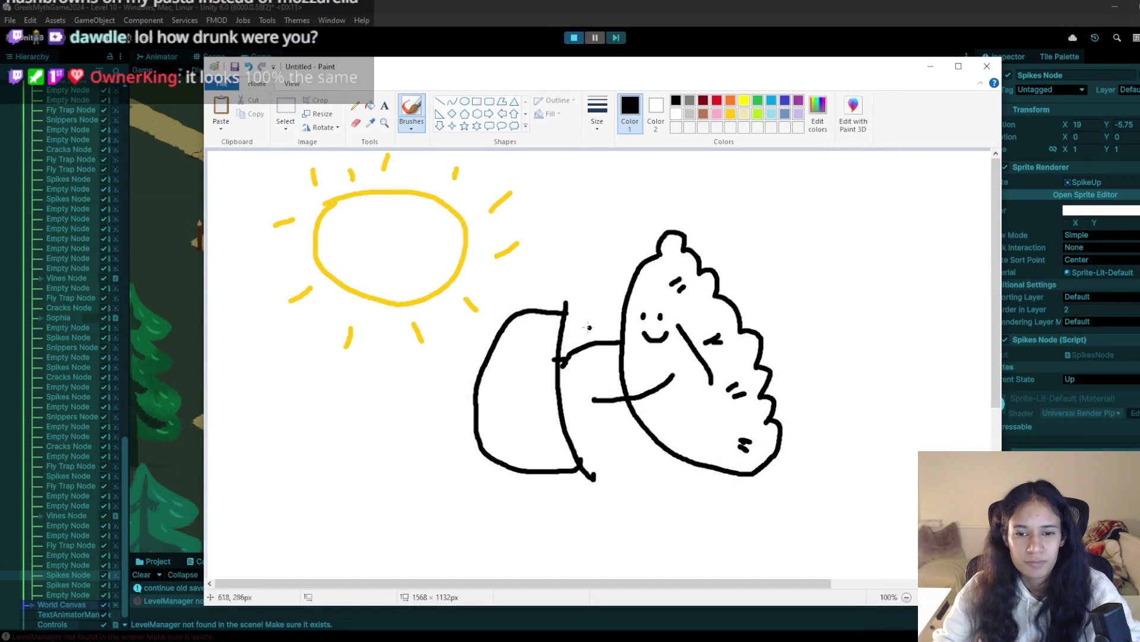
key("ctrl+z")
key("ctrl+z")
Draw a lyre with a curved crossbar, scroll curls at both ends and four vertical strings
left_click_drag(509, 297, 610, 302)
mouse_move(510, 297)
left_mouse_down()
mouse_move(517, 282)
mouse_move(520, 292)
left_mouse_up()
mouse_move(615, 300)
left_mouse_down()
mouse_move(599, 291)
mouse_move(610, 410)
mouse_move(559, 469)
mouse_move(497, 424)
mouse_move(506, 302)
mouse_move(517, 318)
mouse_move(518, 453)
left_mouse_up()
left_click_drag(542, 309, 537, 465)
left_click_drag(559, 309, 556, 474)
left_click_drag(576, 313, 581, 468)
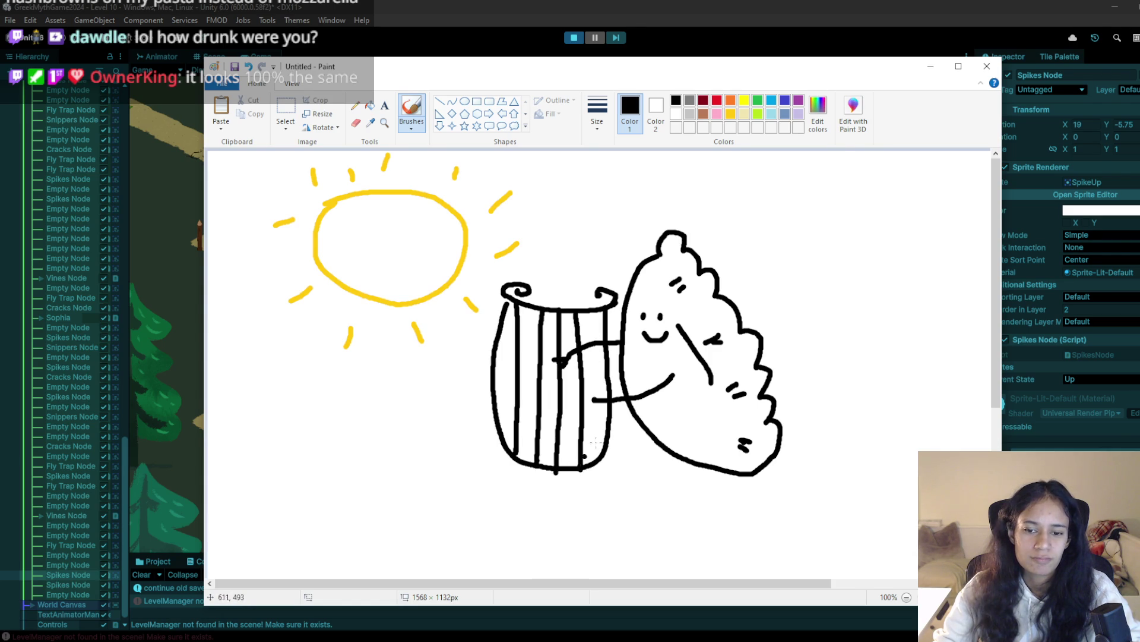
left_click_drag(589, 315, 596, 469)
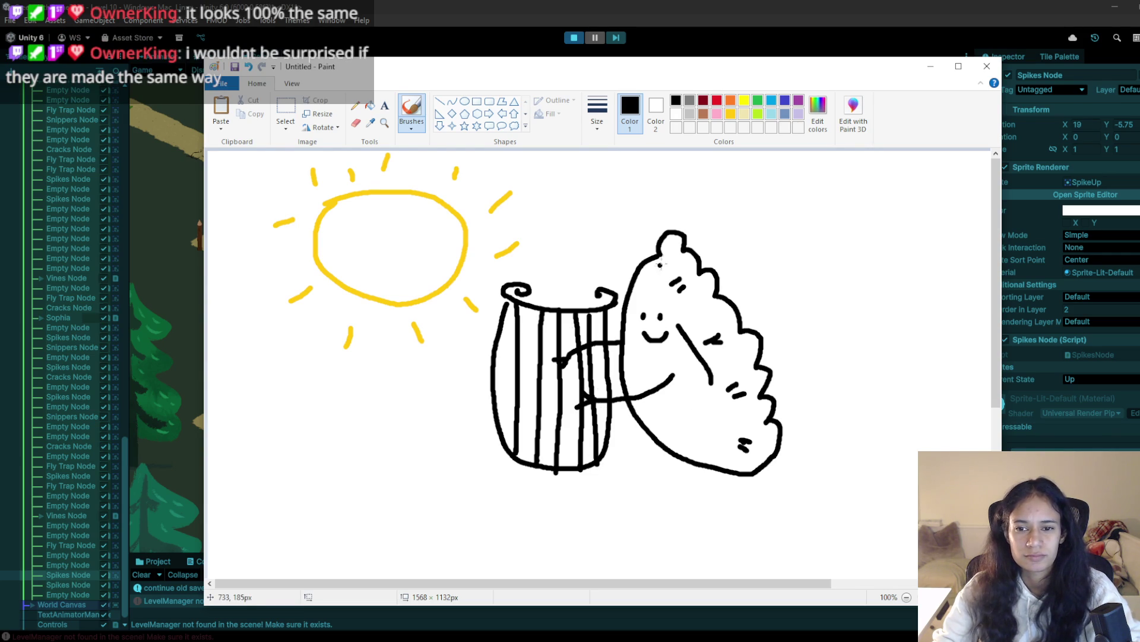
Open the hades-apollo.png reference image in Chrome, then bring the Paint drawing back to the front
mouse_move(279, 632)
left_click(279, 594)
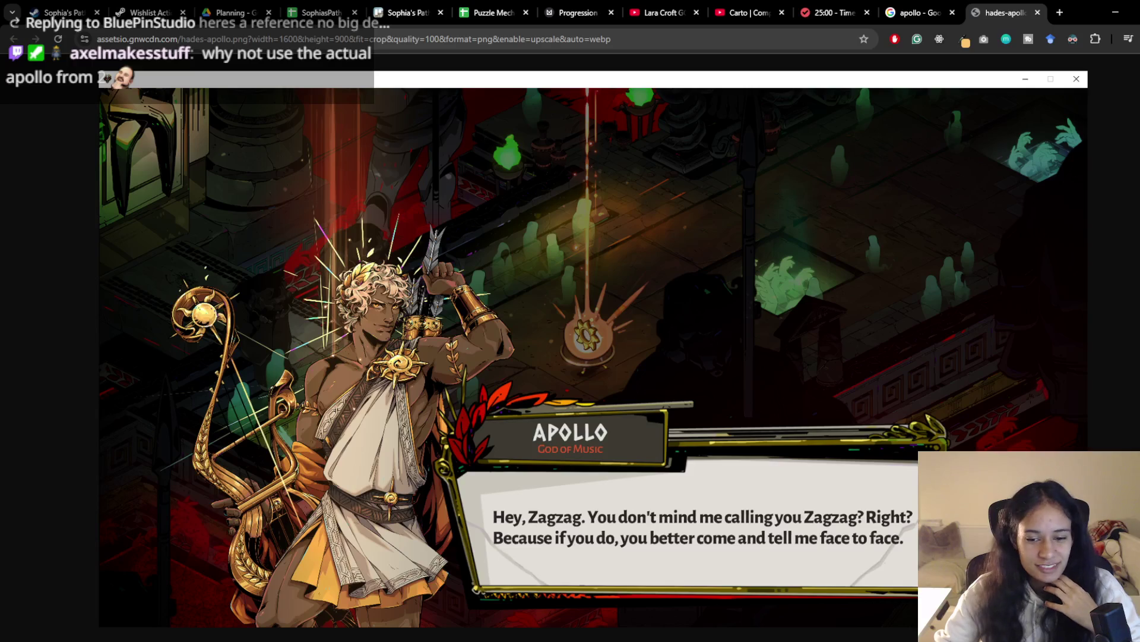
left_click(610, 631)
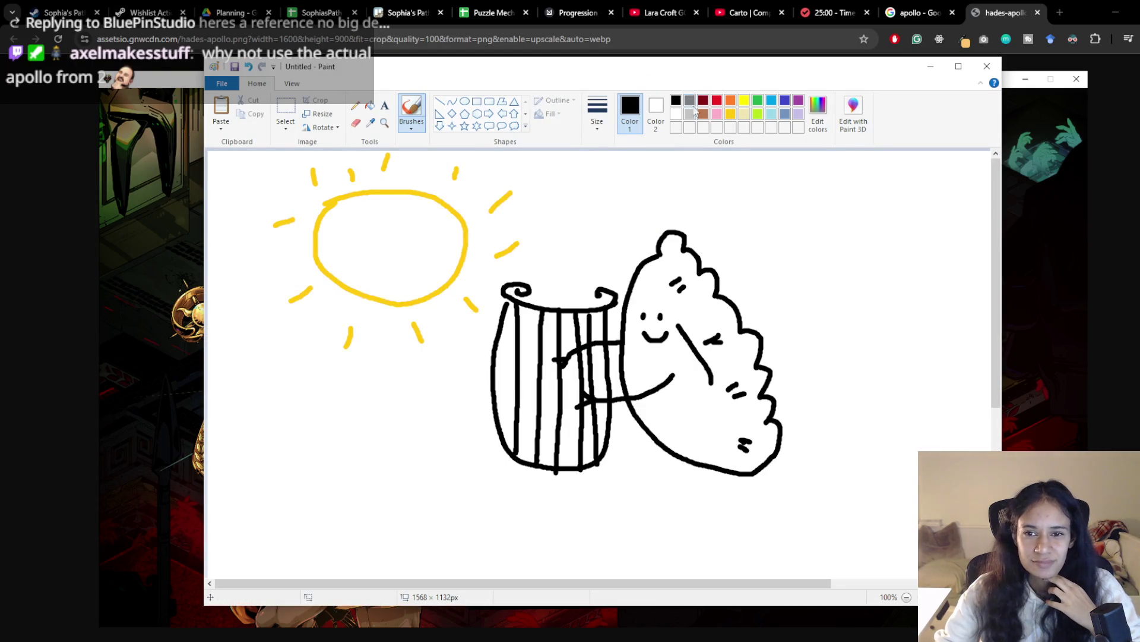
Brush six extra gold rays to the right of and below the sun
left_click(730, 117)
left_click_drag(559, 177, 594, 185)
left_click_drag(575, 209, 606, 221)
left_click_drag(557, 257, 573, 263)
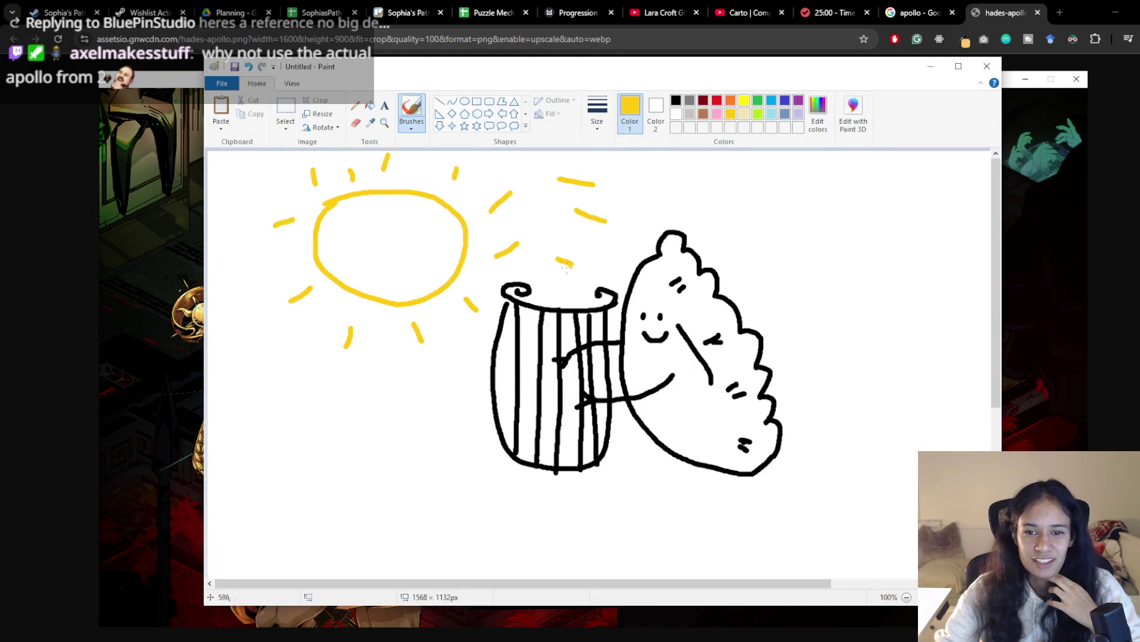
left_click_drag(439, 391, 459, 412)
left_click_drag(383, 398, 382, 437)
left_click_drag(297, 399, 262, 435)
In black, outline a quiver on the dumpling's back with three arrow shafts rising from it
left_click(676, 100)
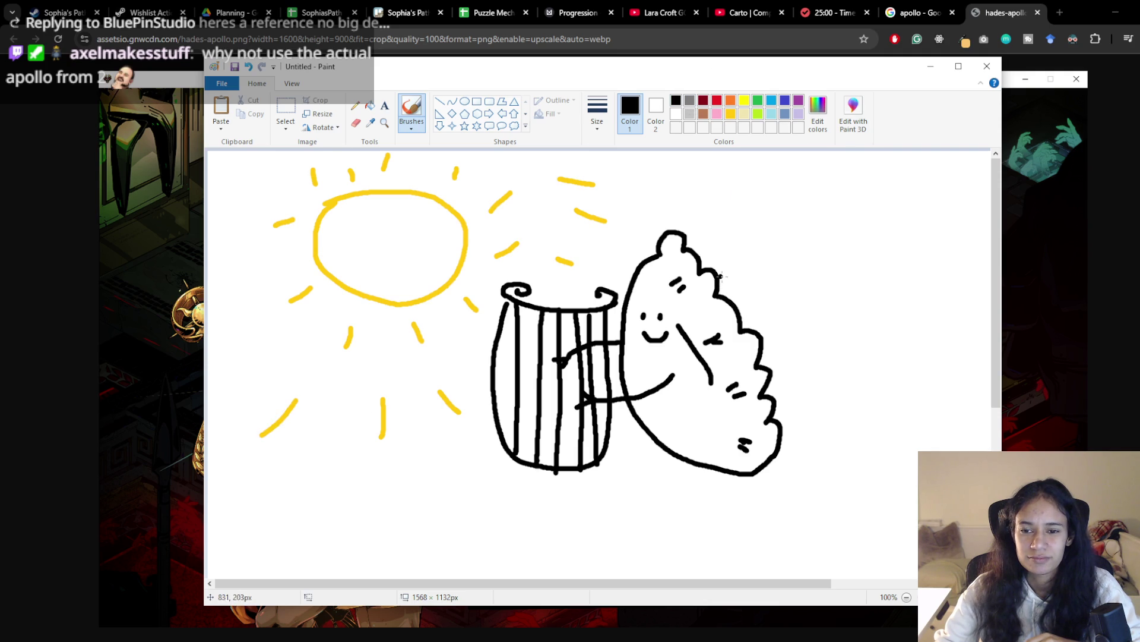
left_click_drag(732, 304, 784, 383)
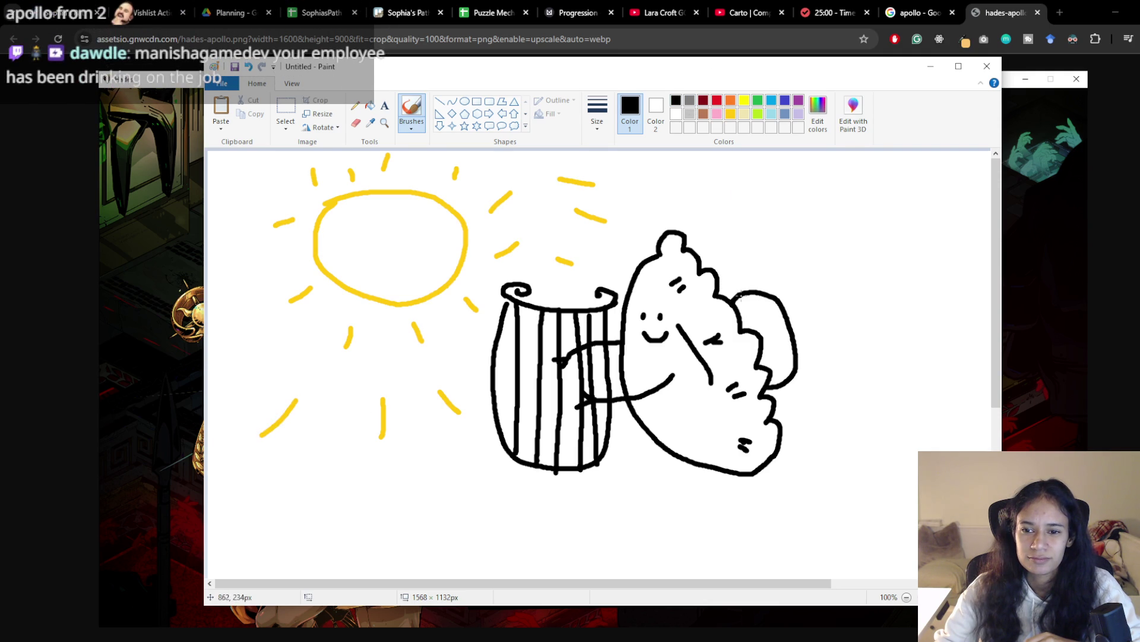
left_click_drag(737, 287, 723, 228)
left_click_drag(756, 291, 752, 228)
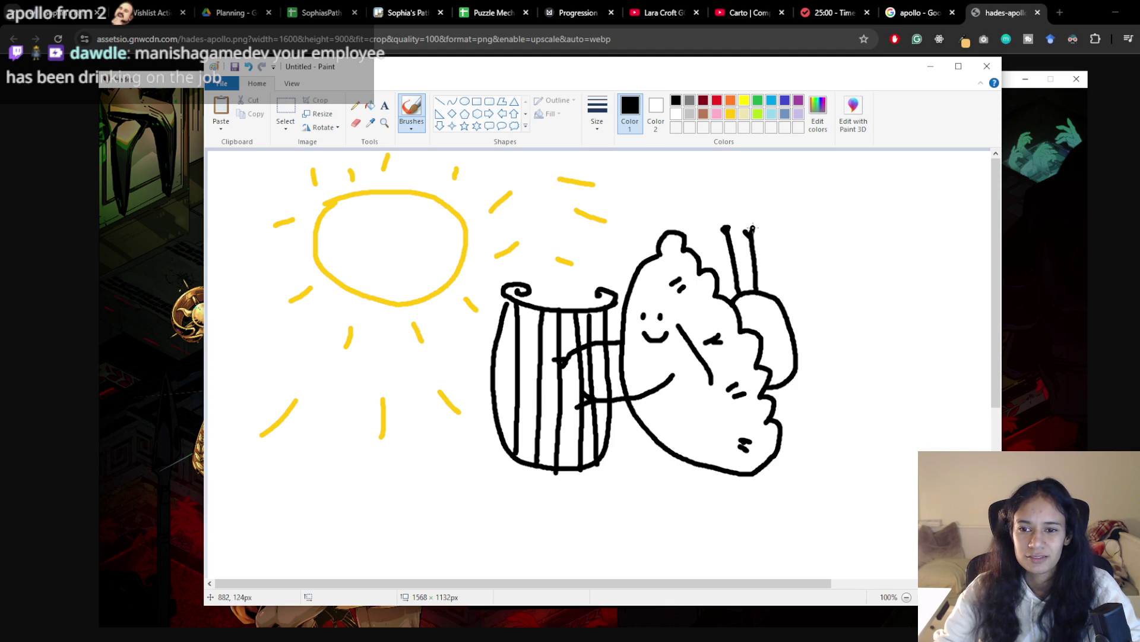
mouse_move(771, 296)
left_mouse_down()
mouse_move(773, 236)
mouse_move(784, 238)
left_mouse_up()
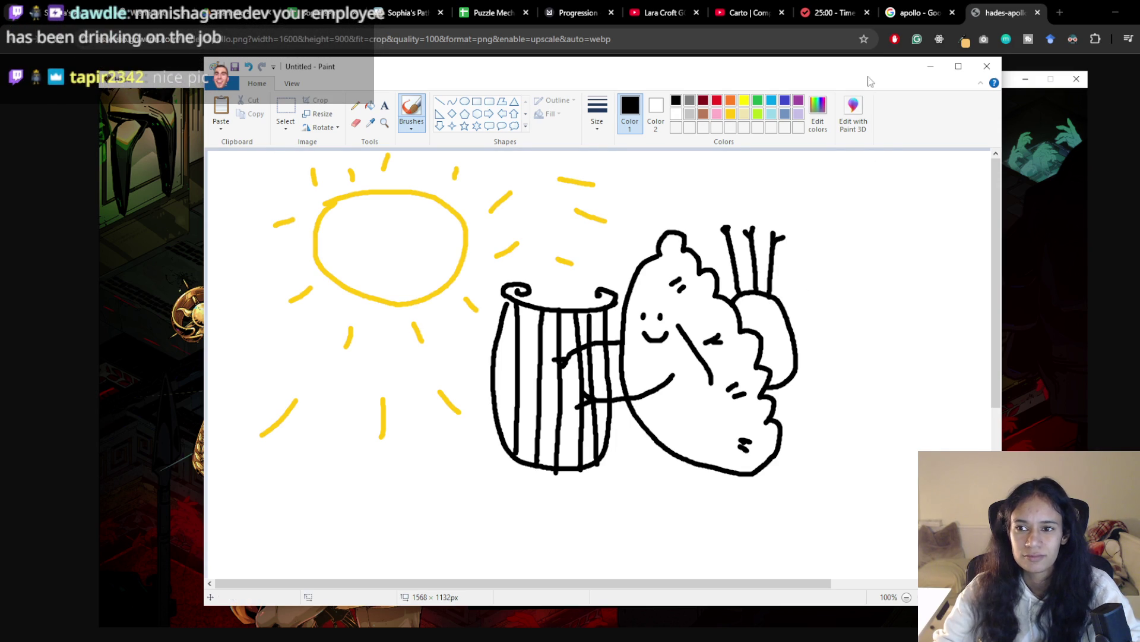
Add fletching to the arrows and a quiver rim, then lower the Paint window to reveal the Apollo image
mouse_move(869, 67)
left_mouse_down()
mouse_move(701, 479)
mouse_move(695, 521)
mouse_move(812, 284)
mouse_move(830, 109)
left_mouse_up()
mouse_move(750, 275)
left_mouse_down()
mouse_move(737, 296)
mouse_move(731, 279)
mouse_move(730, 300)
mouse_move(713, 288)
left_mouse_up()
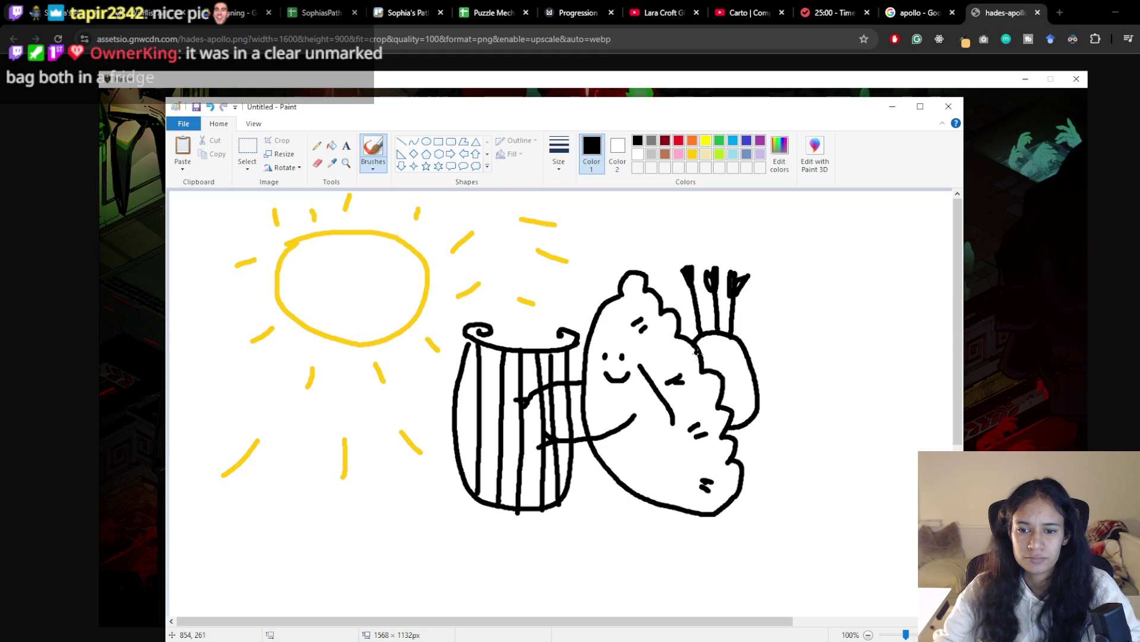
mouse_move(701, 352)
left_mouse_down()
mouse_move(734, 357)
mouse_move(743, 347)
left_mouse_up()
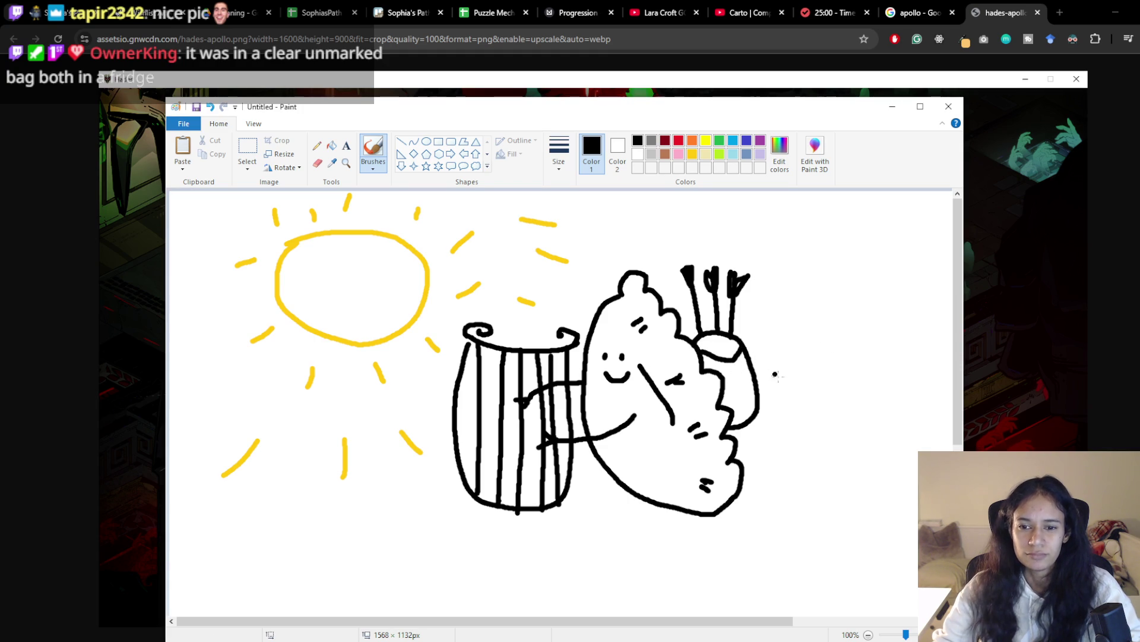
mouse_move(822, 110)
left_mouse_down()
mouse_move(695, 632)
mouse_move(694, 565)
mouse_move(686, 585)
mouse_move(702, 545)
mouse_move(627, 564)
mouse_move(760, 460)
mouse_move(834, 71)
left_mouse_up()
Brush a brown leafy laurel sprig across the dumpling's head
key("super+Home")
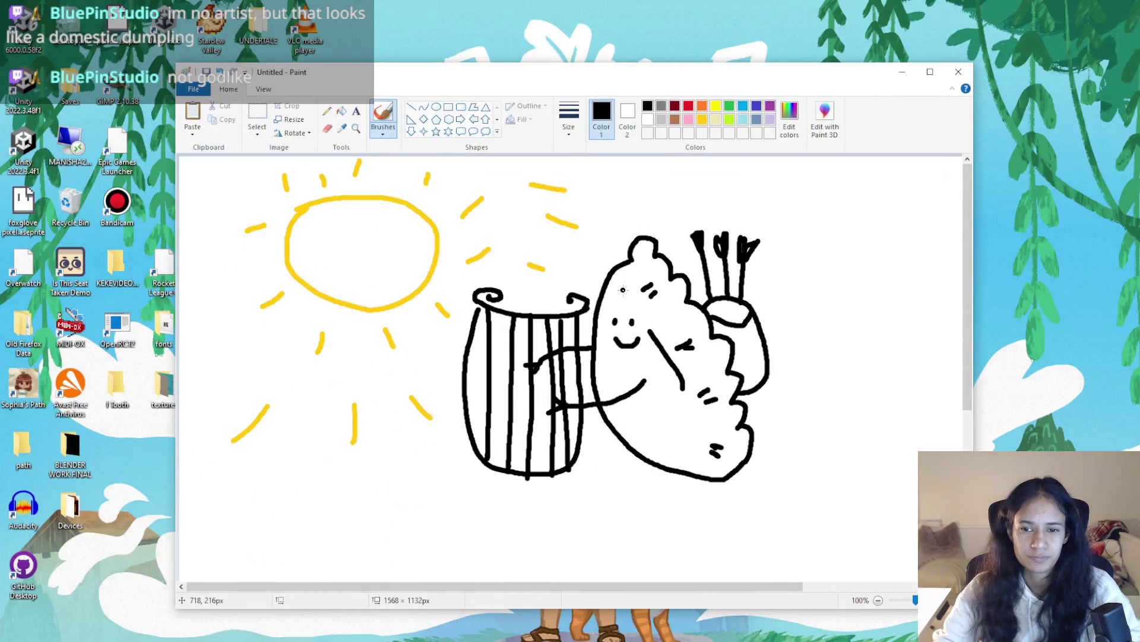
mouse_move(801, 80)
left_mouse_down()
mouse_move(792, 114)
mouse_move(800, 80)
left_mouse_up()
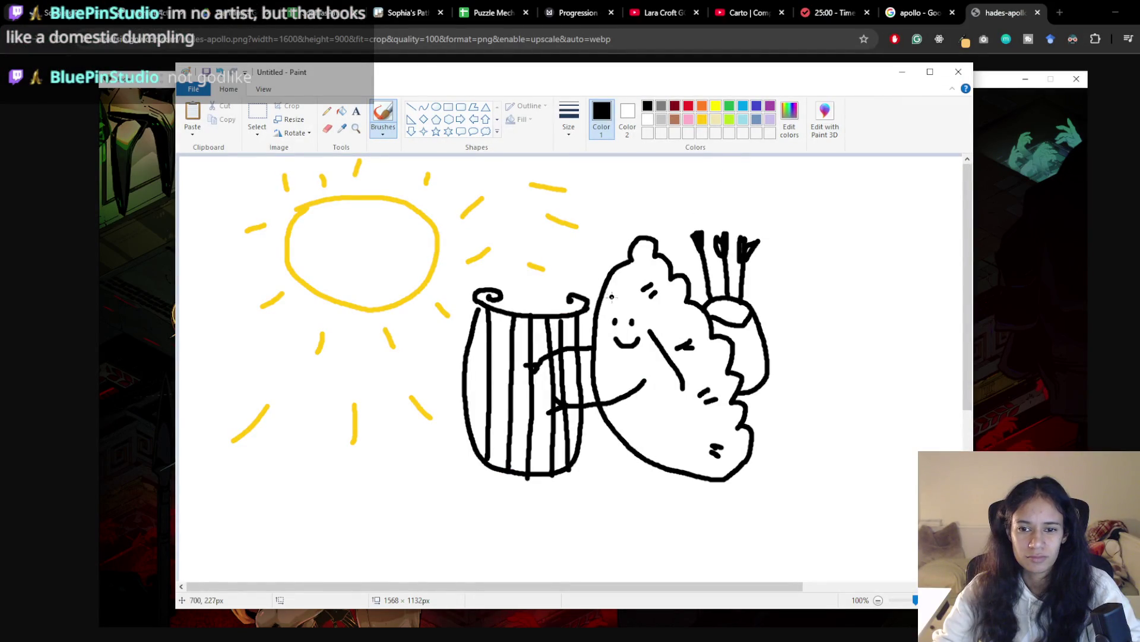
left_click(675, 119)
mouse_move(603, 295)
left_mouse_down()
mouse_move(665, 253)
mouse_move(641, 253)
mouse_move(636, 279)
mouse_move(614, 274)
mouse_move(627, 294)
mouse_move(615, 300)
left_mouse_up()
left_click(614, 311)
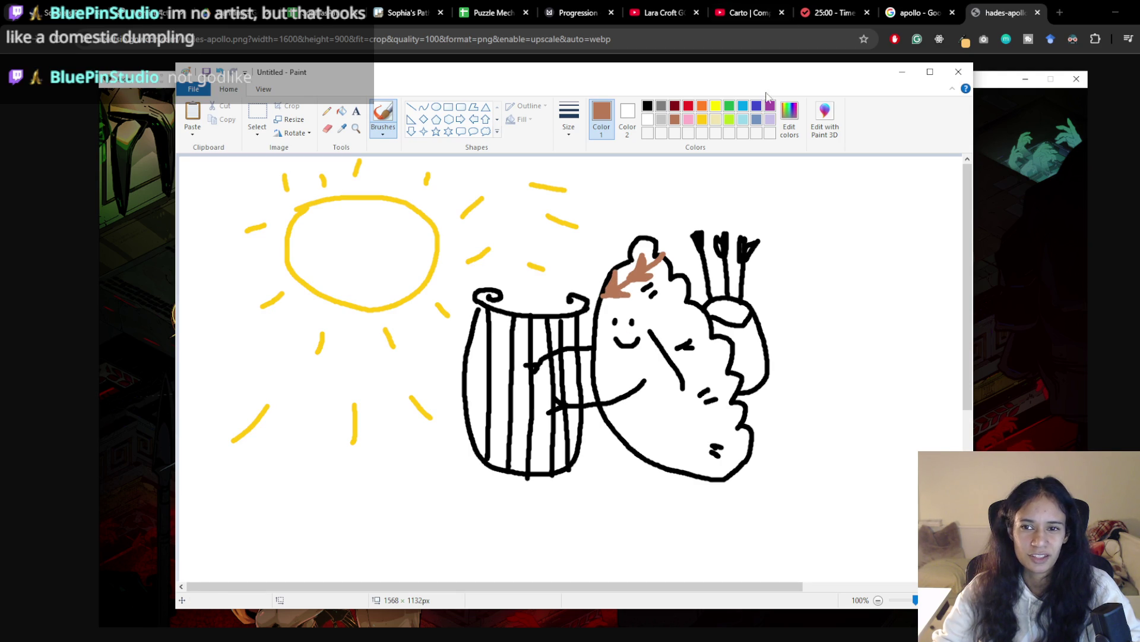
Paint a small gold star on the dumpling's belly, then return to black
mouse_move(789, 75)
left_mouse_down()
mouse_move(427, 322)
mouse_move(564, 629)
mouse_move(821, 113)
mouse_move(809, 112)
left_mouse_up()
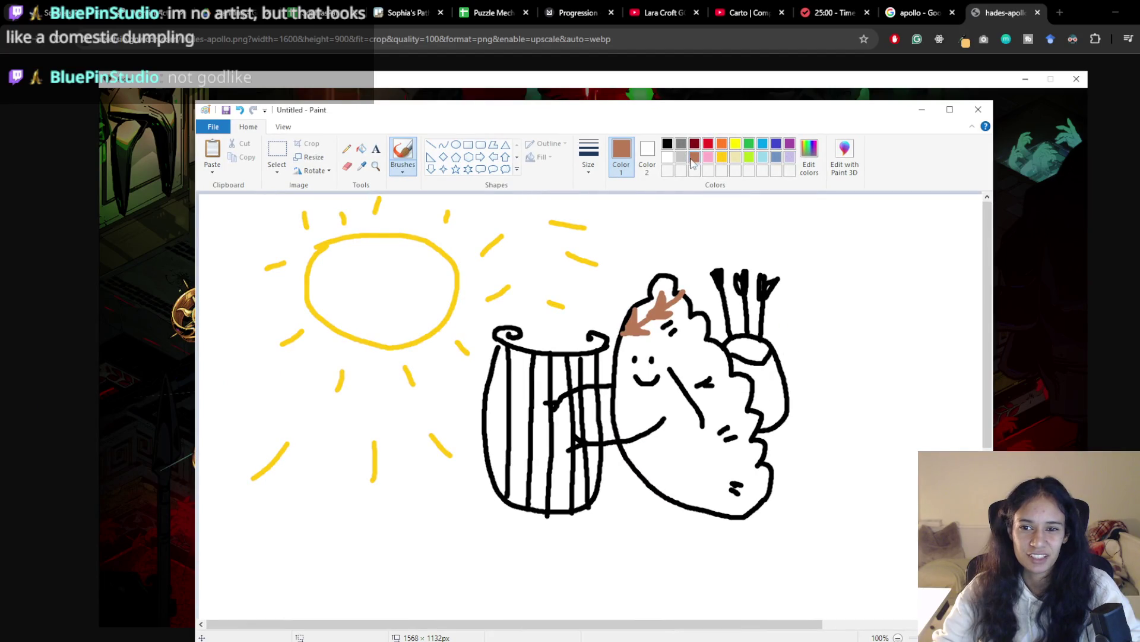
left_click(723, 158)
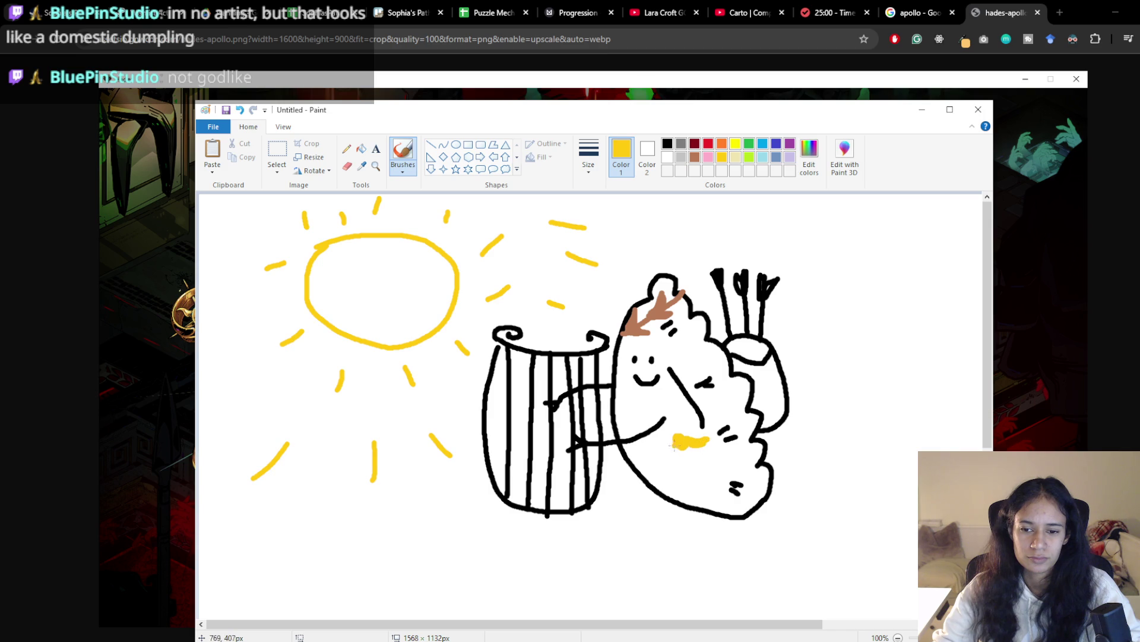
left_click_drag(680, 434, 682, 414)
mouse_move(675, 436)
left_mouse_down()
mouse_move(655, 445)
mouse_move(676, 466)
left_mouse_up()
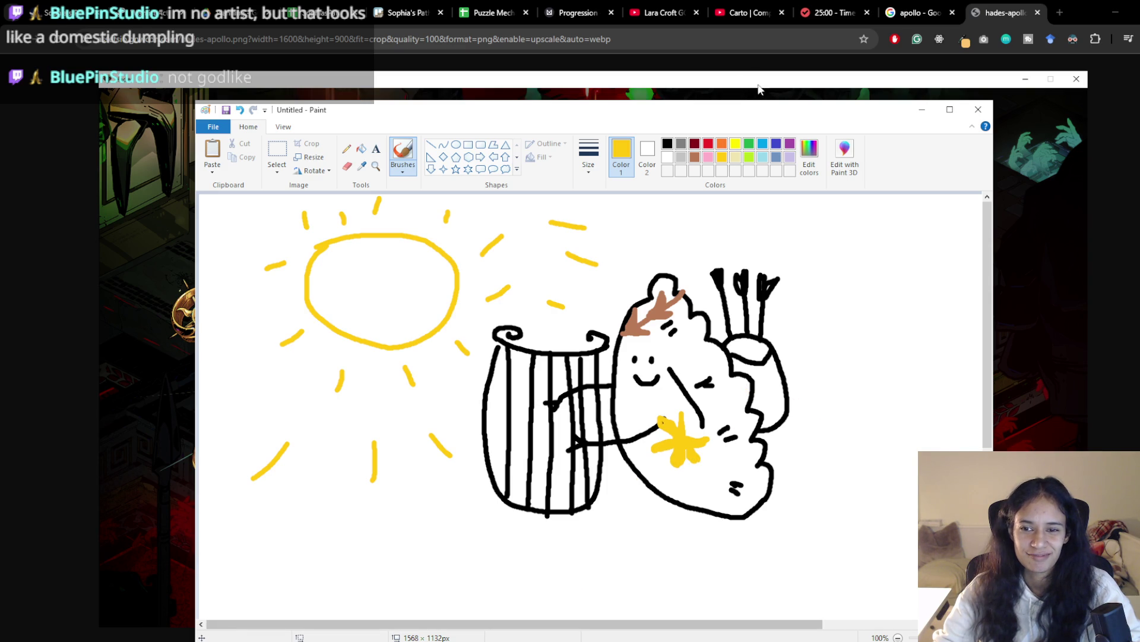
left_click(667, 143)
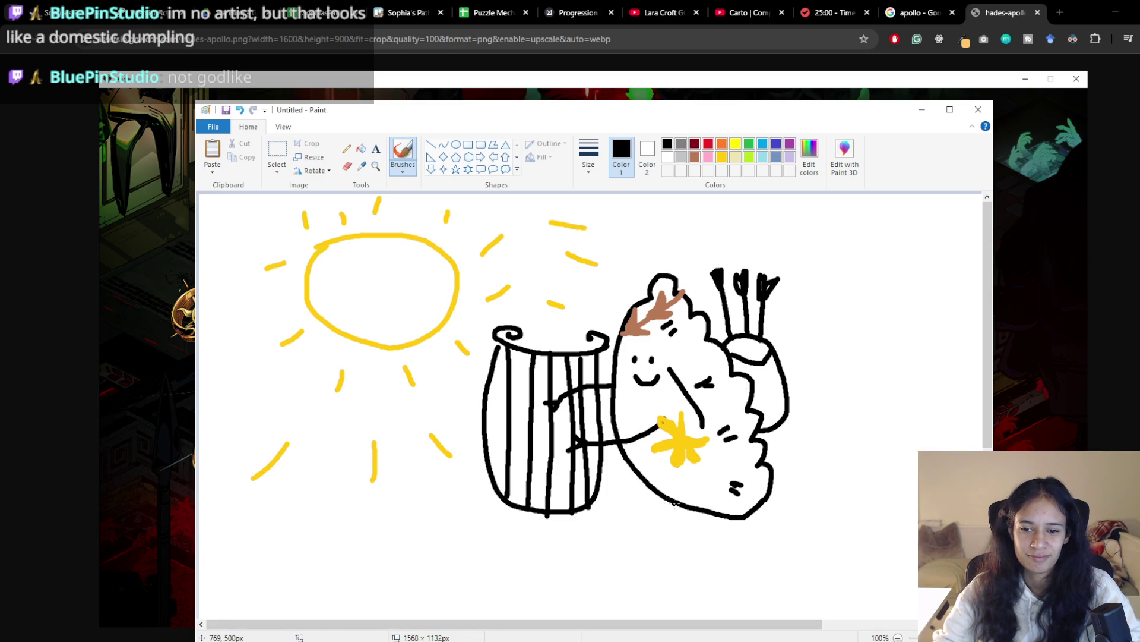